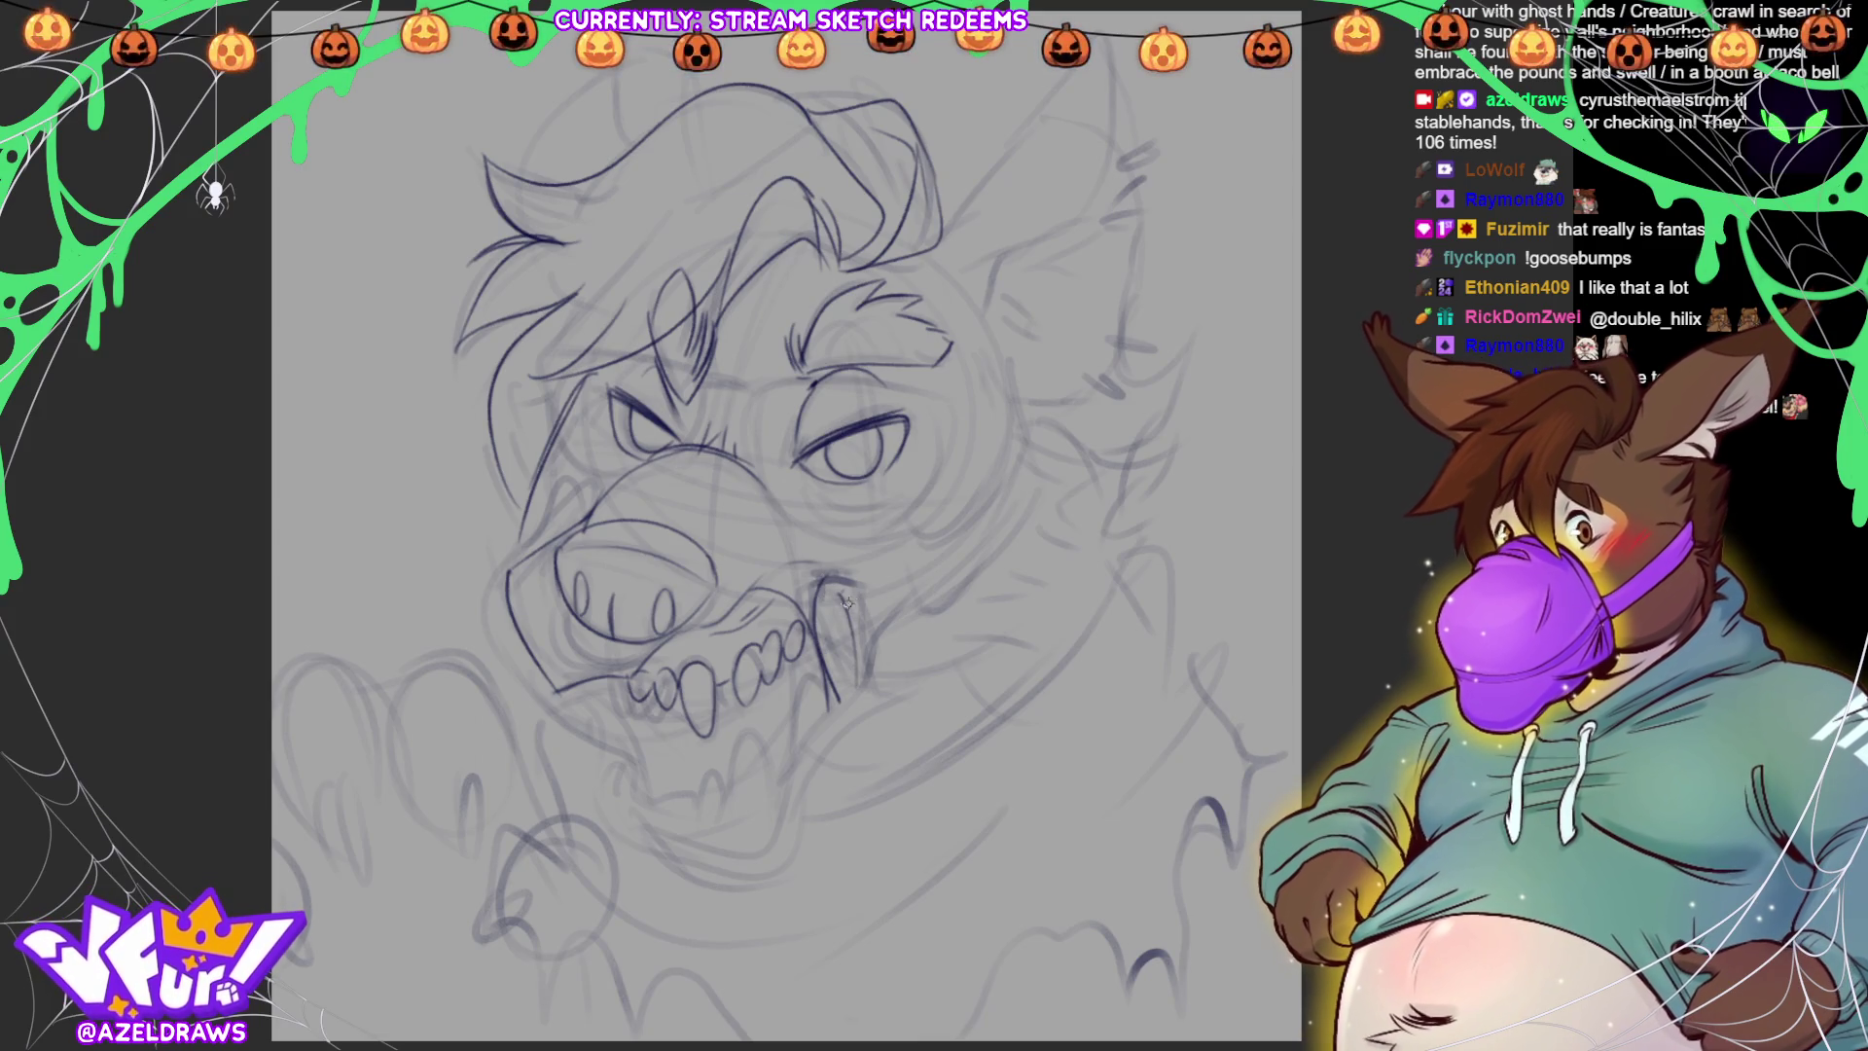
Bolden the right fang with shading lines, redraw the snarling upper lip, and connect it to the jaw
{"action": "left_click_drag", "start_coordinate": [846, 599], "coordinate": [866, 673]}
{"action": "left_click_drag", "start_coordinate": [791, 598], "coordinate": [811, 749]}
{"action": "mouse_move", "coordinate": [751, 601]}
{"action": "left_mouse_down"}
{"action": "mouse_move", "coordinate": [776, 572]}
{"action": "mouse_move", "coordinate": [876, 596]}
{"action": "mouse_move", "coordinate": [866, 577]}
{"action": "mouse_move", "coordinate": [814, 584]}
{"action": "mouse_move", "coordinate": [862, 578]}
{"action": "mouse_move", "coordinate": [832, 588]}
{"action": "mouse_move", "coordinate": [851, 716]}
{"action": "left_mouse_up"}
{"action": "mouse_move", "coordinate": [863, 647]}
{"action": "left_mouse_down"}
{"action": "mouse_move", "coordinate": [780, 793]}
{"action": "mouse_move", "coordinate": [743, 743]}
{"action": "mouse_move", "coordinate": [766, 817]}
{"action": "mouse_move", "coordinate": [735, 817]}
{"action": "mouse_move", "coordinate": [769, 788]}
{"action": "mouse_move", "coordinate": [710, 771]}
{"action": "mouse_move", "coordinate": [705, 822]}
{"action": "mouse_move", "coordinate": [728, 819]}
{"action": "mouse_move", "coordinate": [631, 793]}
{"action": "mouse_move", "coordinate": [669, 825]}
{"action": "left_mouse_up"}
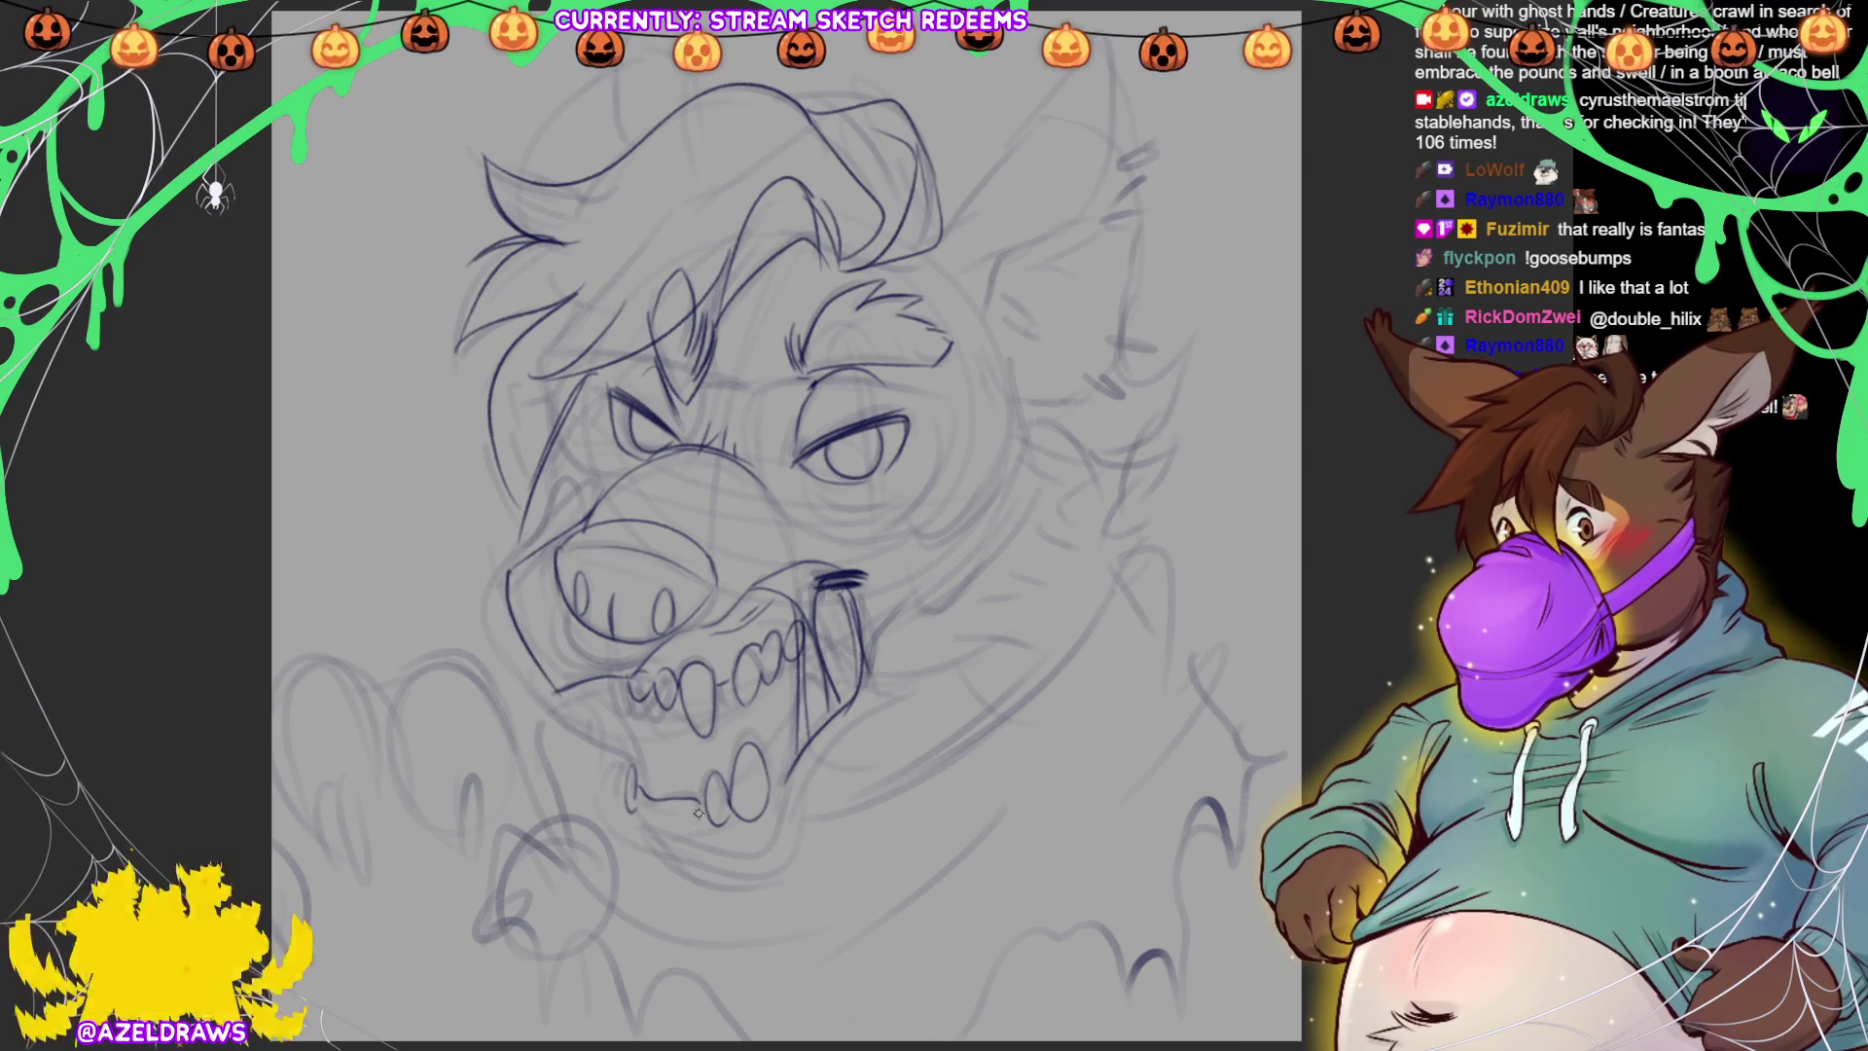
Firm up the lower jaw and lip, then trace the hair tuft's edge and right ear outline
{"action": "mouse_move", "coordinate": [621, 740]}
{"action": "left_mouse_down"}
{"action": "mouse_move", "coordinate": [635, 800]}
{"action": "mouse_move", "coordinate": [715, 825]}
{"action": "left_mouse_up"}
{"action": "left_click_drag", "start_coordinate": [629, 738], "coordinate": [625, 806]}
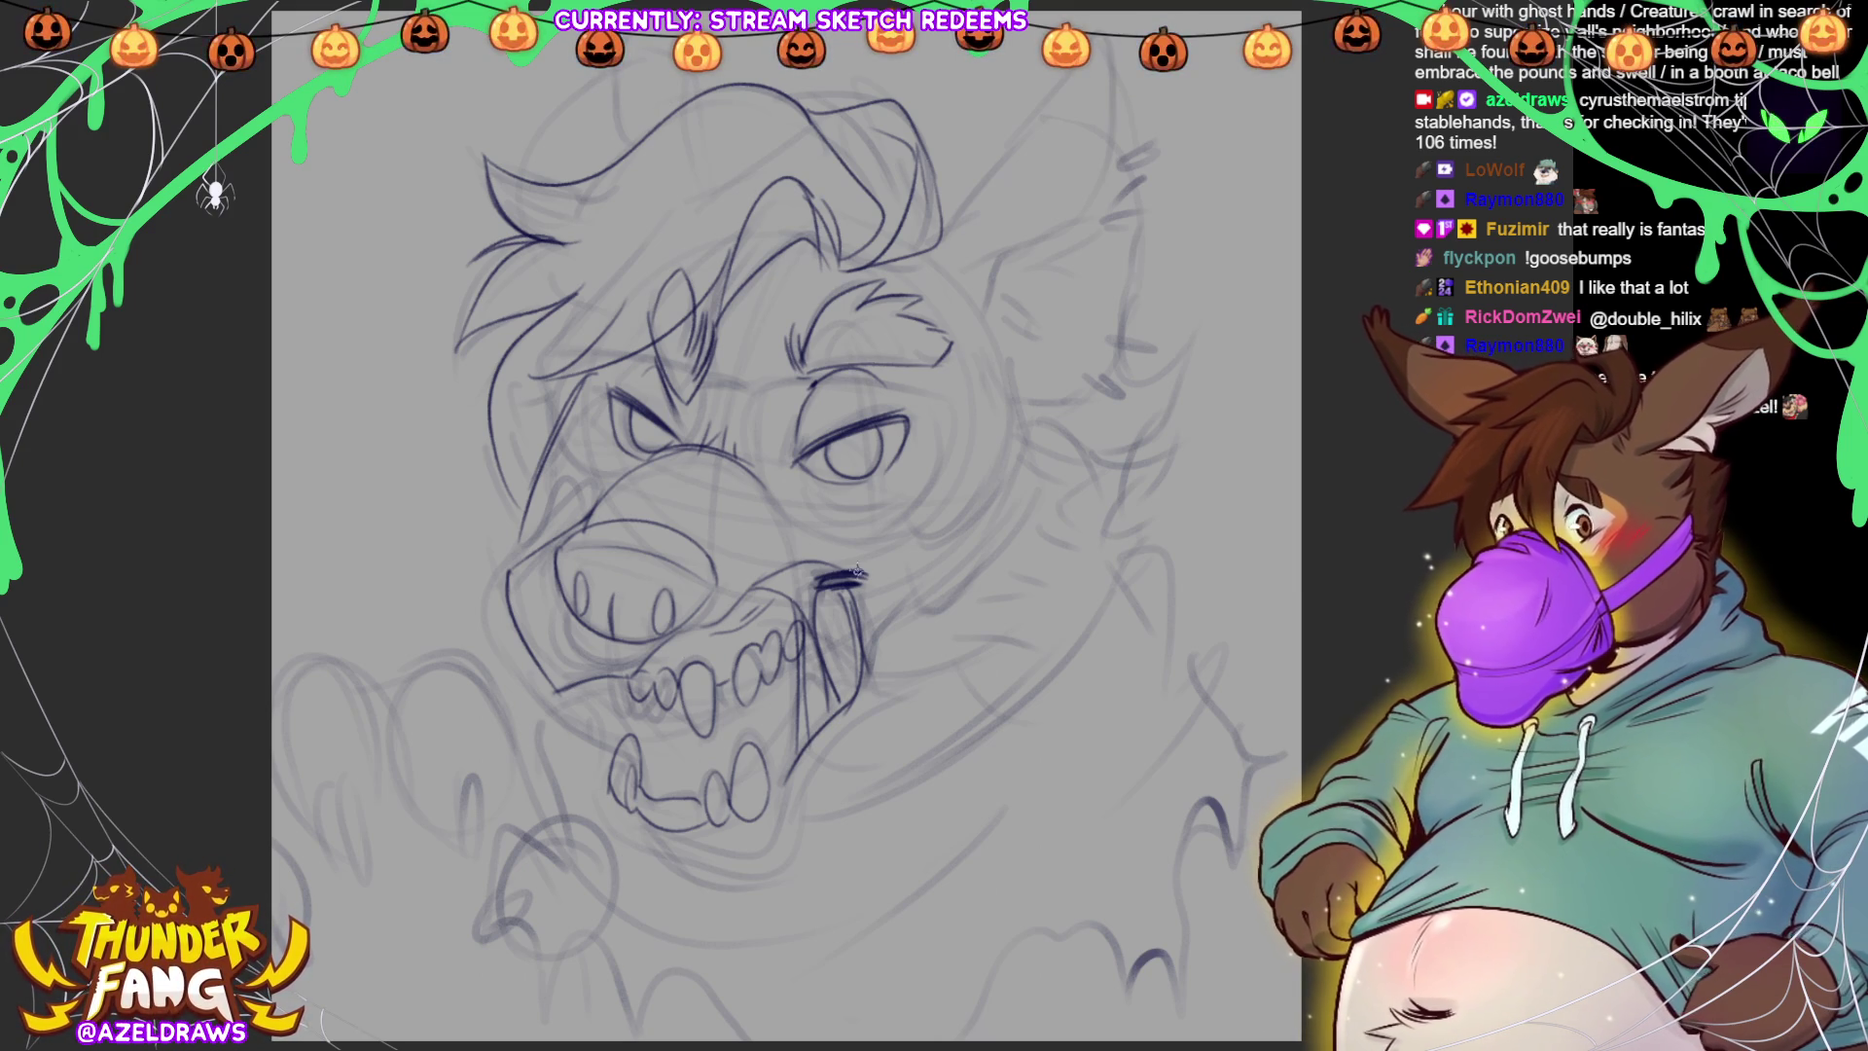
{"action": "mouse_move", "coordinate": [942, 236]}
{"action": "left_mouse_down"}
{"action": "mouse_move", "coordinate": [980, 191]}
{"action": "mouse_move", "coordinate": [1111, 177]}
{"action": "left_mouse_up"}
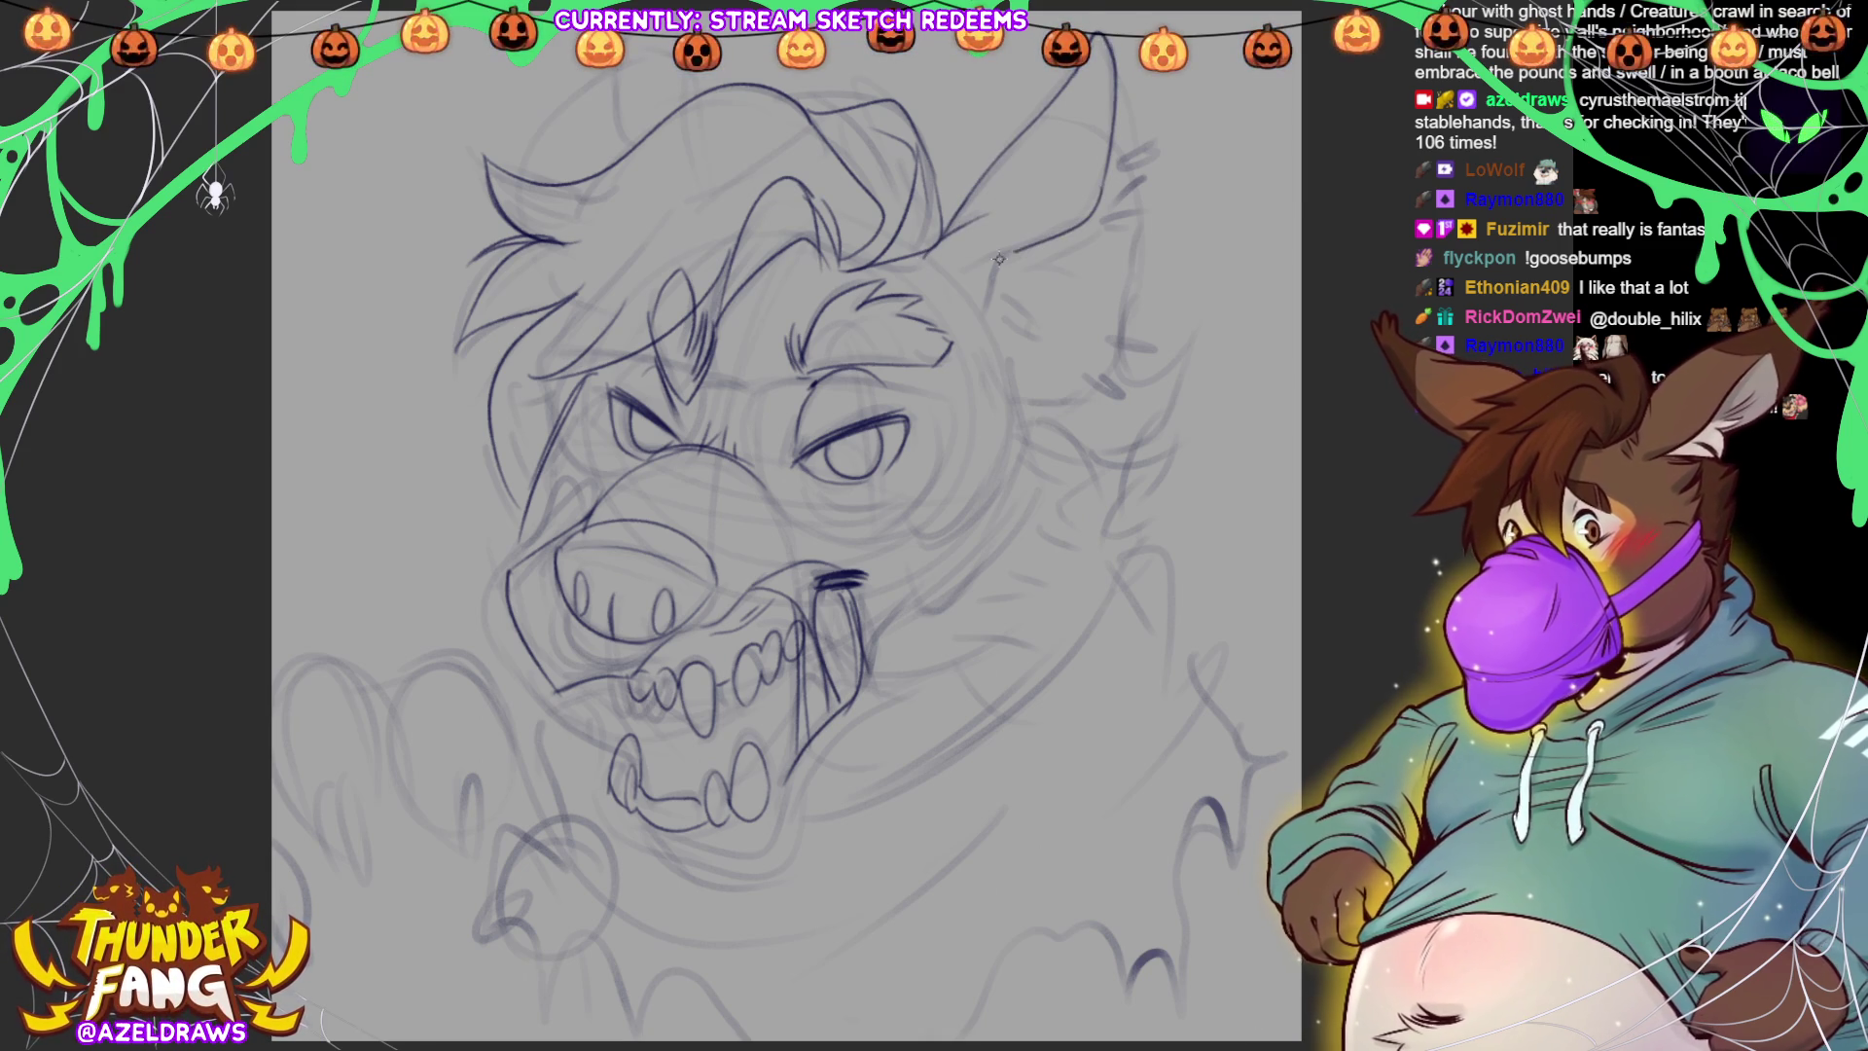
{"action": "left_click_drag", "start_coordinate": [1117, 75], "coordinate": [1138, 185]}
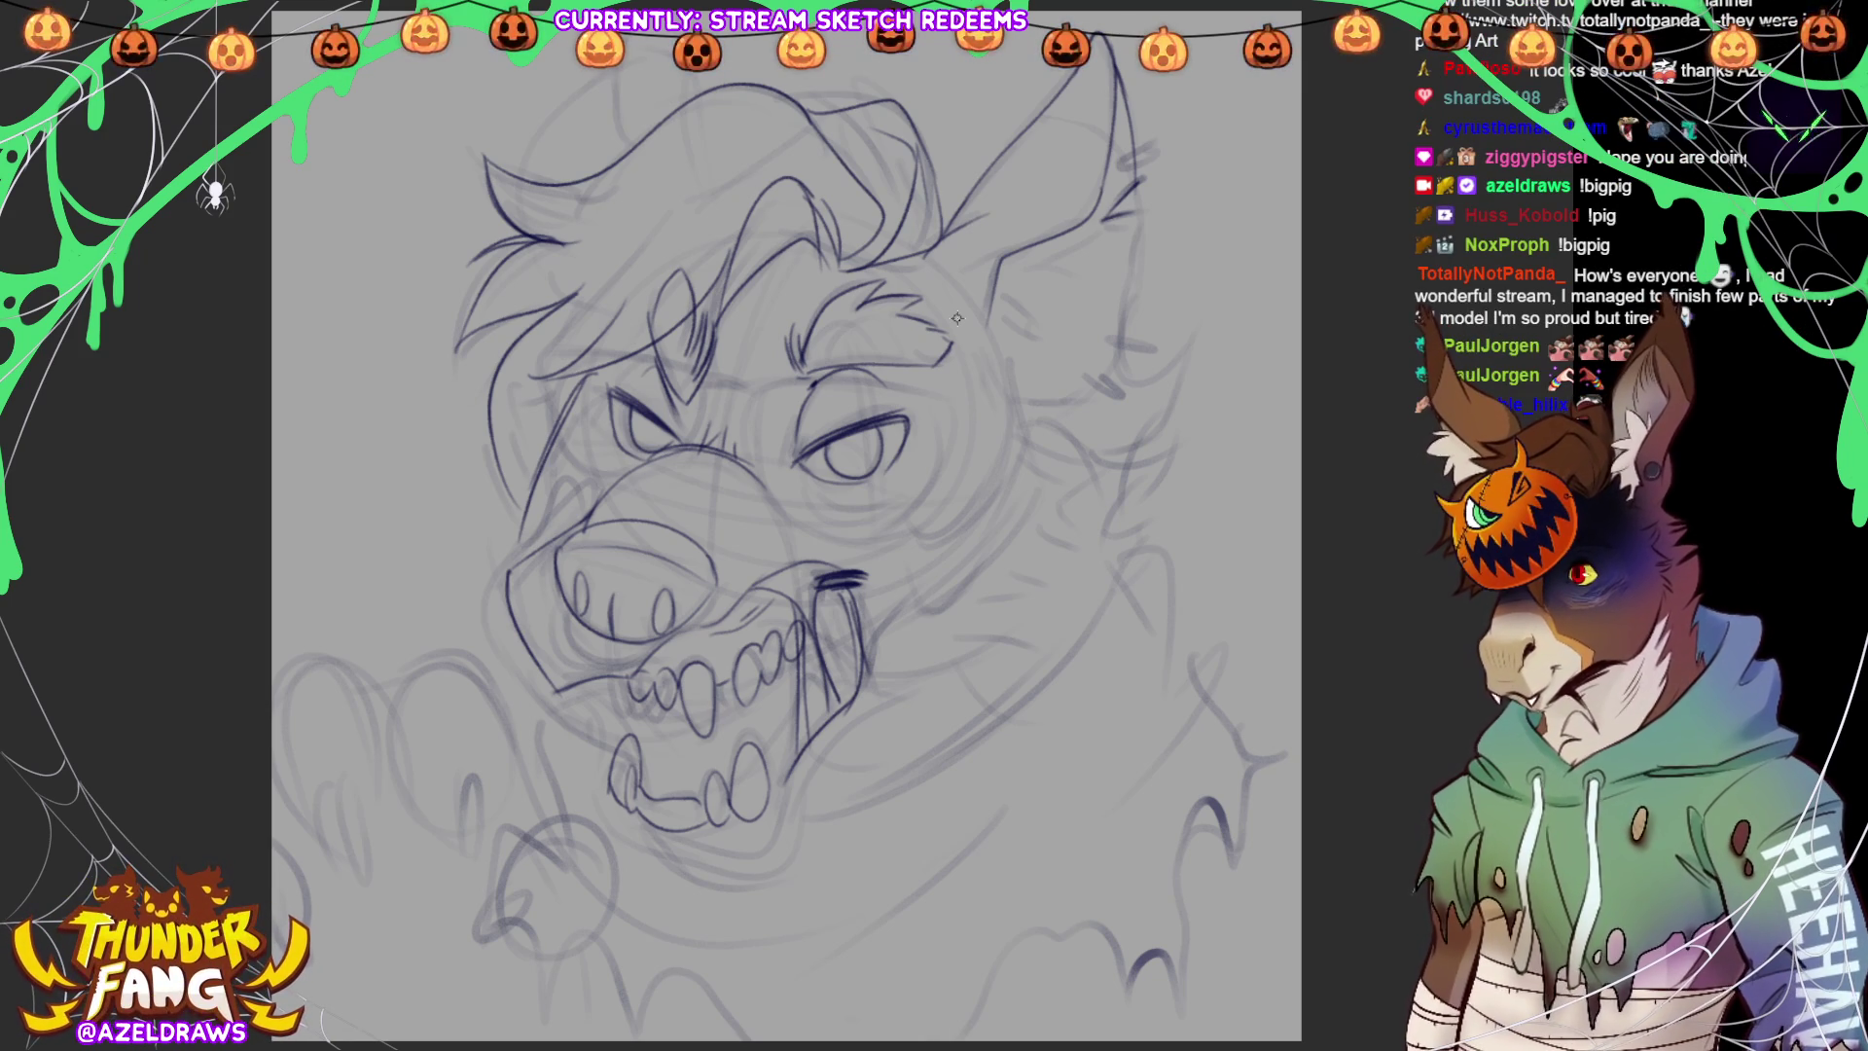
Add inner fur, a redrawn outer outline, small earring rings and top fur tufts to the right ear
{"action": "mouse_move", "coordinate": [994, 274]}
{"action": "left_mouse_down"}
{"action": "mouse_move", "coordinate": [1060, 249]}
{"action": "mouse_move", "coordinate": [1017, 295]}
{"action": "mouse_move", "coordinate": [1075, 311]}
{"action": "mouse_move", "coordinate": [1046, 382]}
{"action": "left_mouse_up"}
{"action": "left_click_drag", "start_coordinate": [982, 326], "coordinate": [1020, 361]}
{"action": "mouse_move", "coordinate": [1131, 231]}
{"action": "left_mouse_down"}
{"action": "mouse_move", "coordinate": [1118, 345]}
{"action": "mouse_move", "coordinate": [1022, 393]}
{"action": "left_mouse_up"}
{"action": "mouse_move", "coordinate": [1100, 331]}
{"action": "left_mouse_down"}
{"action": "mouse_move", "coordinate": [1101, 352]}
{"action": "mouse_move", "coordinate": [1146, 340]}
{"action": "mouse_move", "coordinate": [1109, 371]}
{"action": "mouse_move", "coordinate": [1126, 389]}
{"action": "mouse_move", "coordinate": [1096, 370]}
{"action": "left_mouse_up"}
{"action": "left_click_drag", "start_coordinate": [1117, 167], "coordinate": [1153, 147]}
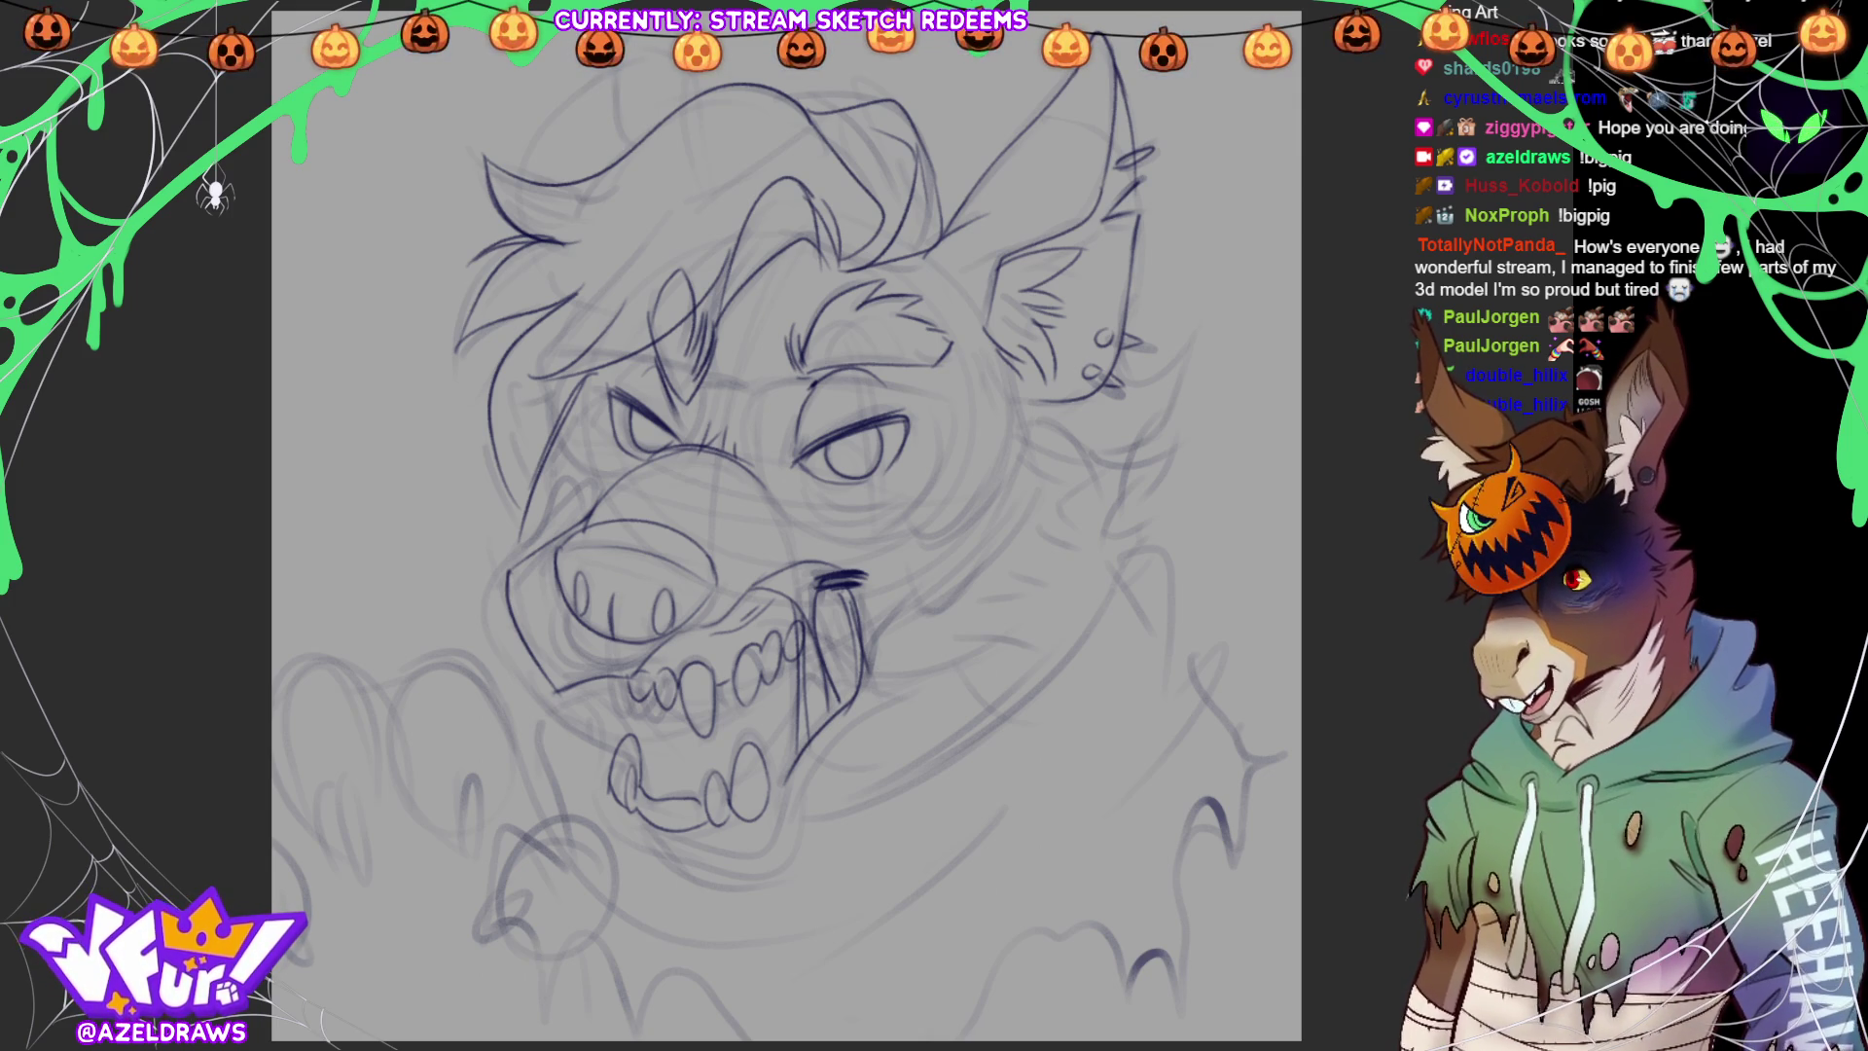
Add vertical strokes above the head and a line beside the left eye
{"action": "scroll", "coordinate": [778, 545], "scroll_direction": "up", "scroll_amount": 1}
{"action": "left_click_drag", "start_coordinate": [664, 78], "coordinate": [668, 167]}
{"action": "left_click_drag", "start_coordinate": [608, 86], "coordinate": [605, 216]}
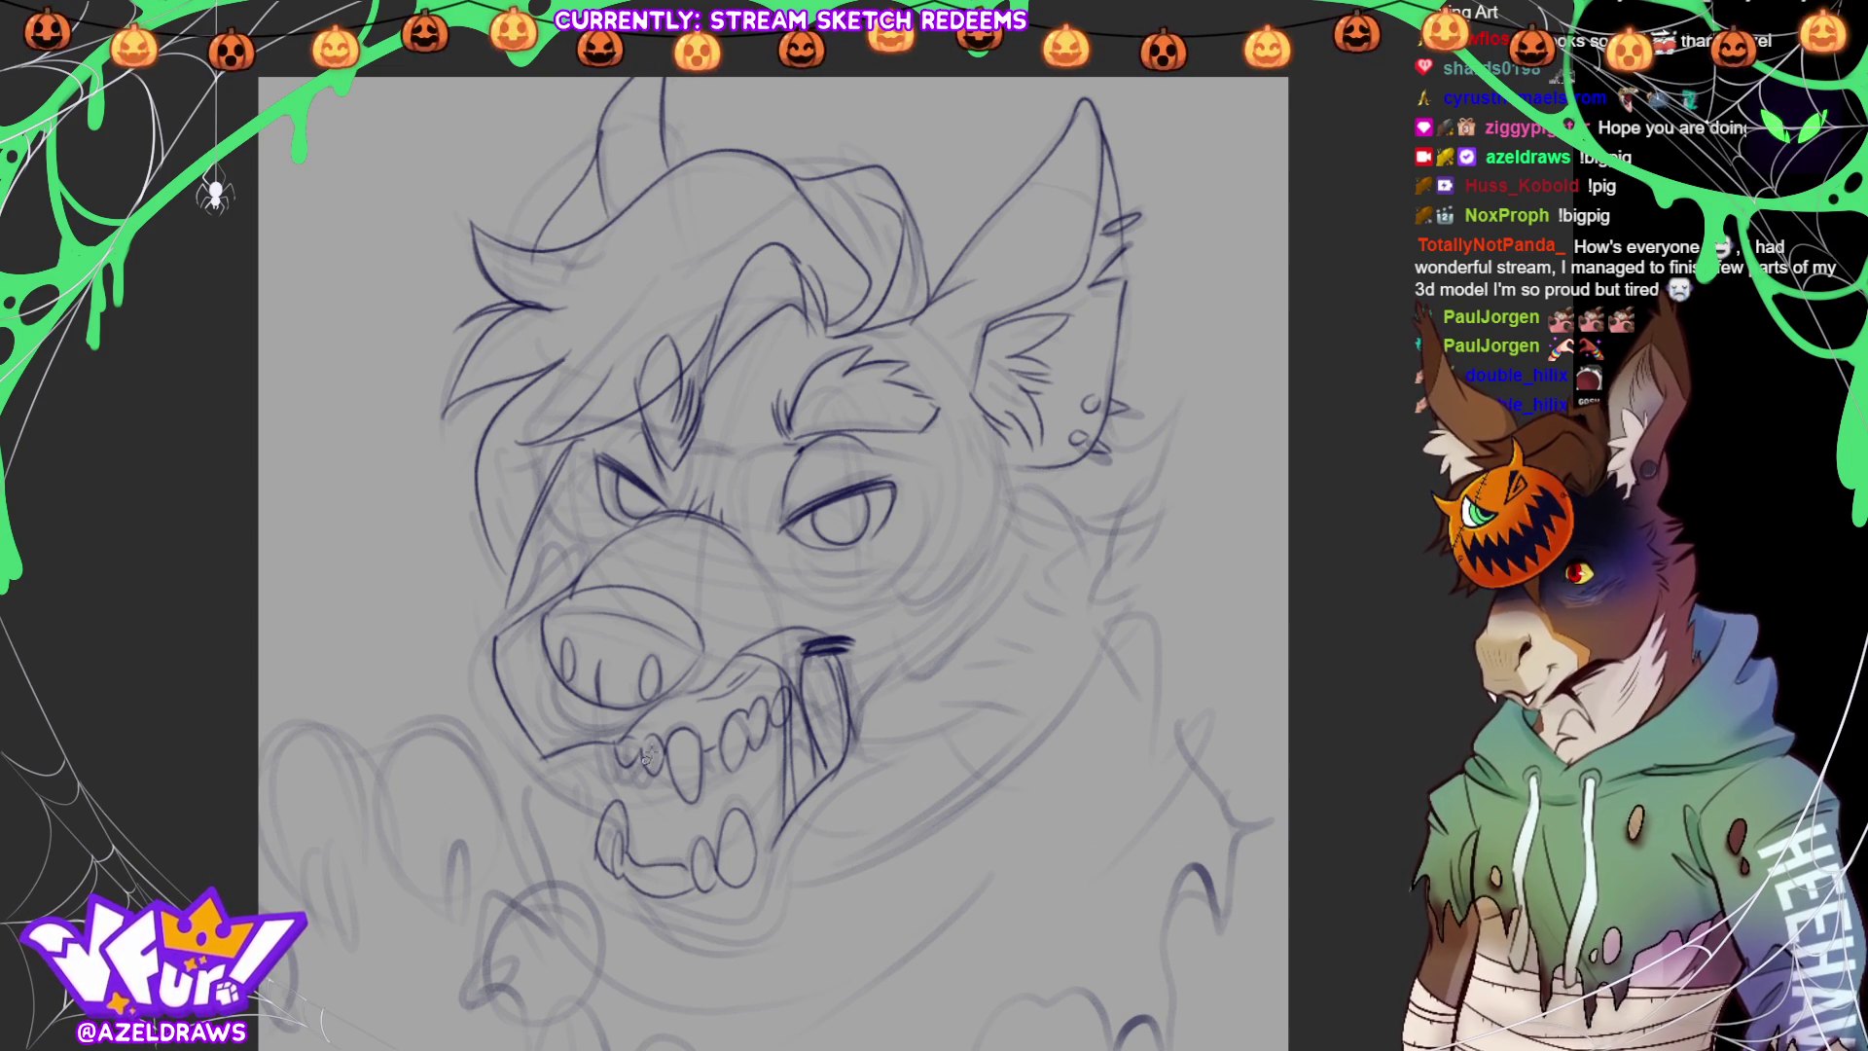
{"action": "mouse_move", "coordinate": [610, 368]}
{"action": "left_mouse_down"}
{"action": "mouse_move", "coordinate": [569, 442]}
{"action": "mouse_move", "coordinate": [593, 531]}
{"action": "mouse_move", "coordinate": [525, 512]}
{"action": "mouse_move", "coordinate": [530, 588]}
{"action": "mouse_move", "coordinate": [567, 619]}
{"action": "mouse_move", "coordinate": [533, 607]}
{"action": "left_mouse_up"}
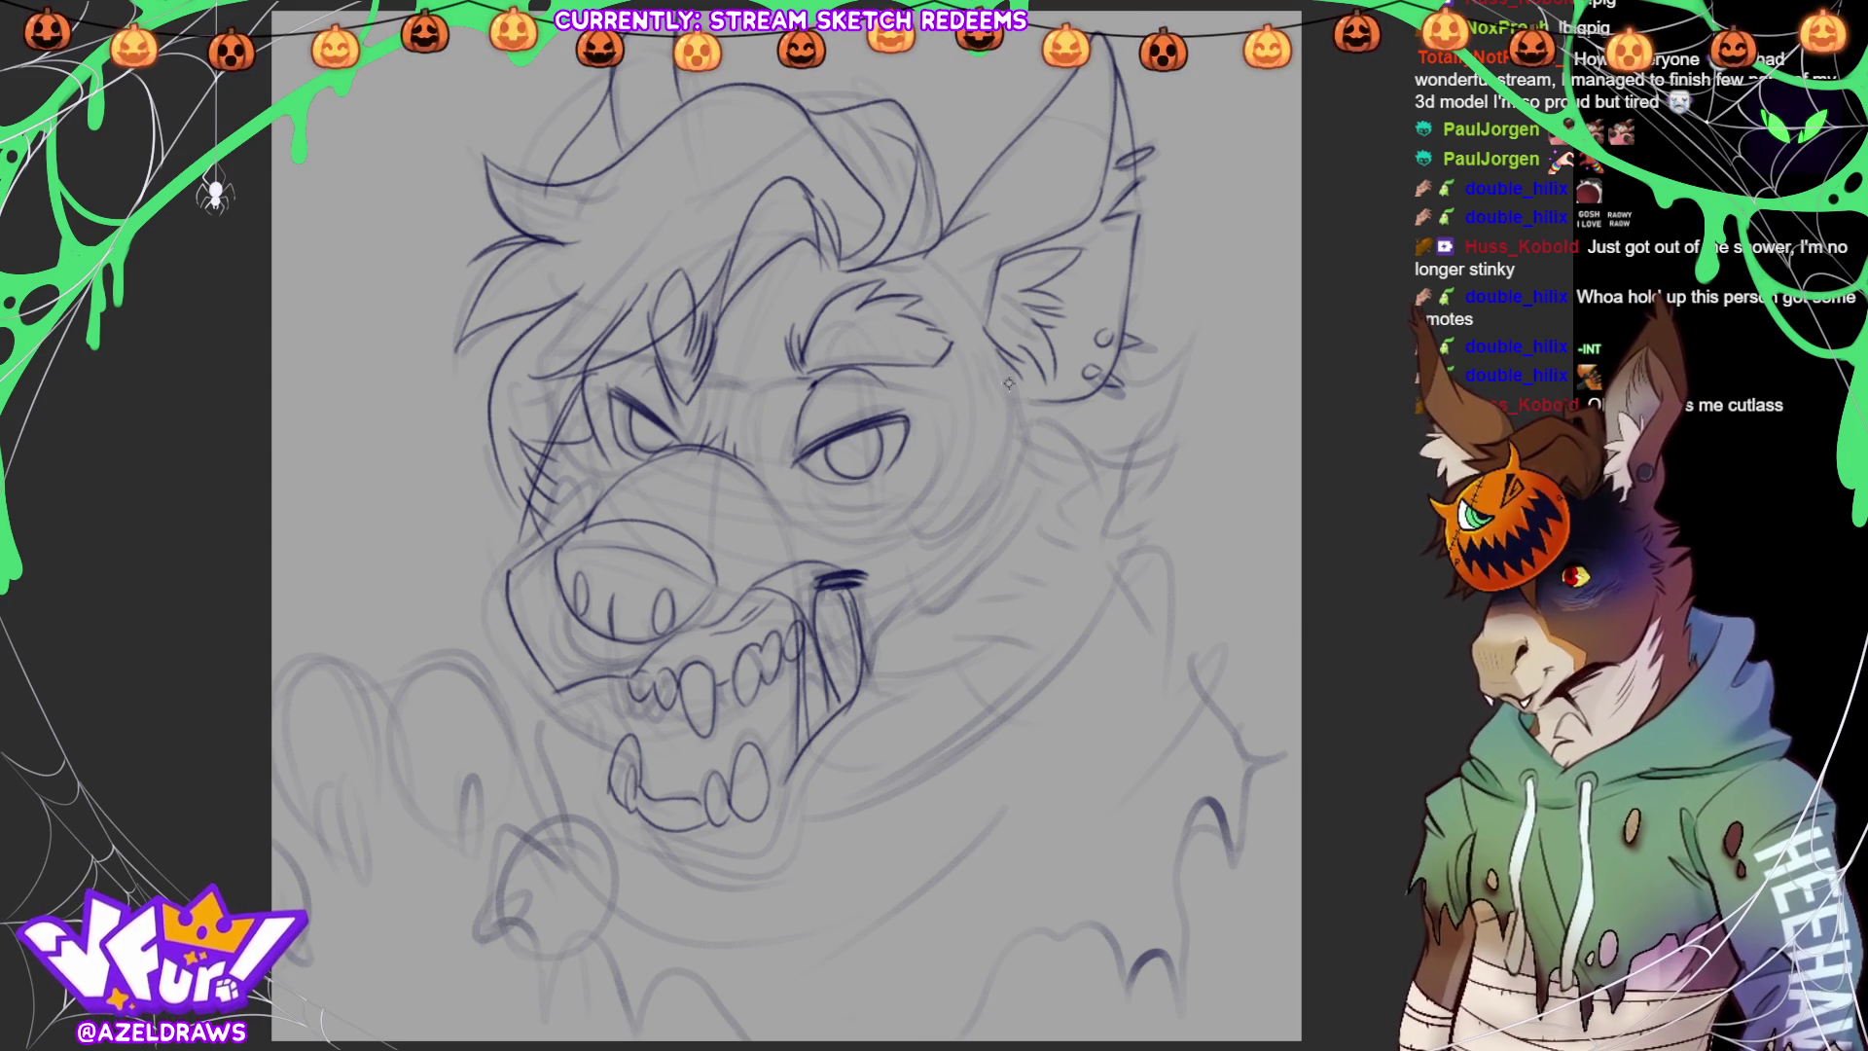
{"action": "mouse_move", "coordinate": [1043, 415]}
{"action": "left_mouse_down"}
{"action": "mouse_move", "coordinate": [1036, 438]}
{"action": "mouse_move", "coordinate": [1095, 425]}
{"action": "mouse_move", "coordinate": [1058, 521]}
{"action": "mouse_move", "coordinate": [1017, 537]}
{"action": "mouse_move", "coordinate": [1109, 553]}
{"action": "mouse_move", "coordinate": [1053, 601]}
{"action": "left_mouse_up"}
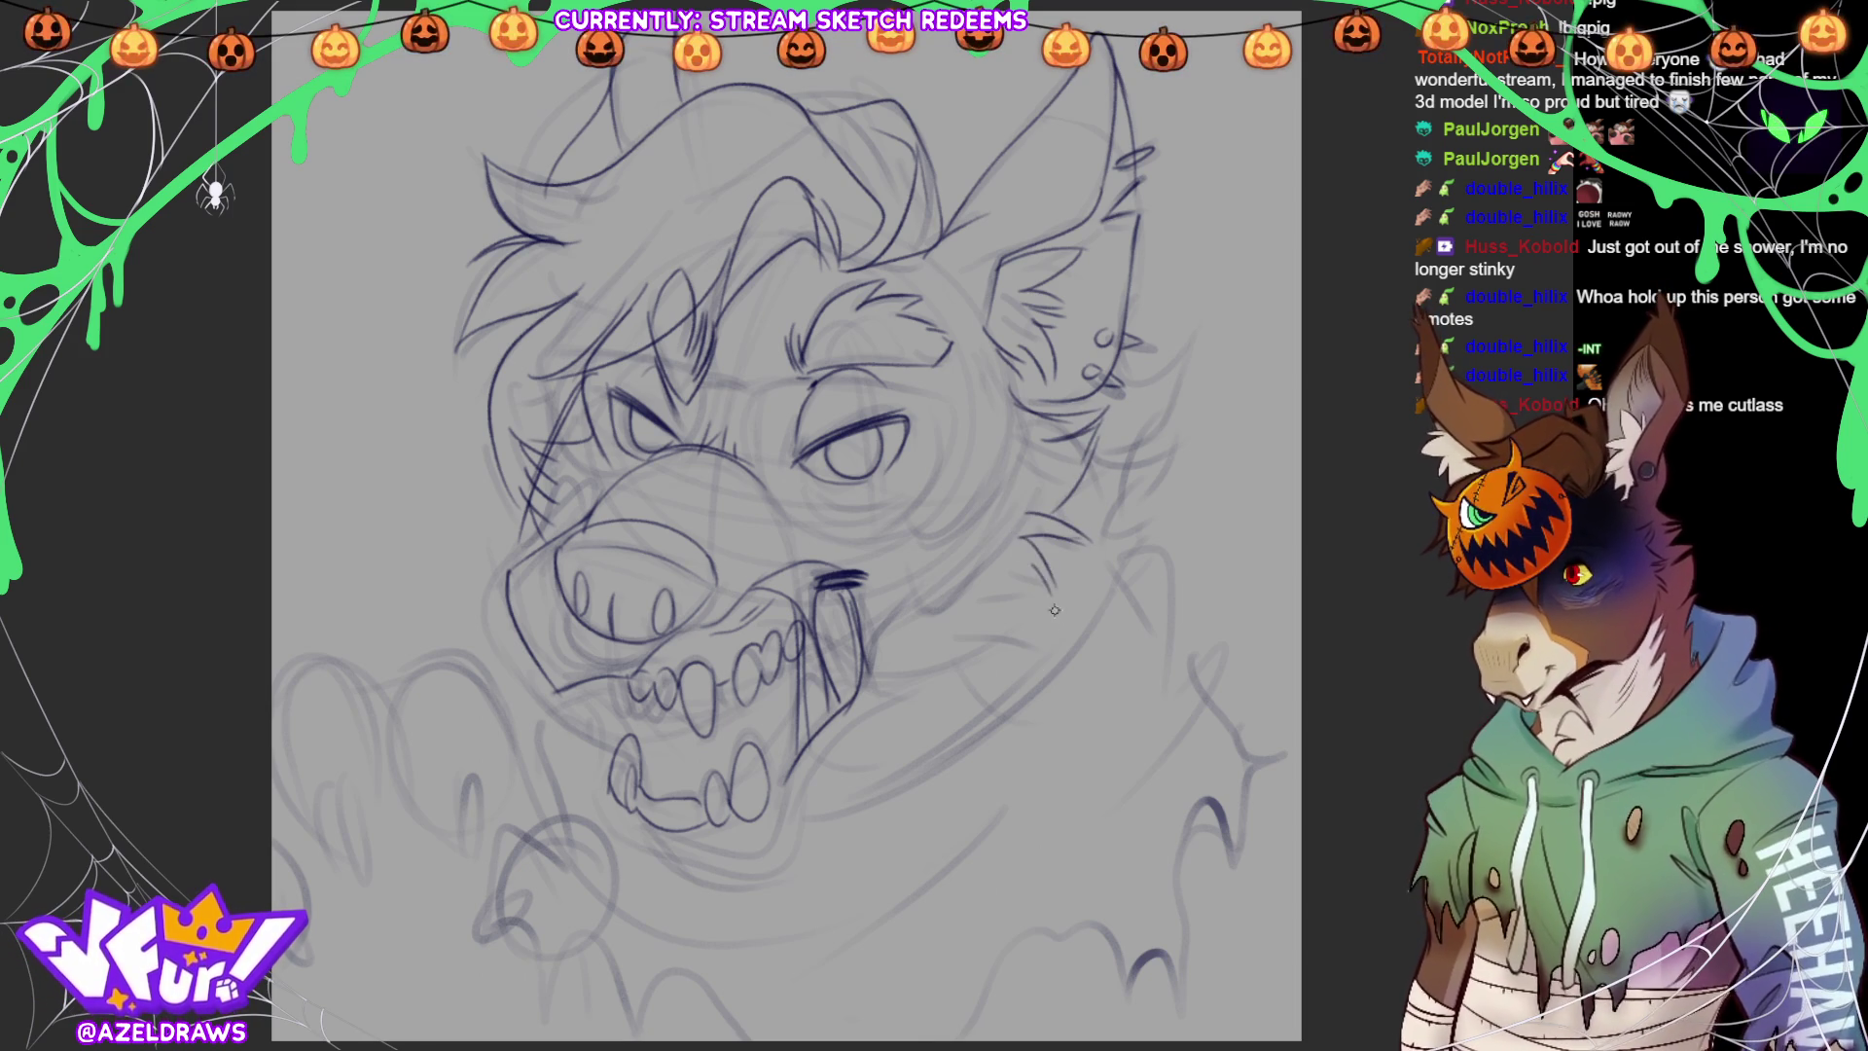
Redraw the lower jaw curve, the snout's left edge and a shorter line under the chin
{"action": "mouse_move", "coordinate": [651, 825]}
{"action": "left_mouse_down"}
{"action": "mouse_move", "coordinate": [720, 847]}
{"action": "mouse_move", "coordinate": [796, 759]}
{"action": "left_mouse_up"}
{"action": "mouse_move", "coordinate": [604, 796]}
{"action": "left_mouse_down"}
{"action": "mouse_move", "coordinate": [707, 864]}
{"action": "mouse_move", "coordinate": [790, 803]}
{"action": "mouse_move", "coordinate": [873, 687]}
{"action": "left_mouse_up"}
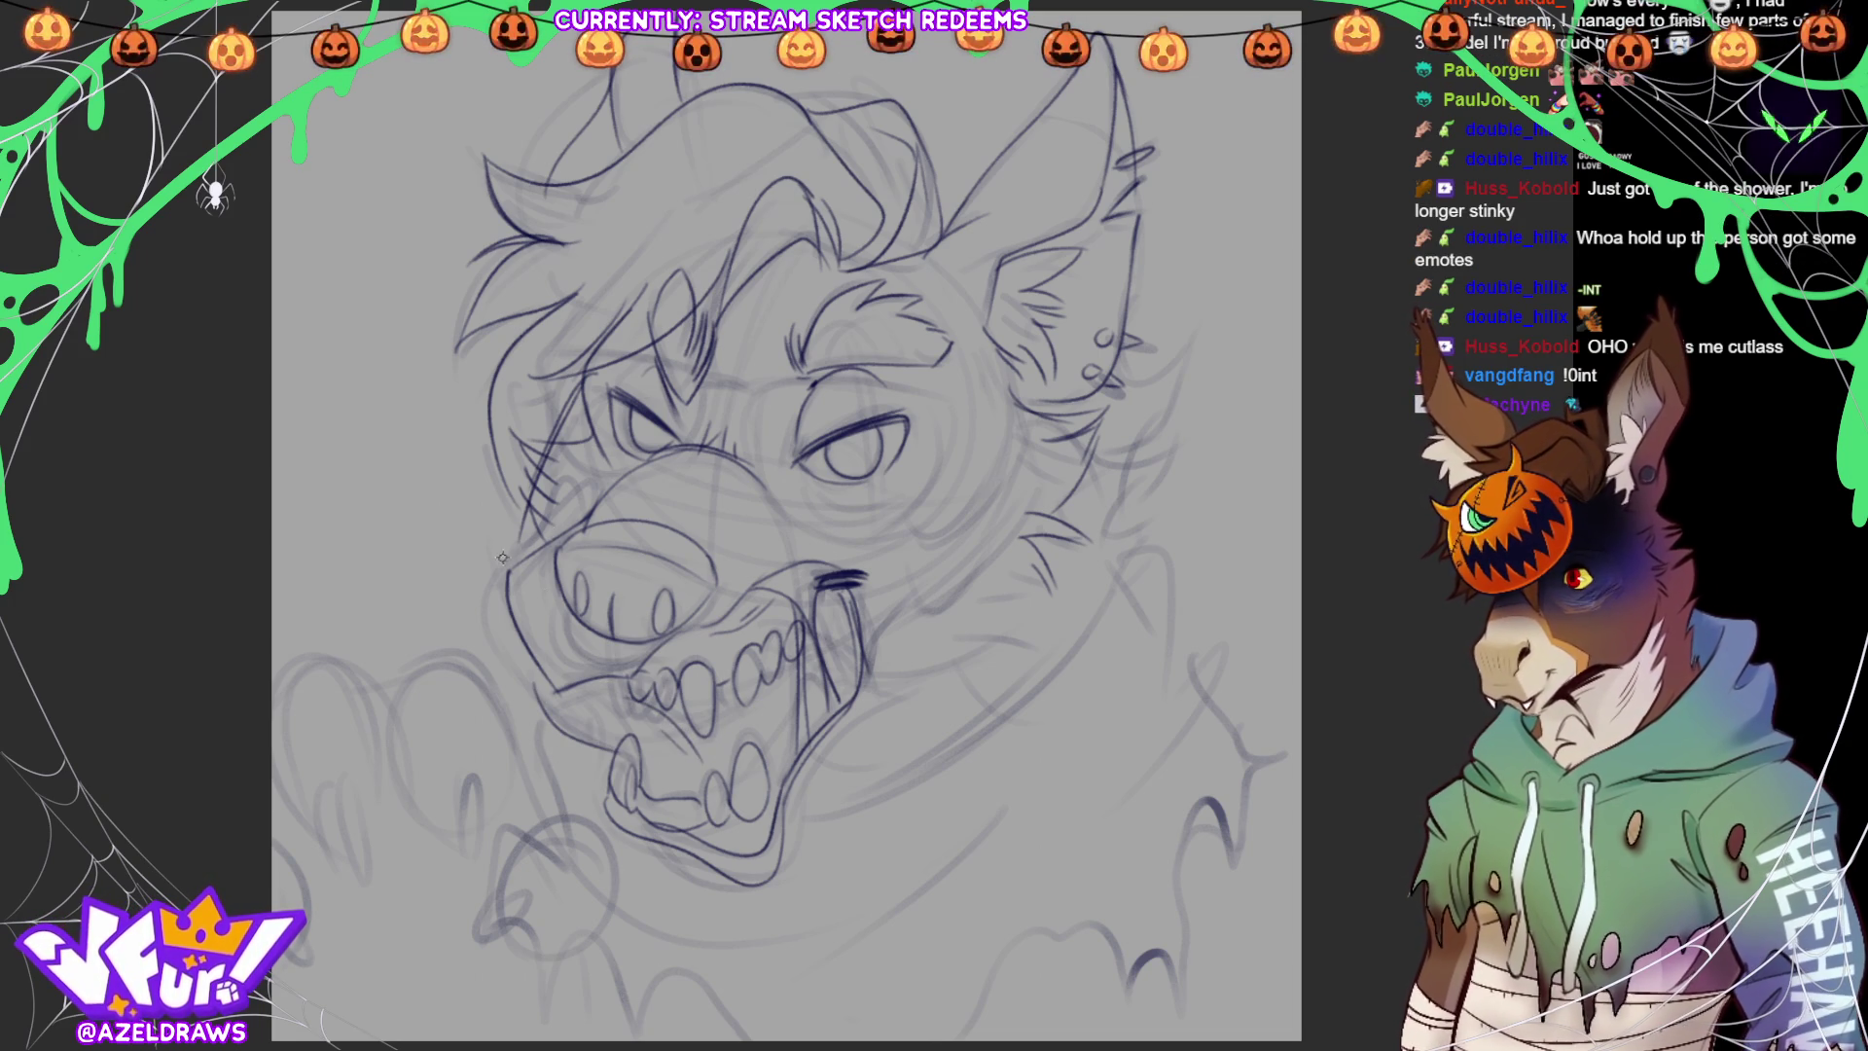
{"action": "mouse_move", "coordinate": [518, 540]}
{"action": "left_mouse_down"}
{"action": "mouse_move", "coordinate": [491, 623]}
{"action": "mouse_move", "coordinate": [525, 686]}
{"action": "left_mouse_up"}
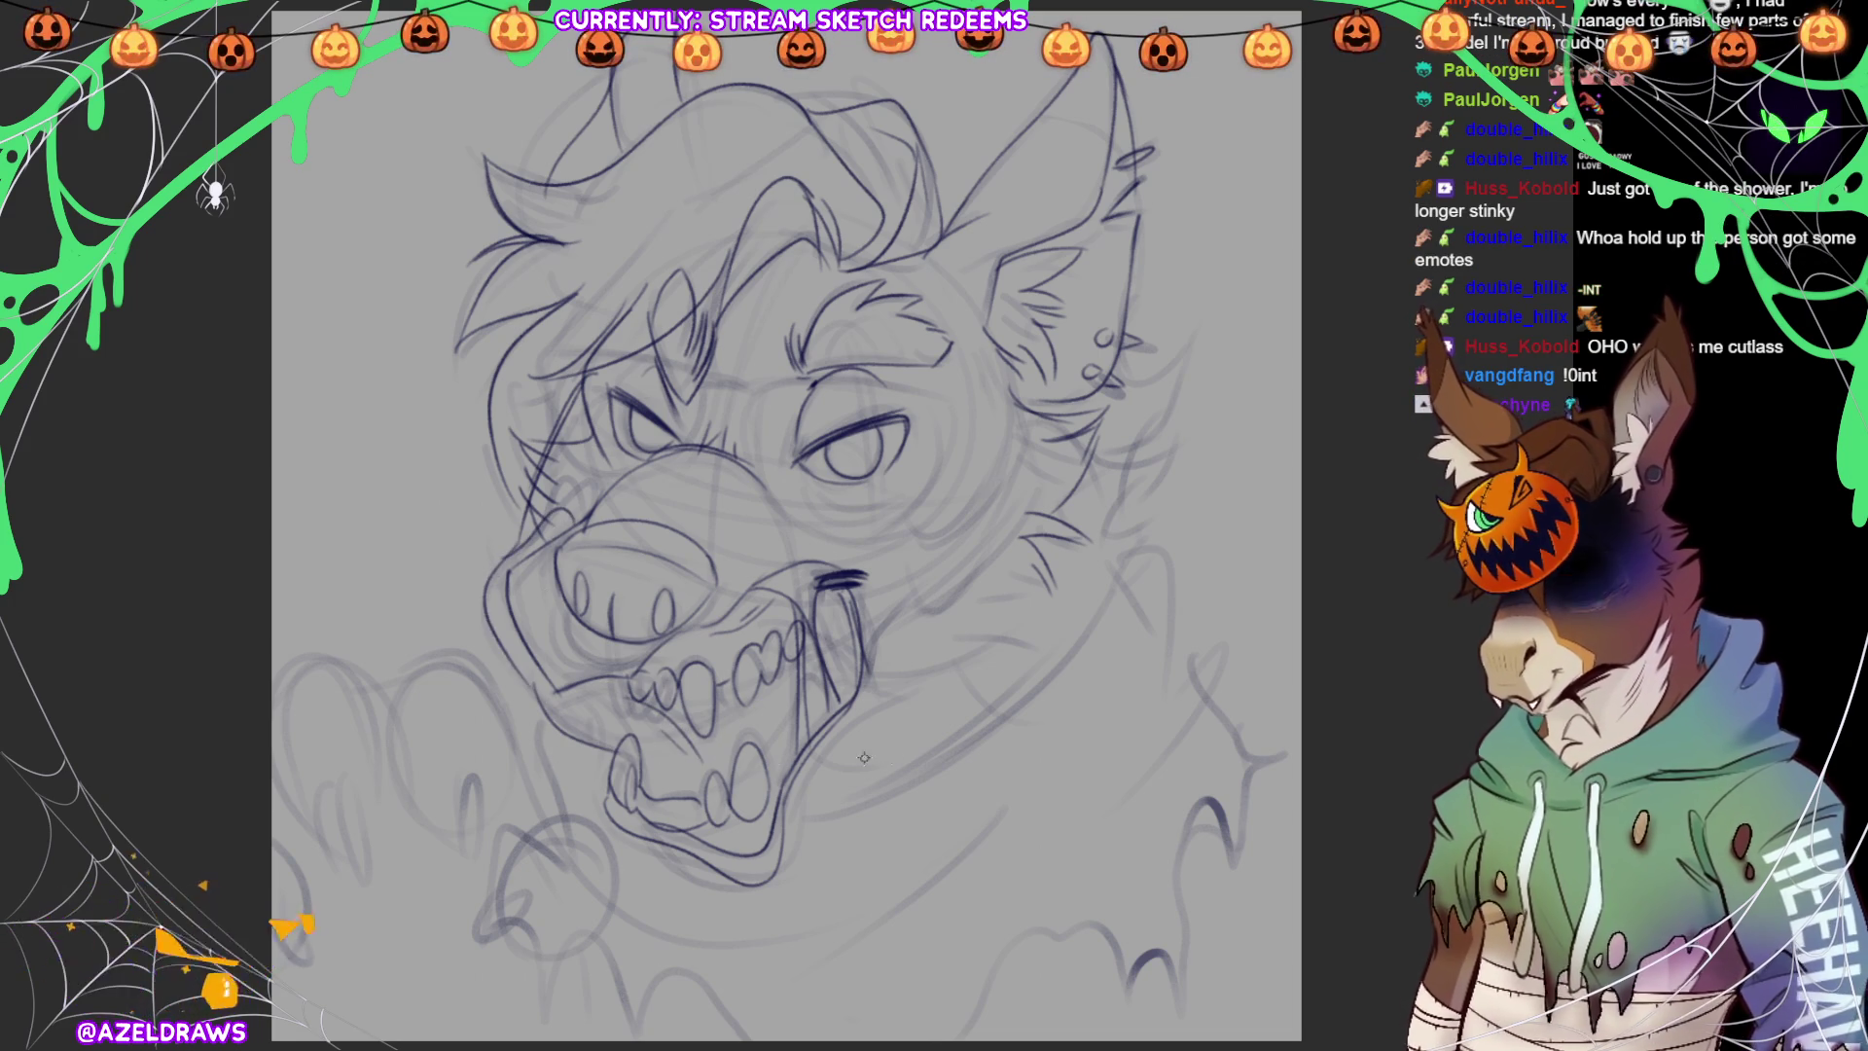
{"action": "key", "text": "ctrl+z"}
{"action": "left_click_drag", "start_coordinate": [537, 705], "coordinate": [484, 559]}
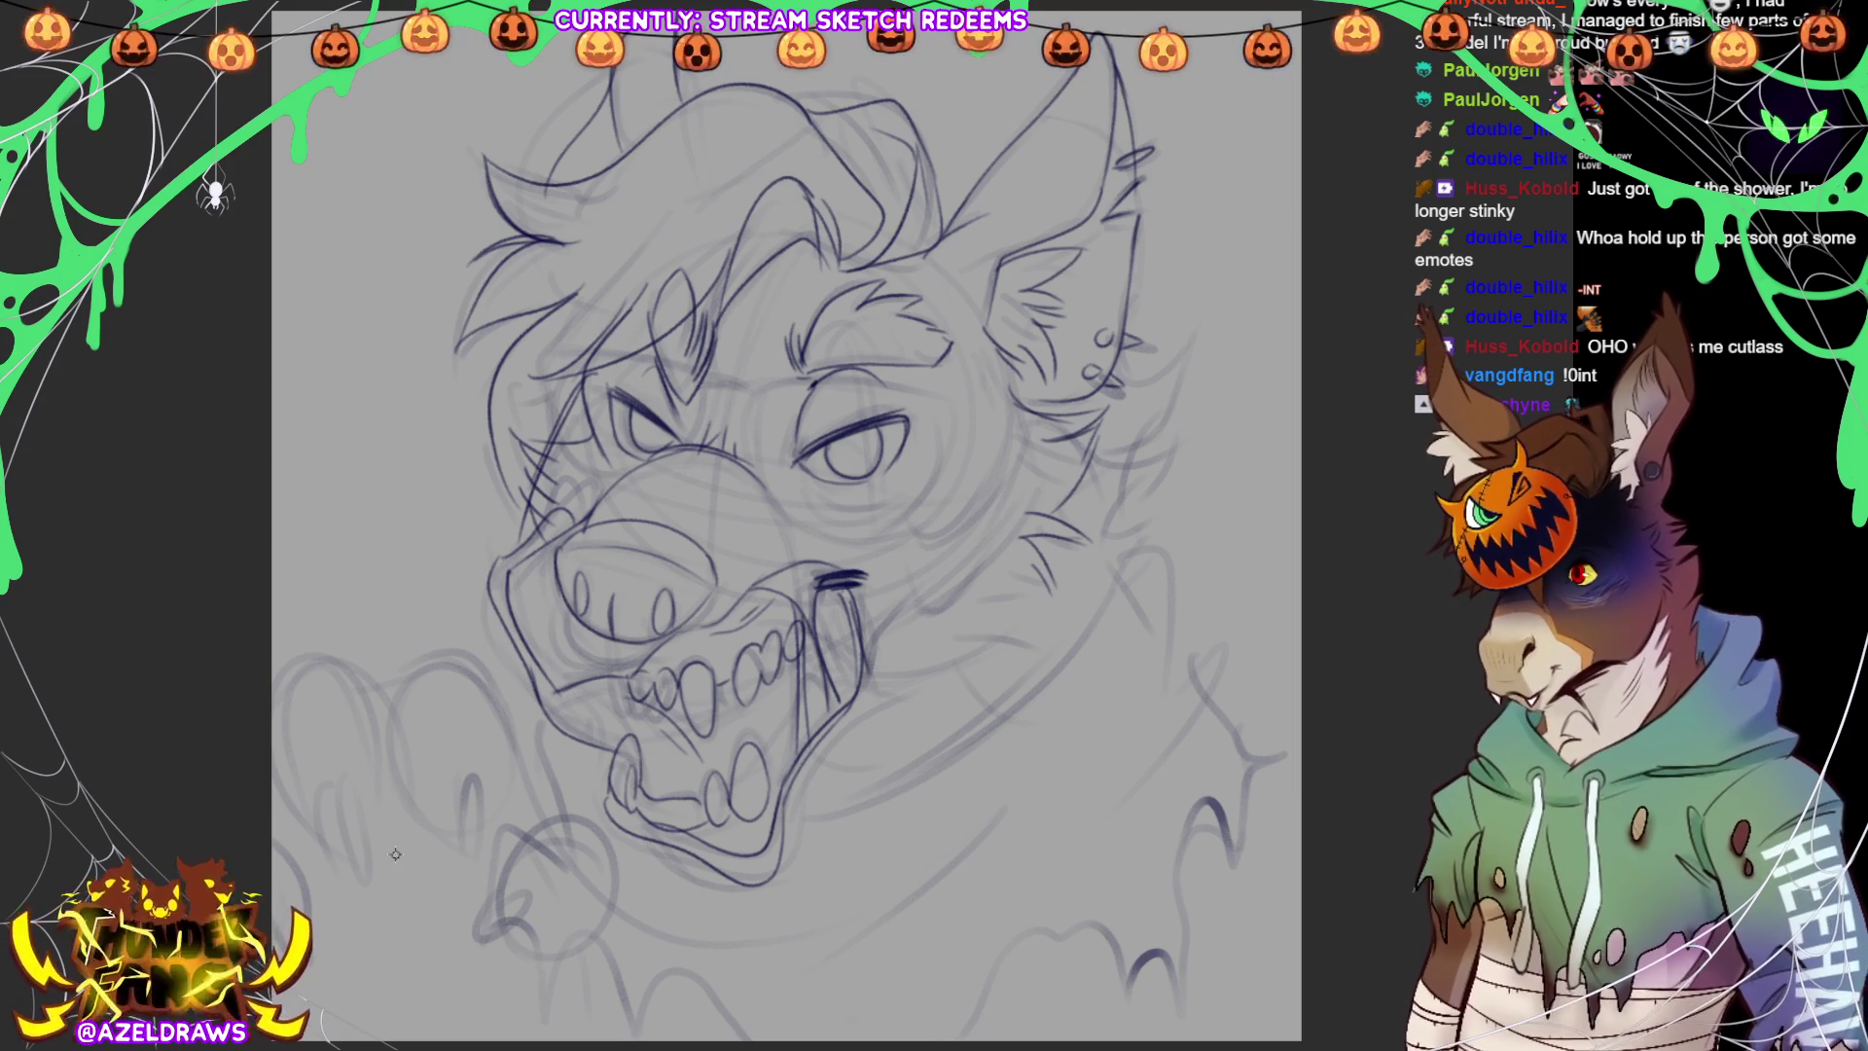
{"action": "mouse_move", "coordinate": [642, 842]}
{"action": "left_mouse_down"}
{"action": "mouse_move", "coordinate": [687, 911]}
{"action": "mouse_move", "coordinate": [759, 900]}
{"action": "left_mouse_up"}
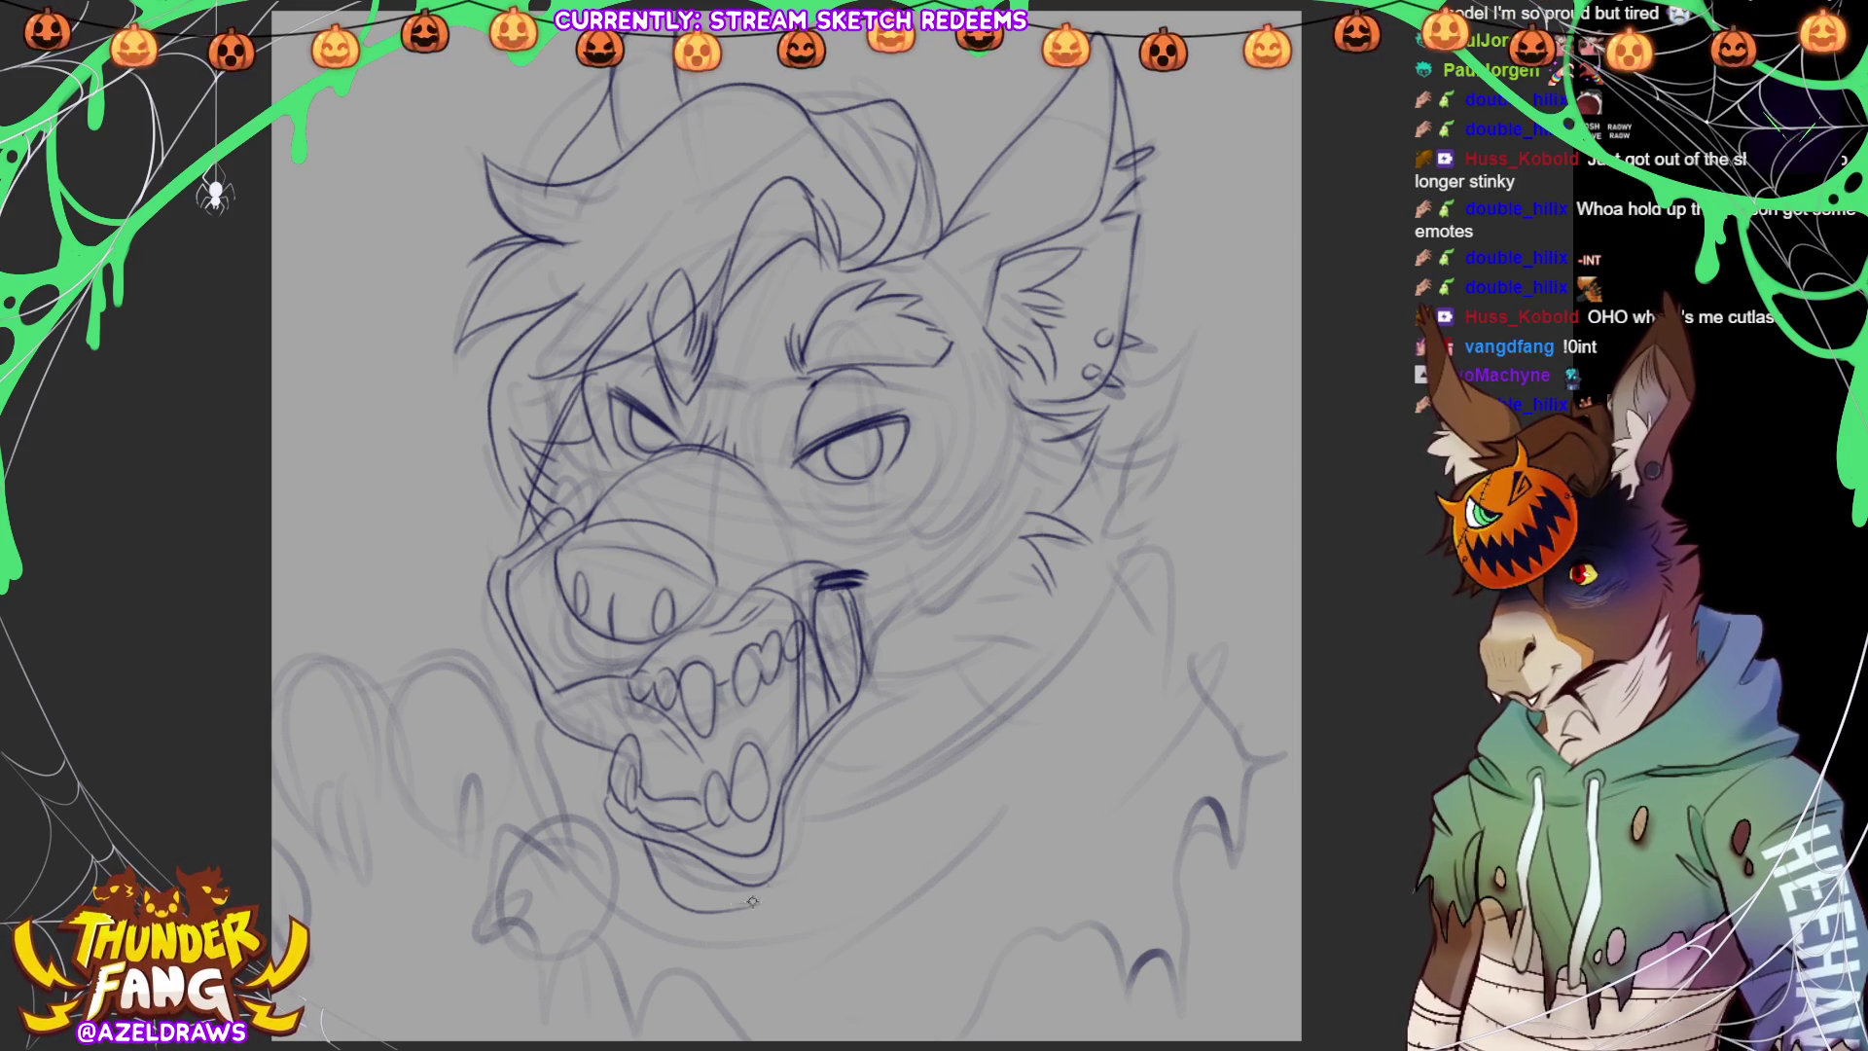
{"action": "key", "text": "ctrl+z"}
{"action": "mouse_move", "coordinate": [644, 844]}
{"action": "left_mouse_down"}
{"action": "mouse_move", "coordinate": [692, 898]}
{"action": "mouse_move", "coordinate": [767, 885]}
{"action": "mouse_move", "coordinate": [870, 715]}
{"action": "mouse_move", "coordinate": [932, 657]}
{"action": "mouse_move", "coordinate": [897, 648]}
{"action": "mouse_move", "coordinate": [1008, 658]}
{"action": "mouse_move", "coordinate": [1022, 628]}
{"action": "left_mouse_up"}
Add fur strokes along the jaw and cheek, redraw the muzzle's left edge, and sketch drool lines
{"action": "left_click_drag", "start_coordinate": [1141, 513], "coordinate": [1130, 528]}
{"action": "mouse_move", "coordinate": [975, 613]}
{"action": "left_mouse_down"}
{"action": "mouse_move", "coordinate": [960, 625]}
{"action": "mouse_move", "coordinate": [1036, 613]}
{"action": "mouse_move", "coordinate": [1070, 576]}
{"action": "left_mouse_up"}
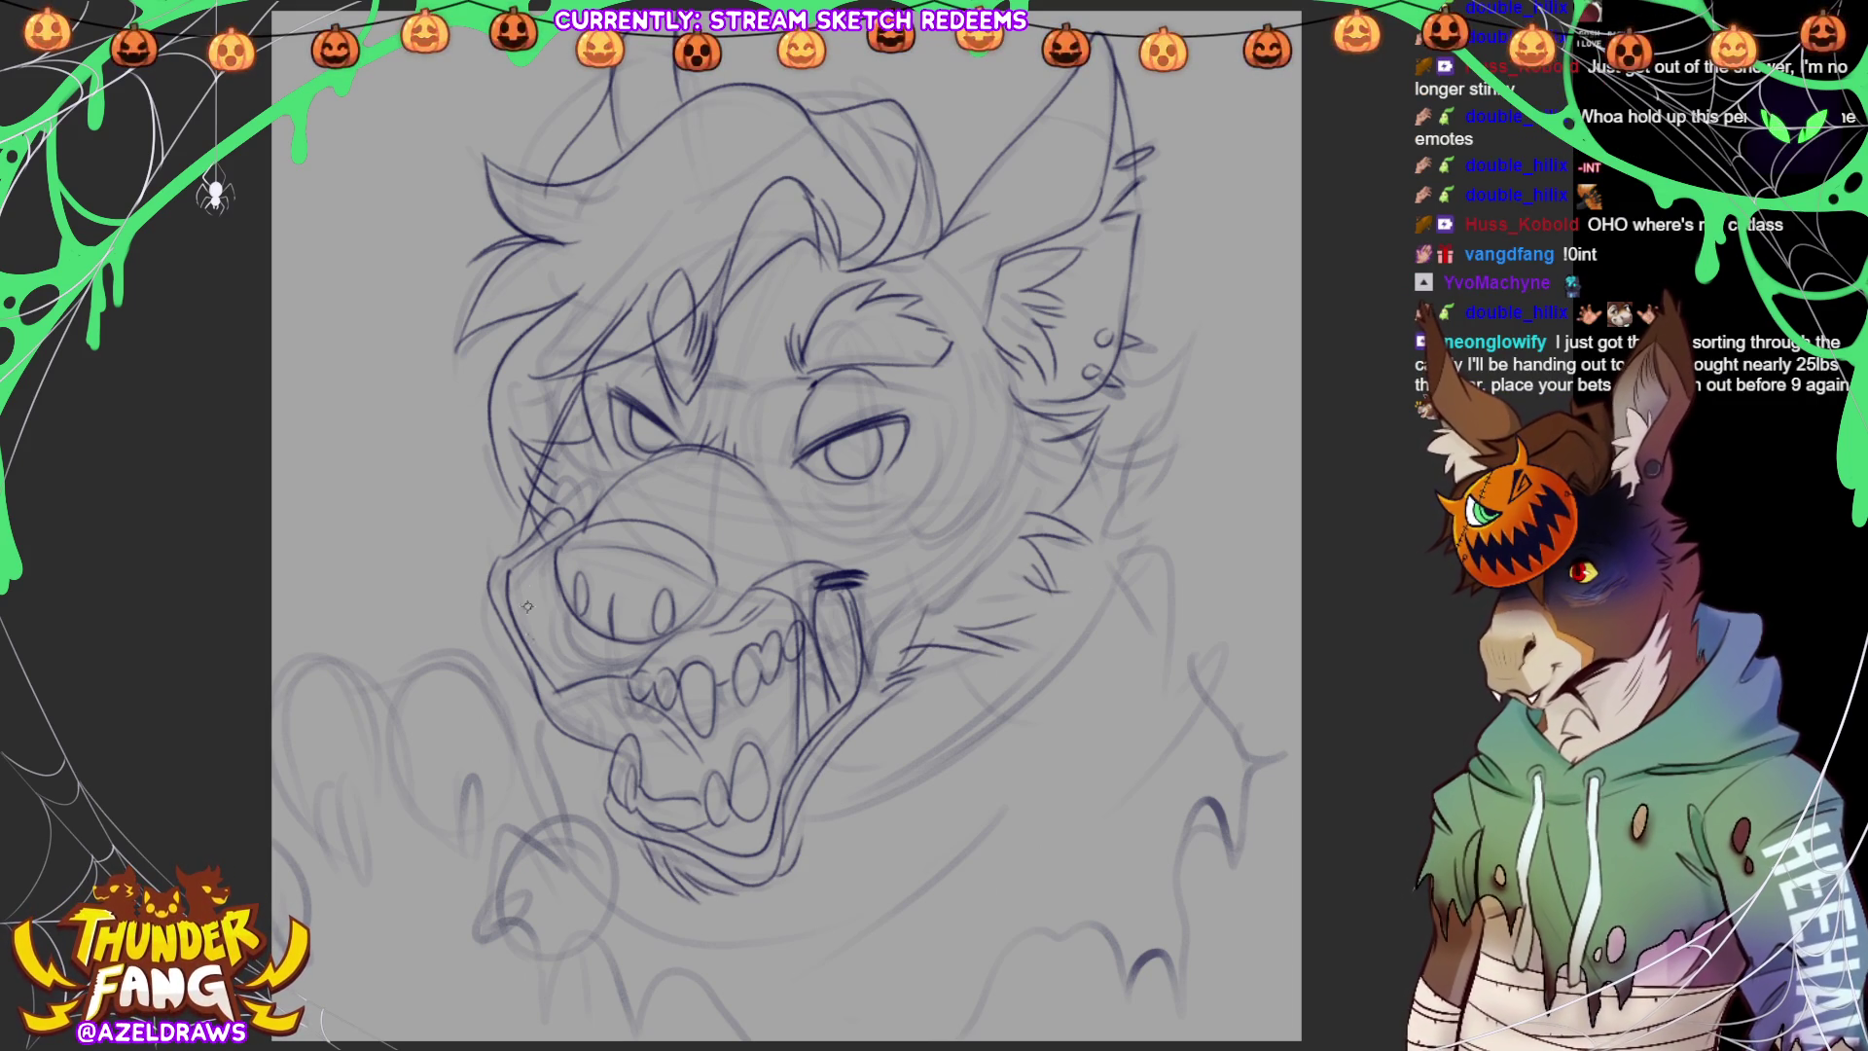
{"action": "left_click_drag", "start_coordinate": [491, 599], "coordinate": [545, 744]}
{"action": "mouse_move", "coordinate": [694, 863]}
{"action": "left_mouse_down"}
{"action": "mouse_move", "coordinate": [731, 946]}
{"action": "mouse_move", "coordinate": [757, 942]}
{"action": "mouse_move", "coordinate": [776, 857]}
{"action": "left_mouse_up"}
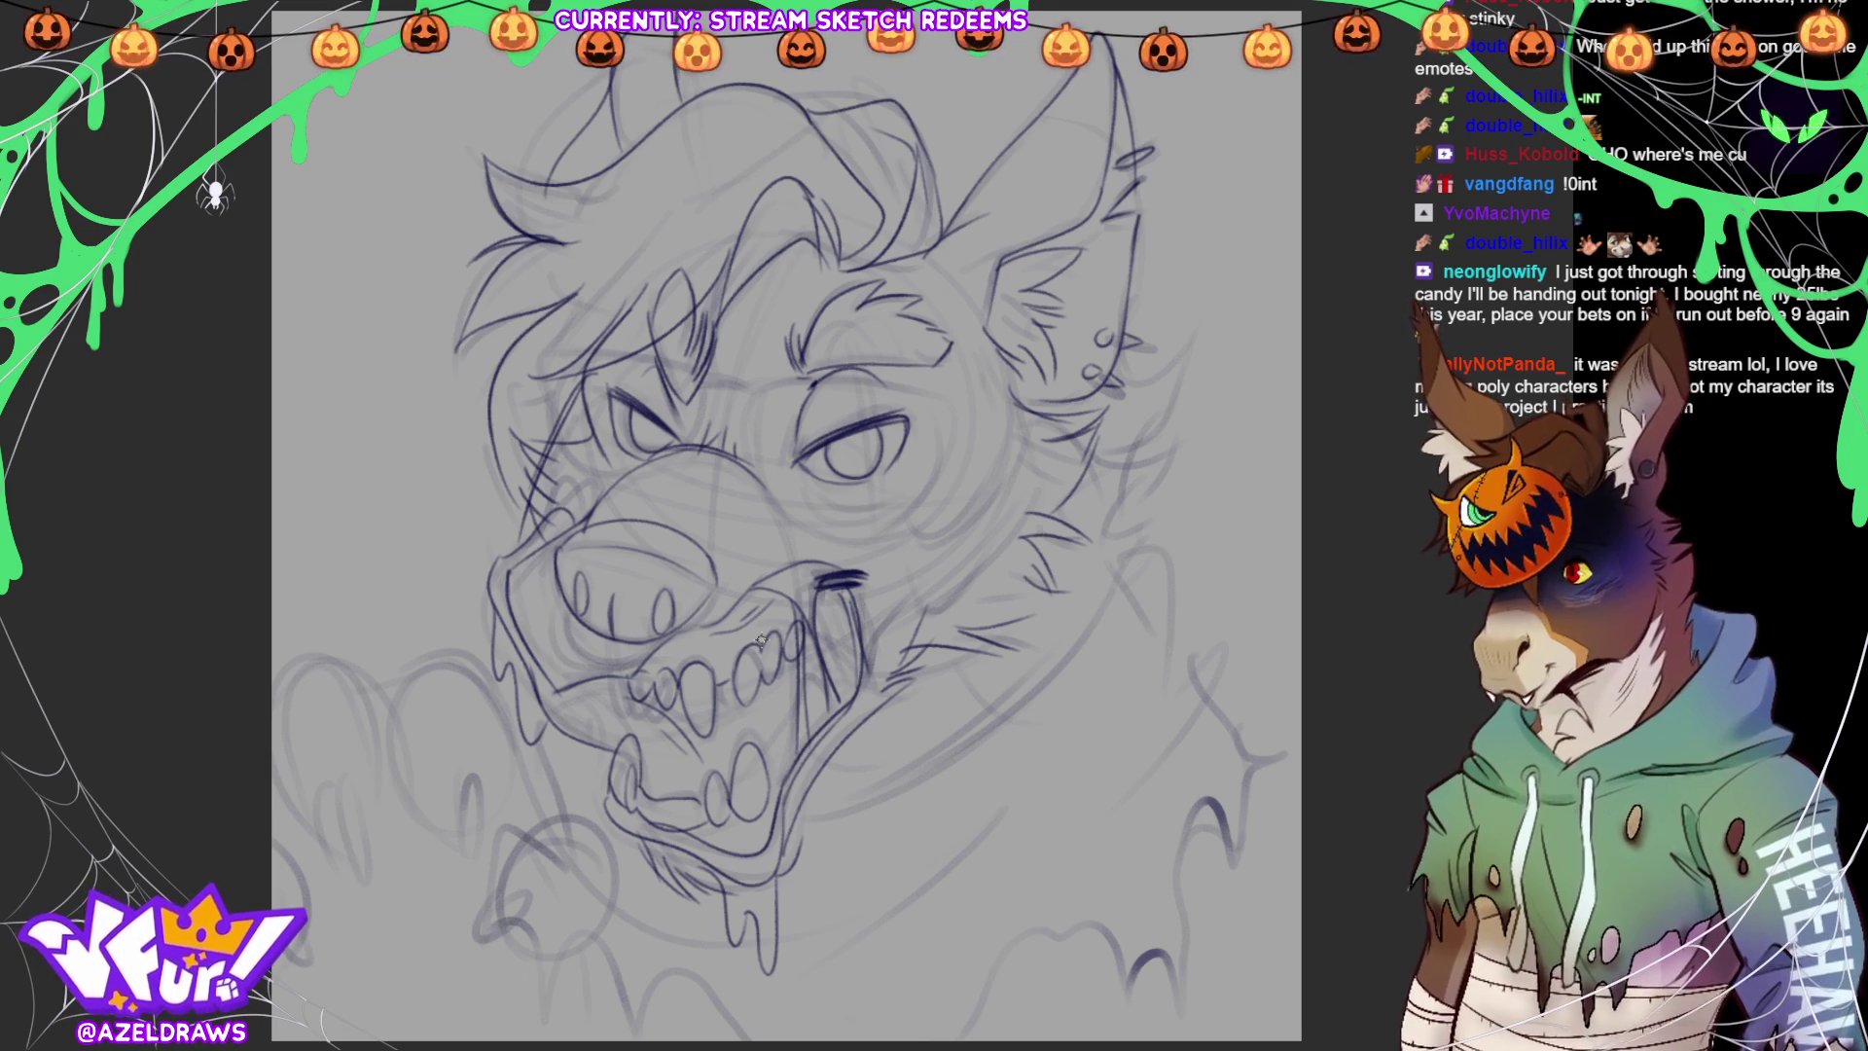
Draw the jaw line from chin to cheek and fur lines down the right side of the neck
{"action": "mouse_move", "coordinate": [1119, 381]}
{"action": "left_mouse_down"}
{"action": "mouse_move", "coordinate": [1173, 358]}
{"action": "mouse_move", "coordinate": [1109, 460]}
{"action": "mouse_move", "coordinate": [1109, 550]}
{"action": "left_mouse_up"}
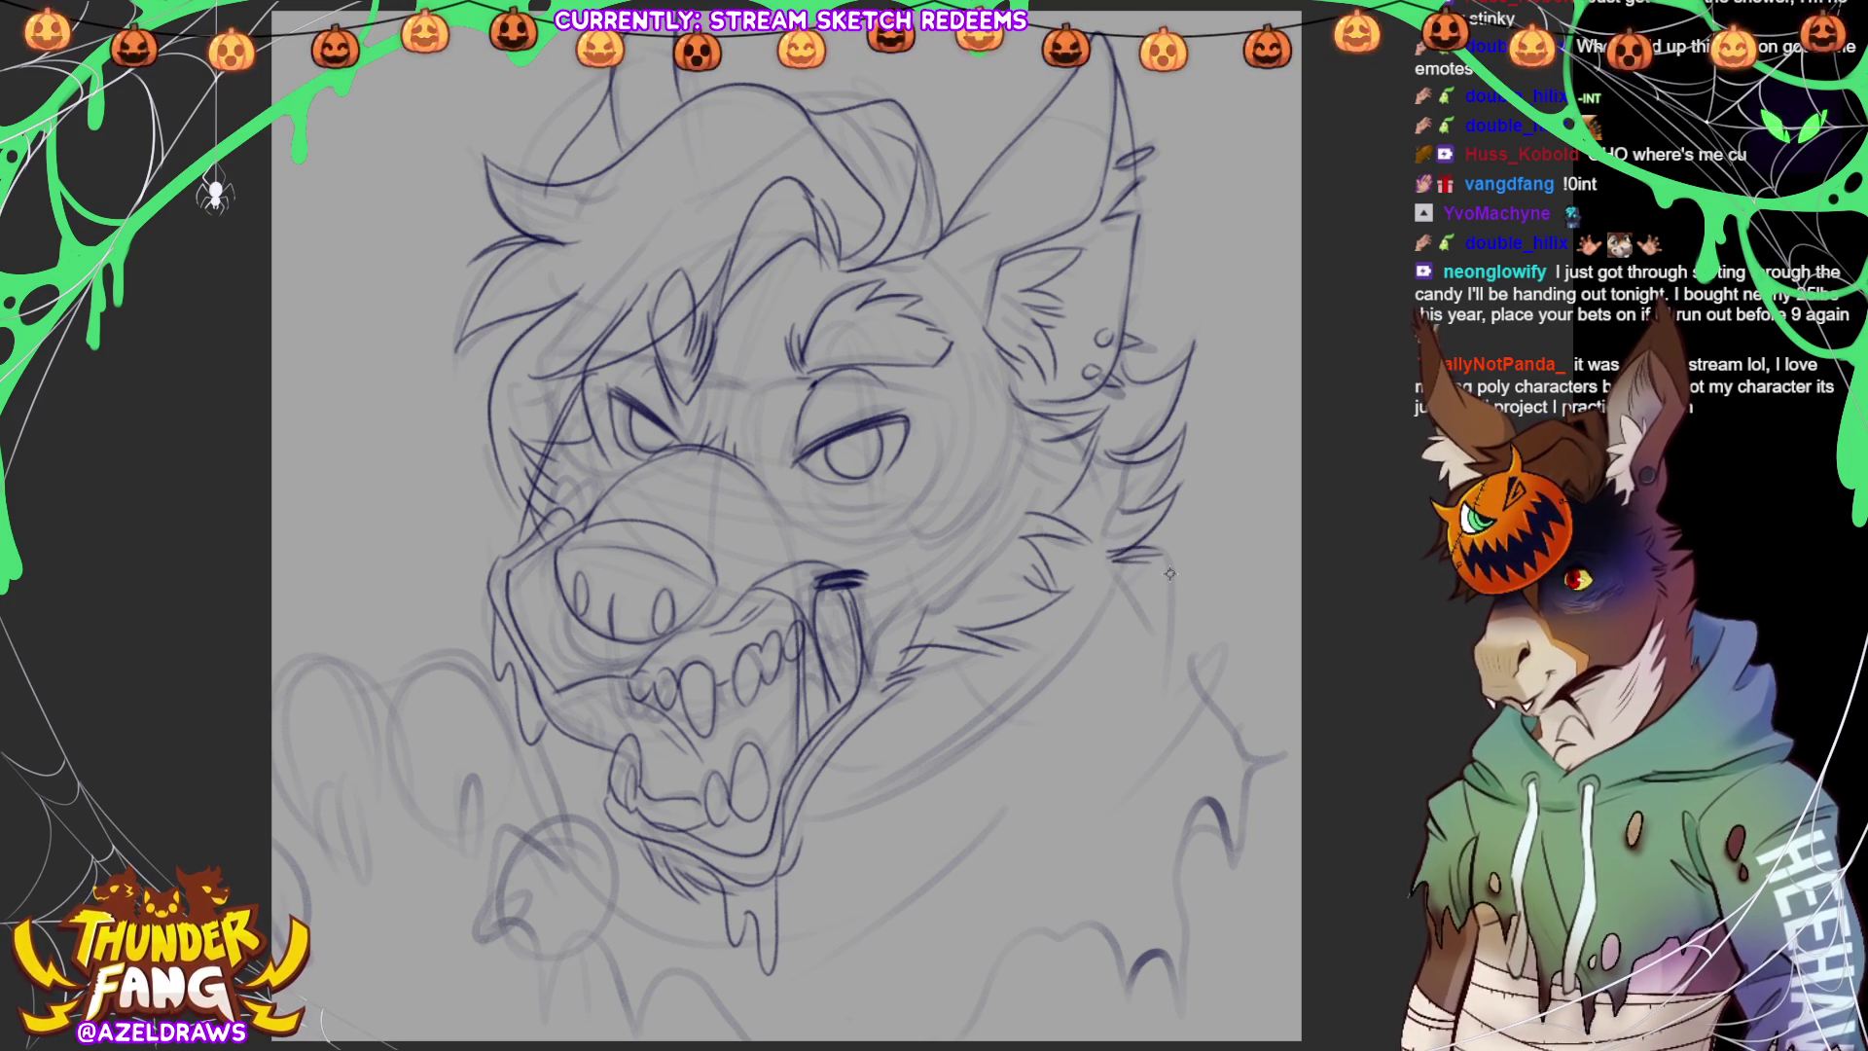
{"action": "mouse_move", "coordinate": [804, 810]}
{"action": "left_mouse_down"}
{"action": "mouse_move", "coordinate": [841, 813]}
{"action": "mouse_move", "coordinate": [1144, 561]}
{"action": "mouse_move", "coordinate": [1146, 715]}
{"action": "mouse_move", "coordinate": [1071, 803]}
{"action": "left_mouse_up"}
{"action": "left_click_drag", "start_coordinate": [1139, 720], "coordinate": [1076, 842]}
{"action": "mouse_move", "coordinate": [1196, 644]}
{"action": "left_mouse_down"}
{"action": "mouse_move", "coordinate": [1143, 690]}
{"action": "mouse_move", "coordinate": [1289, 732]}
{"action": "mouse_move", "coordinate": [1228, 876]}
{"action": "left_mouse_up"}
{"action": "mouse_move", "coordinate": [1206, 803]}
{"action": "left_mouse_down"}
{"action": "mouse_move", "coordinate": [1228, 861]}
{"action": "mouse_move", "coordinate": [1182, 1021]}
{"action": "mouse_move", "coordinate": [1141, 952]}
{"action": "mouse_move", "coordinate": [1128, 1008]}
{"action": "mouse_move", "coordinate": [1119, 954]}
{"action": "mouse_move", "coordinate": [1069, 932]}
{"action": "mouse_move", "coordinate": [1017, 940]}
{"action": "mouse_move", "coordinate": [963, 1039]}
{"action": "left_mouse_up"}
Extend the wavy collar line, add an arched fold at bottom centre, and draw a small round shape at lower left
{"action": "mouse_move", "coordinate": [638, 1024]}
{"action": "left_mouse_down"}
{"action": "mouse_move", "coordinate": [690, 908]}
{"action": "mouse_move", "coordinate": [768, 869]}
{"action": "mouse_move", "coordinate": [788, 923]}
{"action": "left_mouse_up"}
{"action": "left_click_drag", "start_coordinate": [647, 827], "coordinate": [642, 880]}
{"action": "mouse_move", "coordinate": [567, 774]}
{"action": "left_mouse_down"}
{"action": "mouse_move", "coordinate": [598, 777]}
{"action": "mouse_move", "coordinate": [550, 800]}
{"action": "mouse_move", "coordinate": [608, 761]}
{"action": "mouse_move", "coordinate": [599, 782]}
{"action": "mouse_move", "coordinate": [559, 725]}
{"action": "mouse_move", "coordinate": [652, 715]}
{"action": "left_mouse_up"}
{"action": "mouse_move", "coordinate": [554, 810]}
{"action": "left_mouse_down"}
{"action": "mouse_move", "coordinate": [615, 843]}
{"action": "mouse_move", "coordinate": [651, 720]}
{"action": "left_mouse_up"}
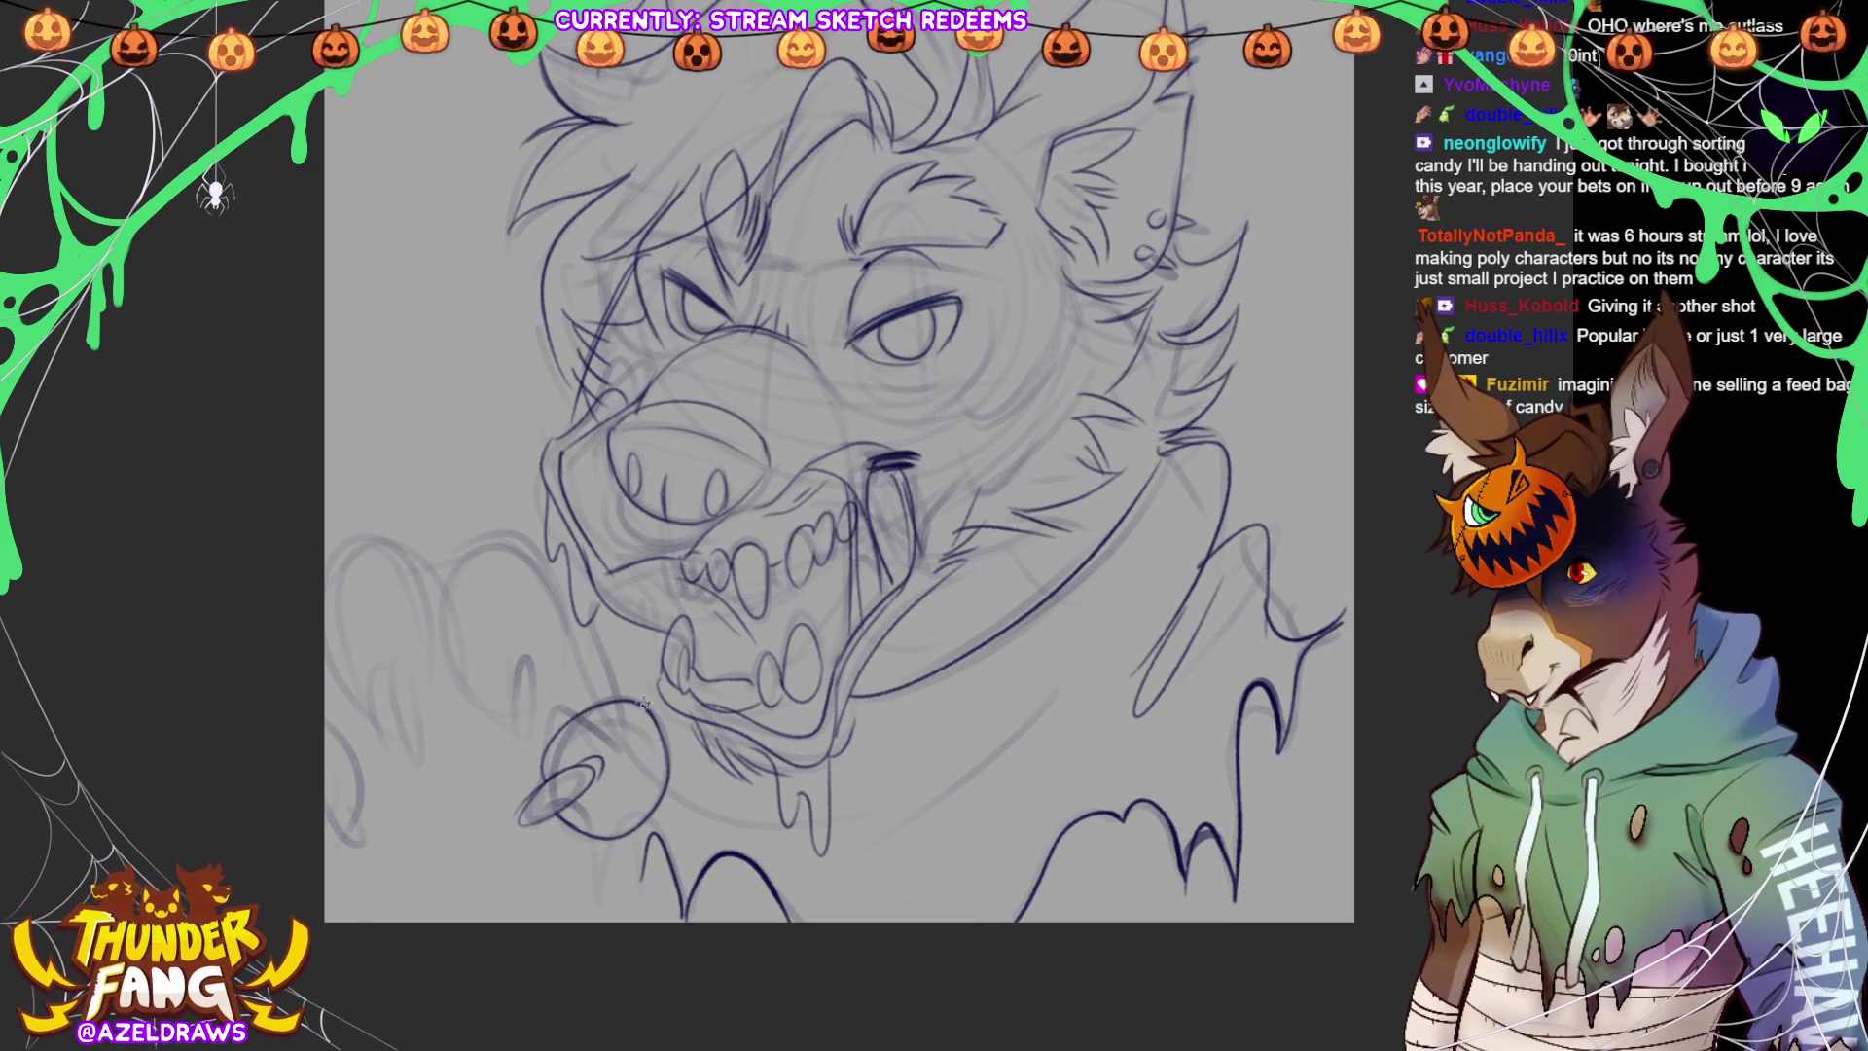
Draw claws and three arching fingers at lower left, plus a fur line right of the right eye
{"action": "mouse_move", "coordinate": [514, 681]}
{"action": "left_mouse_down"}
{"action": "mouse_move", "coordinate": [521, 744]}
{"action": "mouse_move", "coordinate": [513, 723]}
{"action": "left_mouse_up"}
{"action": "mouse_move", "coordinate": [387, 673]}
{"action": "left_mouse_down"}
{"action": "mouse_move", "coordinate": [406, 755]}
{"action": "mouse_move", "coordinate": [392, 671]}
{"action": "left_mouse_up"}
{"action": "mouse_move", "coordinate": [336, 838]}
{"action": "left_mouse_down"}
{"action": "mouse_move", "coordinate": [331, 730]}
{"action": "mouse_move", "coordinate": [358, 827]}
{"action": "left_mouse_up"}
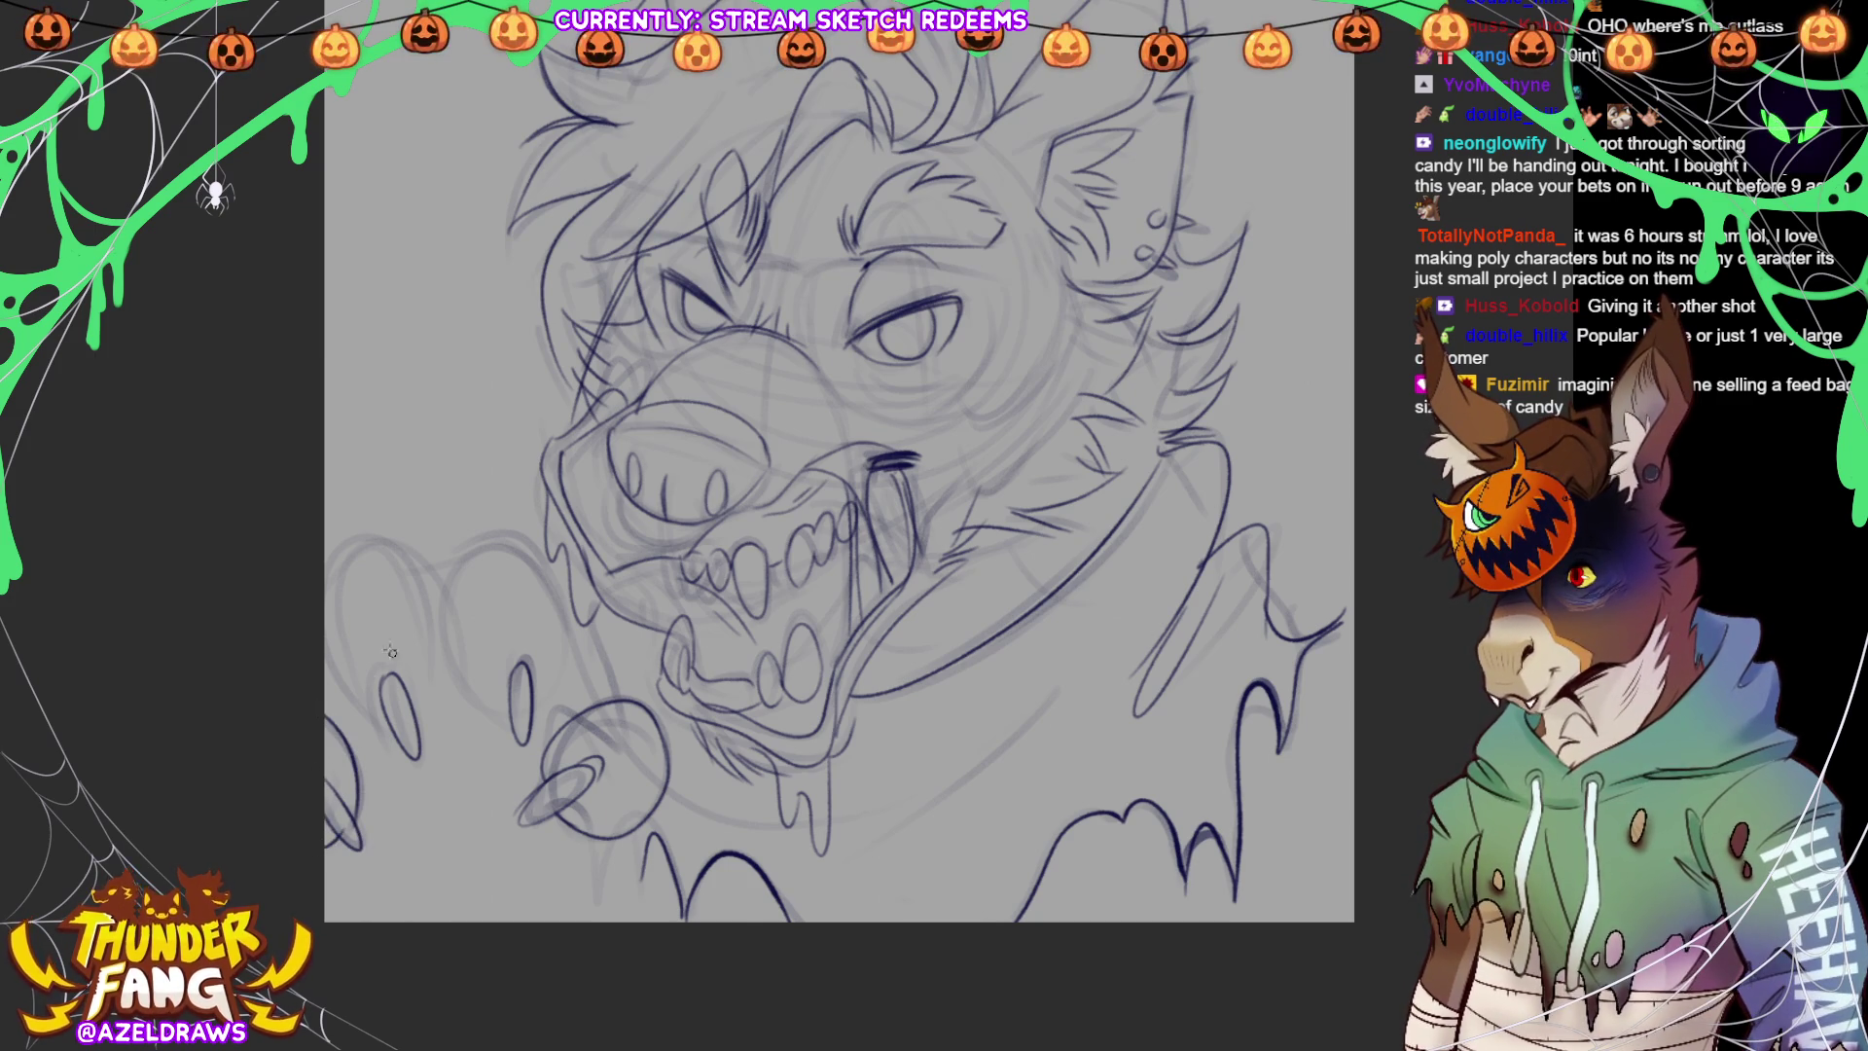
{"action": "mouse_move", "coordinate": [322, 585]}
{"action": "left_mouse_down"}
{"action": "mouse_move", "coordinate": [394, 533]}
{"action": "mouse_move", "coordinate": [431, 632]}
{"action": "mouse_move", "coordinate": [399, 720]}
{"action": "left_mouse_up"}
{"action": "mouse_move", "coordinate": [435, 605]}
{"action": "left_mouse_down"}
{"action": "mouse_move", "coordinate": [481, 537]}
{"action": "mouse_move", "coordinate": [554, 595]}
{"action": "mouse_move", "coordinate": [540, 710]}
{"action": "left_mouse_up"}
{"action": "mouse_move", "coordinate": [459, 551]}
{"action": "left_mouse_down"}
{"action": "mouse_move", "coordinate": [444, 623]}
{"action": "mouse_move", "coordinate": [491, 717]}
{"action": "mouse_move", "coordinate": [575, 721]}
{"action": "left_mouse_up"}
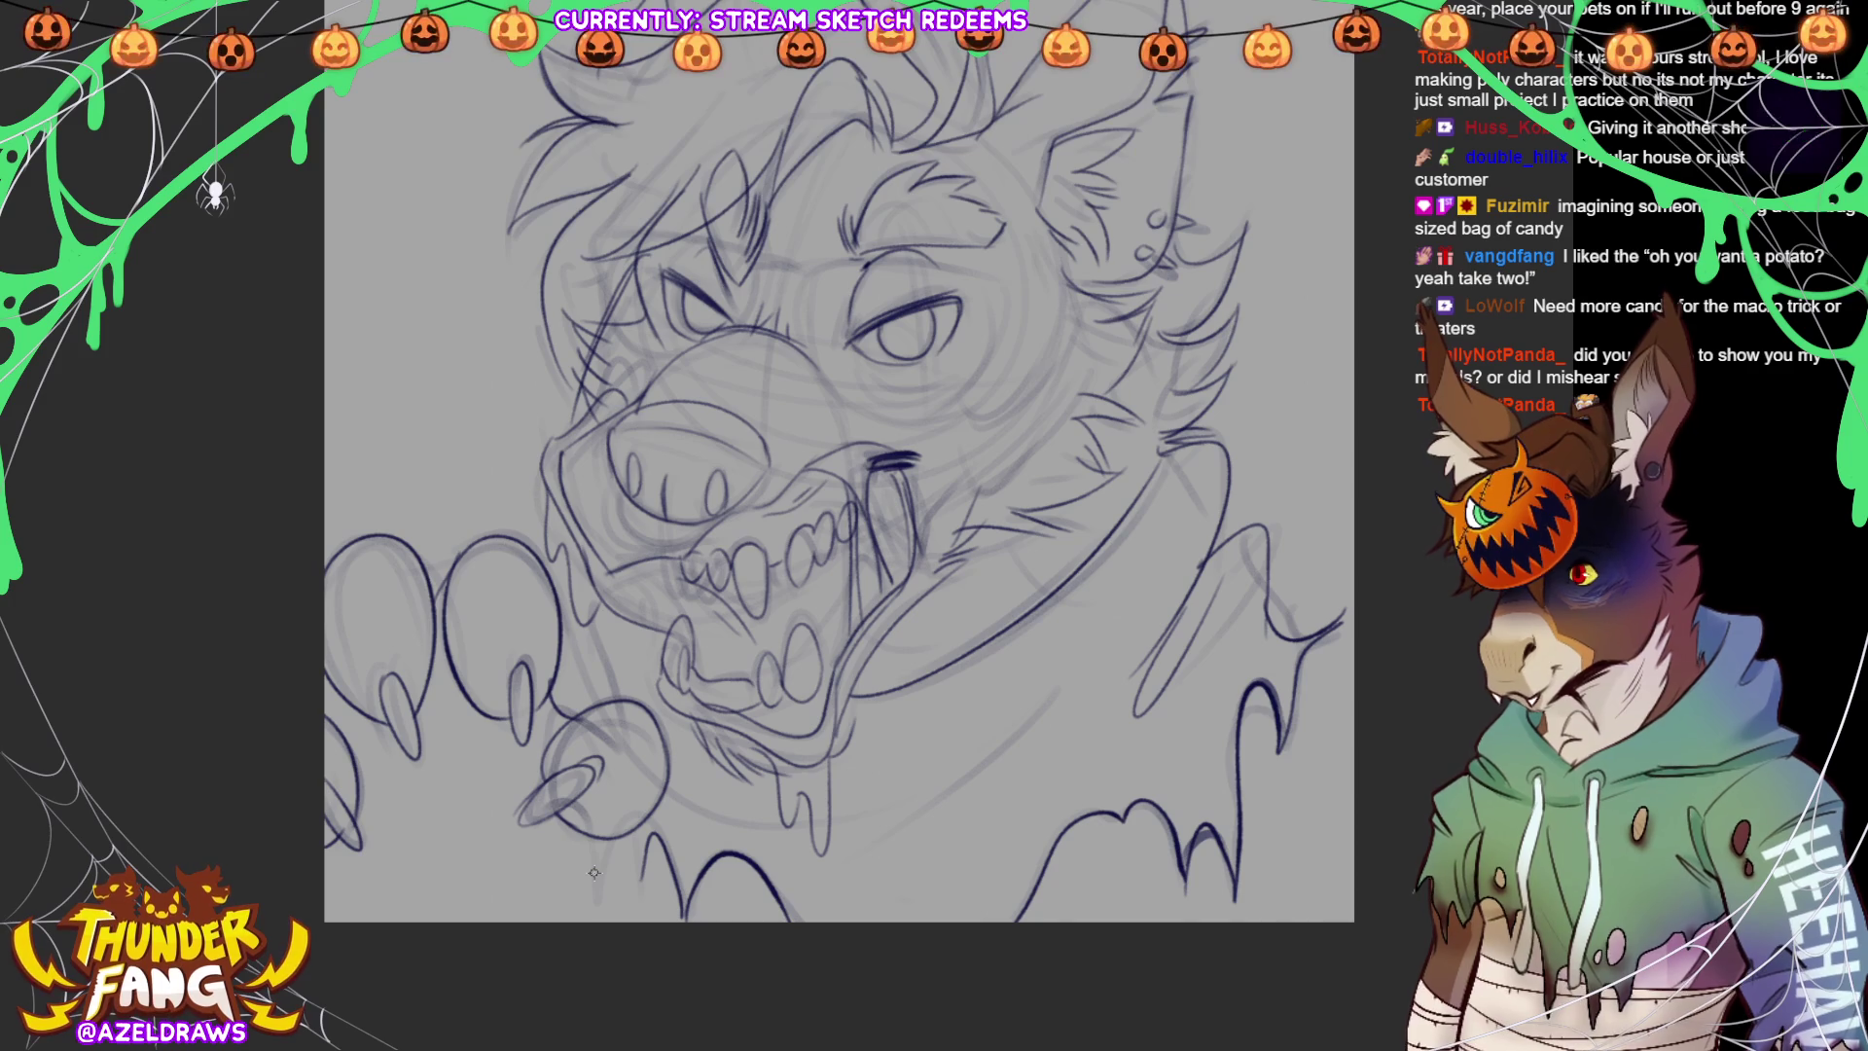
{"action": "mouse_move", "coordinate": [1002, 304]}
{"action": "left_mouse_down"}
{"action": "mouse_move", "coordinate": [1004, 345]}
{"action": "mouse_move", "coordinate": [950, 391]}
{"action": "mouse_move", "coordinate": [1011, 351]}
{"action": "mouse_move", "coordinate": [1016, 312]}
{"action": "mouse_move", "coordinate": [983, 423]}
{"action": "mouse_move", "coordinate": [1060, 383]}
{"action": "left_mouse_up"}
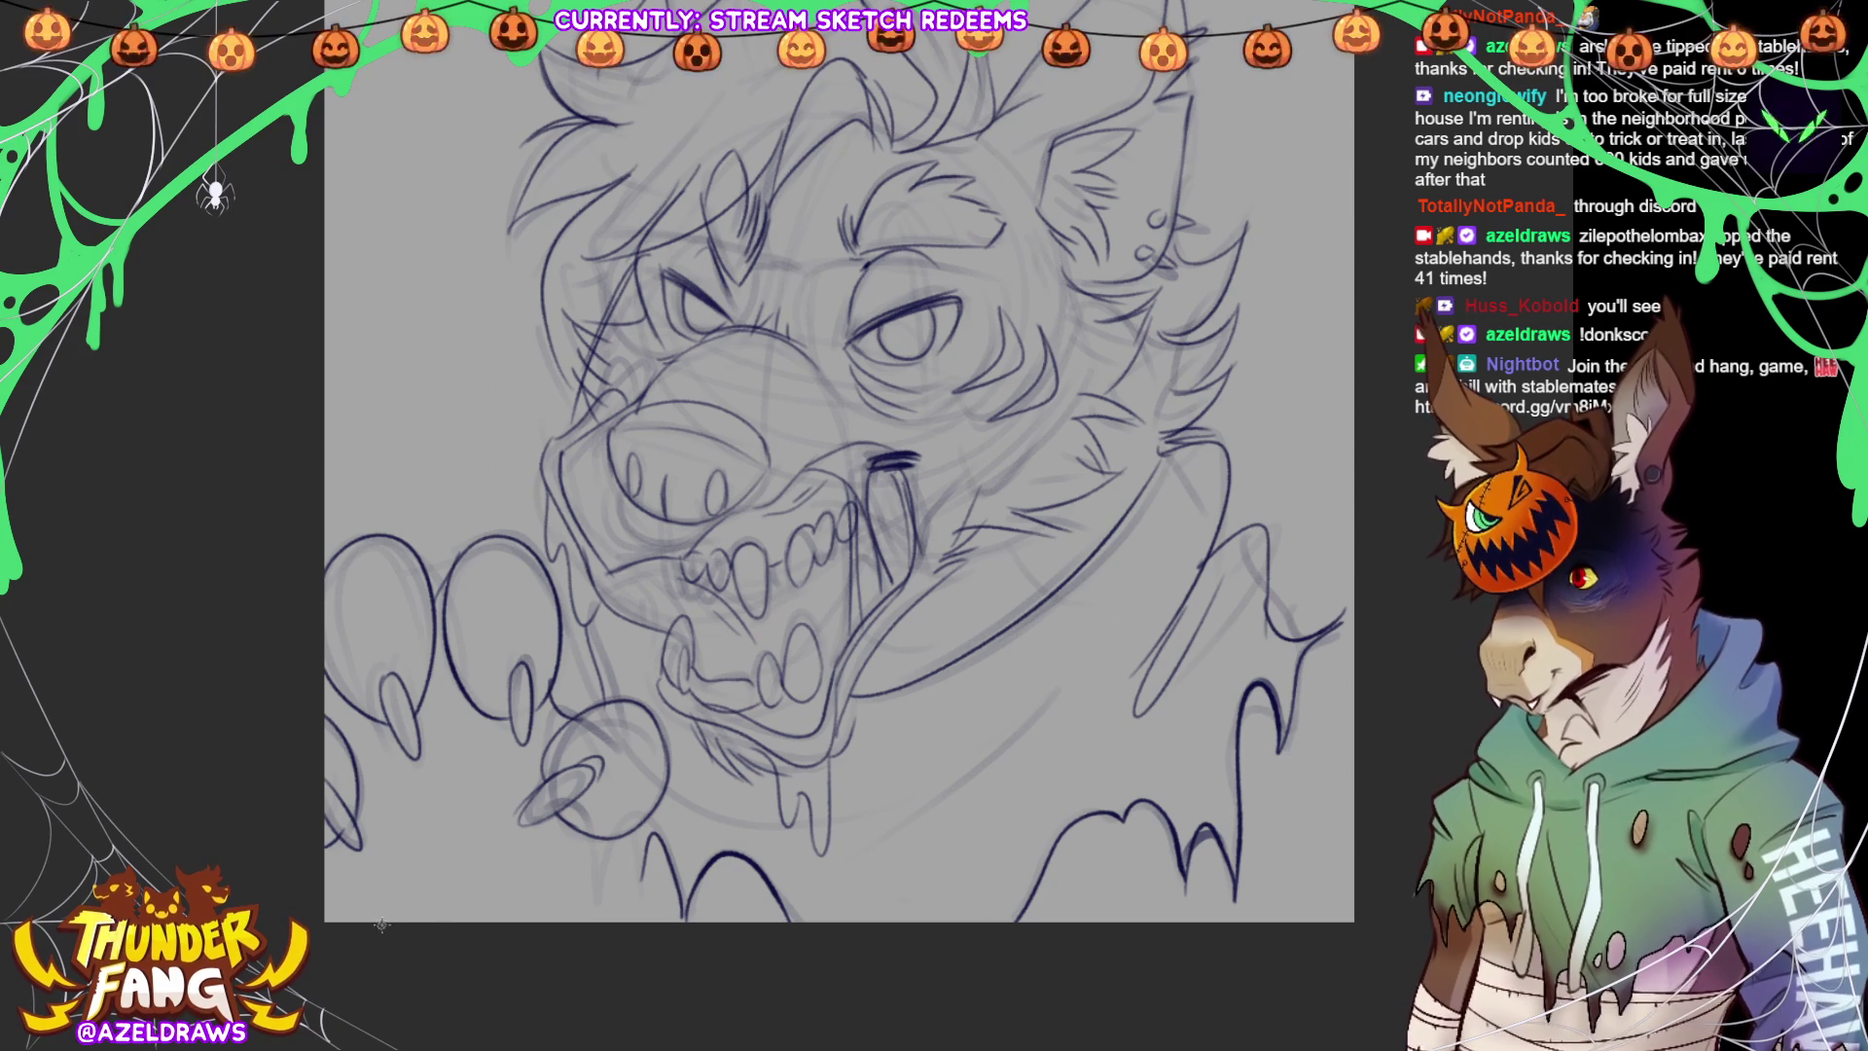
Sketch the neck and chest lines below the jaw, including a curved collar line across the chest
{"action": "mouse_move", "coordinate": [450, 919]}
{"action": "left_mouse_down"}
{"action": "mouse_move", "coordinate": [514, 852]}
{"action": "mouse_move", "coordinate": [573, 870]}
{"action": "mouse_move", "coordinate": [607, 832]}
{"action": "mouse_move", "coordinate": [599, 915]}
{"action": "mouse_move", "coordinate": [638, 856]}
{"action": "mouse_move", "coordinate": [672, 934]}
{"action": "left_mouse_up"}
{"action": "mouse_move", "coordinate": [810, 862]}
{"action": "left_mouse_down"}
{"action": "mouse_move", "coordinate": [1110, 684]}
{"action": "mouse_move", "coordinate": [936, 850]}
{"action": "left_mouse_up"}
{"action": "left_click_drag", "start_coordinate": [678, 789], "coordinate": [897, 868]}
{"action": "mouse_move", "coordinate": [686, 773]}
{"action": "left_mouse_down"}
{"action": "mouse_move", "coordinate": [817, 813]}
{"action": "mouse_move", "coordinate": [937, 808]}
{"action": "left_mouse_up"}
{"action": "left_click_drag", "start_coordinate": [1312, 652], "coordinate": [1354, 663]}
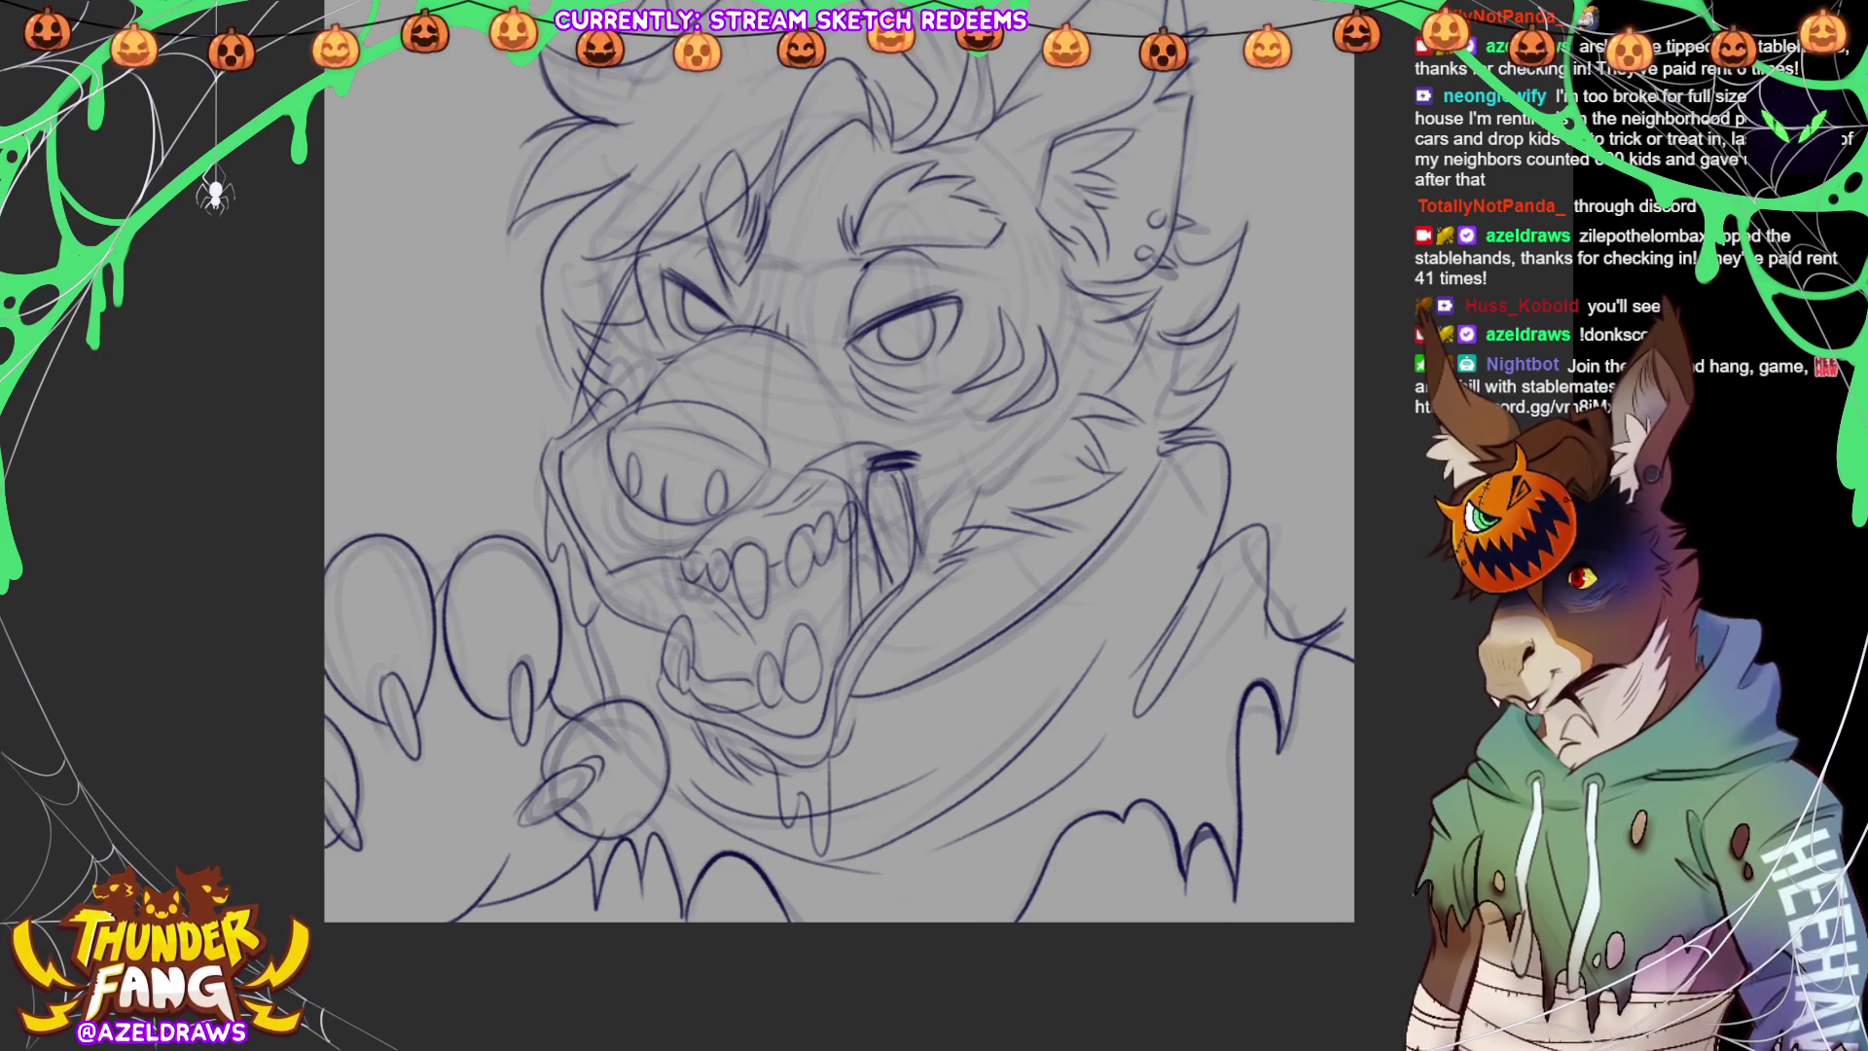
Draw a round glasses lens around the left eye and start the bridge, undoing a stray stroke
{"action": "left_click_drag", "start_coordinate": [829, 557], "coordinate": [809, 616]}
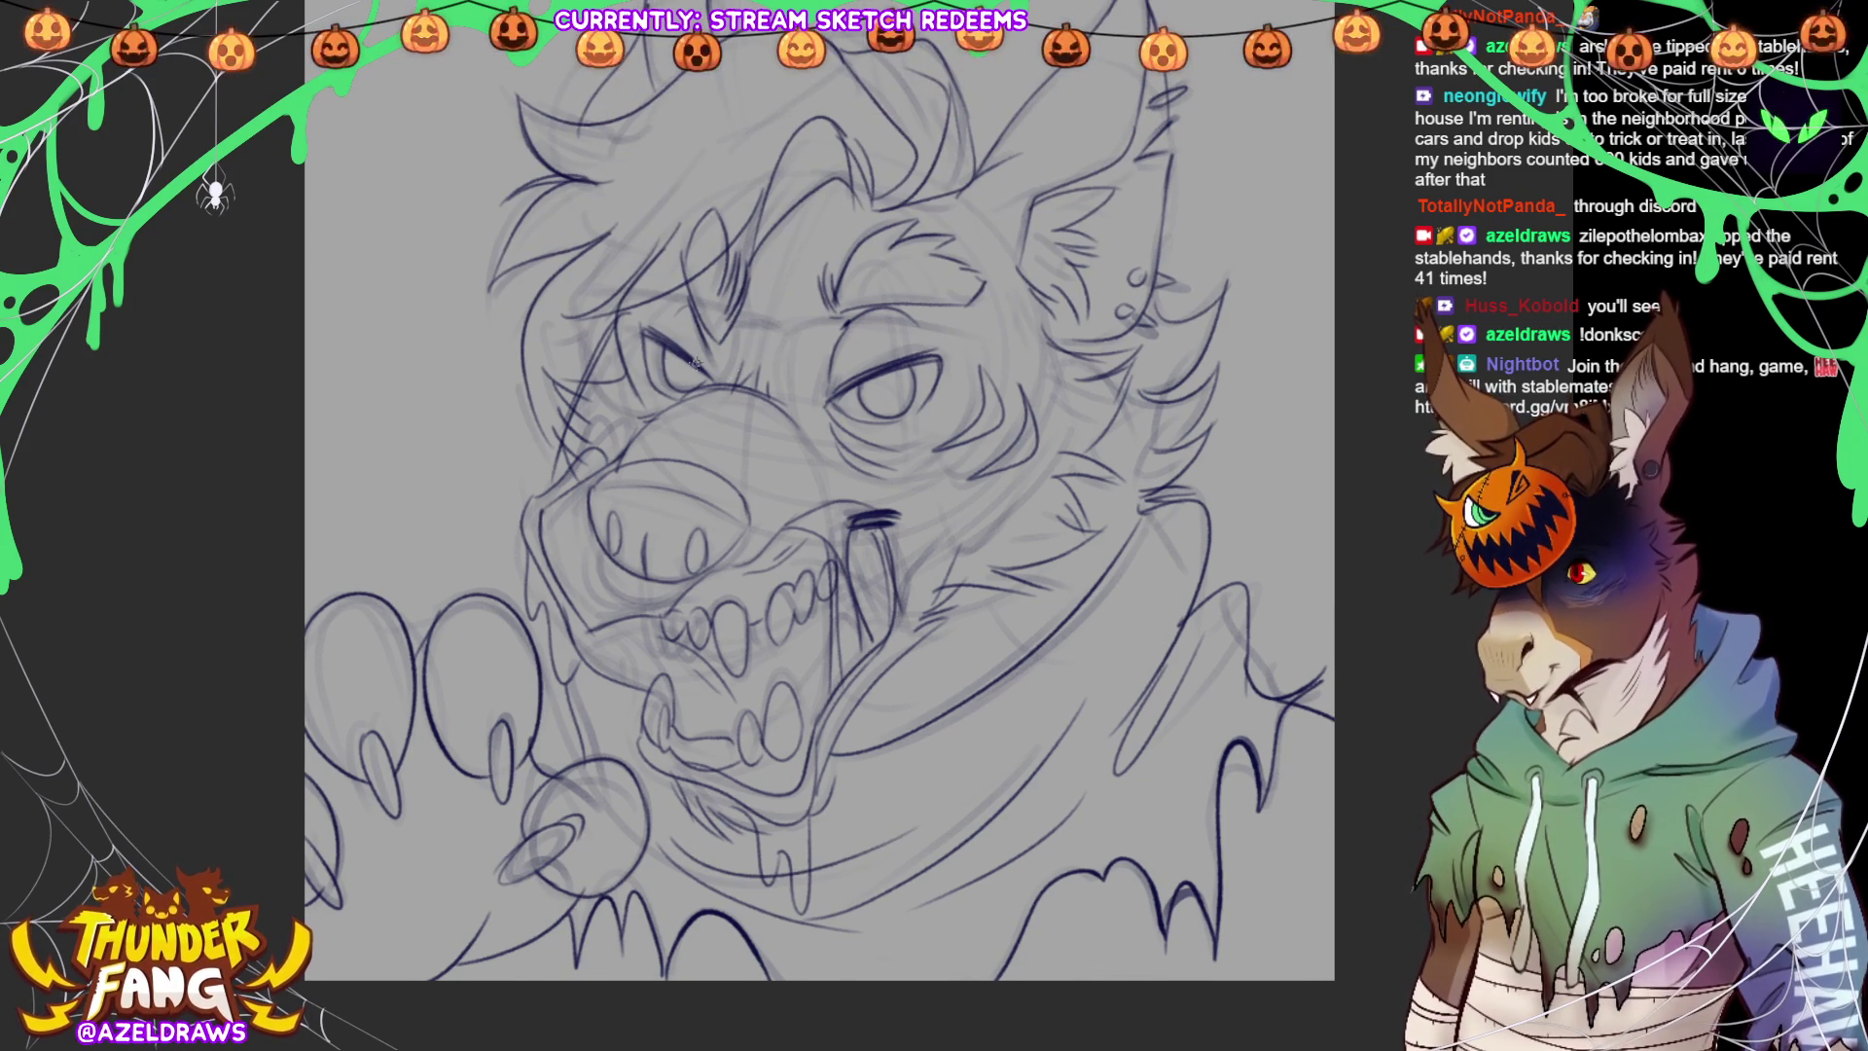
{"action": "left_click_drag", "start_coordinate": [589, 303], "coordinate": [741, 317]}
{"action": "mouse_move", "coordinate": [589, 305]}
{"action": "left_mouse_down"}
{"action": "mouse_move", "coordinate": [599, 407]}
{"action": "mouse_move", "coordinate": [662, 419]}
{"action": "left_mouse_up"}
{"action": "mouse_move", "coordinate": [732, 313]}
{"action": "left_mouse_down"}
{"action": "mouse_move", "coordinate": [722, 391]}
{"action": "mouse_move", "coordinate": [755, 323]}
{"action": "mouse_move", "coordinate": [861, 316]}
{"action": "mouse_move", "coordinate": [978, 341]}
{"action": "left_mouse_up"}
{"action": "key", "text": "ctrl+z"}
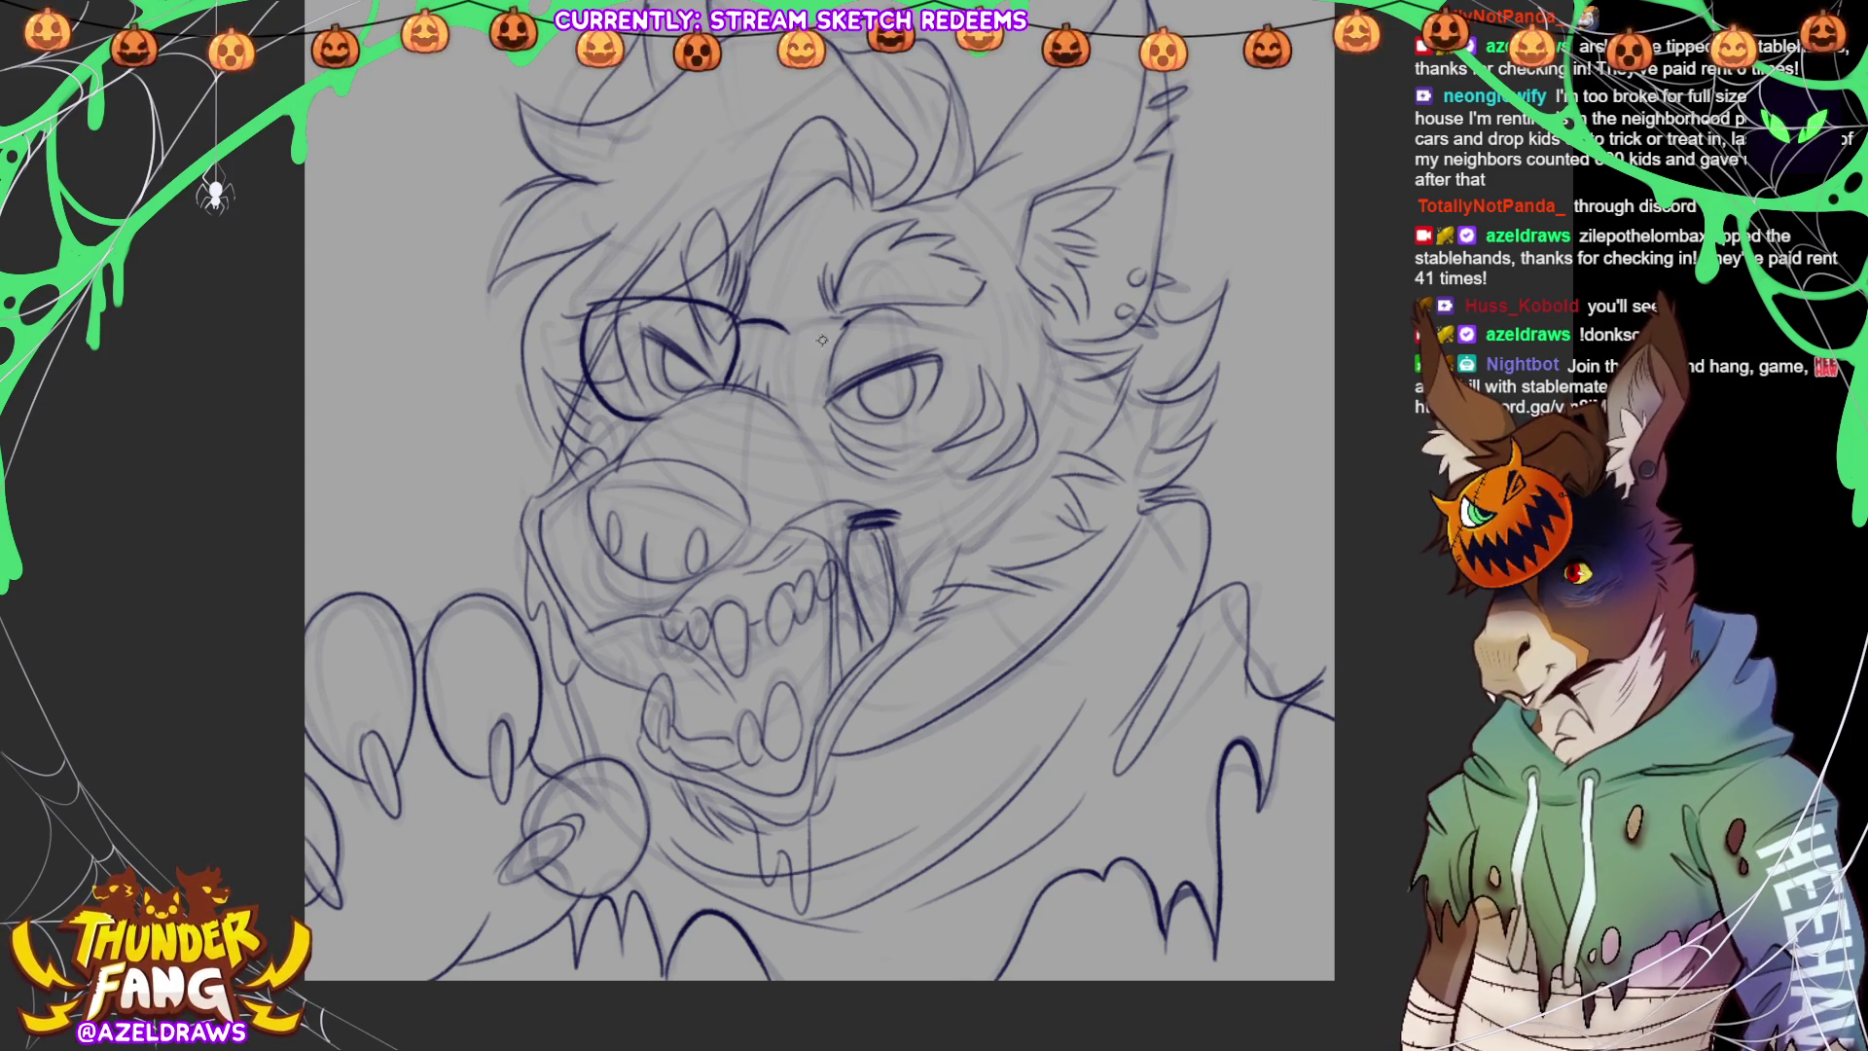
Draw the right glasses lens around the right eye, then hide the rough sketch layer with Ctrl+comma
{"action": "mouse_move", "coordinate": [788, 330]}
{"action": "left_mouse_down"}
{"action": "mouse_move", "coordinate": [909, 317]}
{"action": "mouse_move", "coordinate": [981, 340]}
{"action": "left_mouse_up"}
{"action": "mouse_move", "coordinate": [791, 345]}
{"action": "left_mouse_down"}
{"action": "mouse_move", "coordinate": [808, 433]}
{"action": "mouse_move", "coordinate": [895, 478]}
{"action": "mouse_move", "coordinate": [965, 407]}
{"action": "mouse_move", "coordinate": [980, 340]}
{"action": "left_mouse_up"}
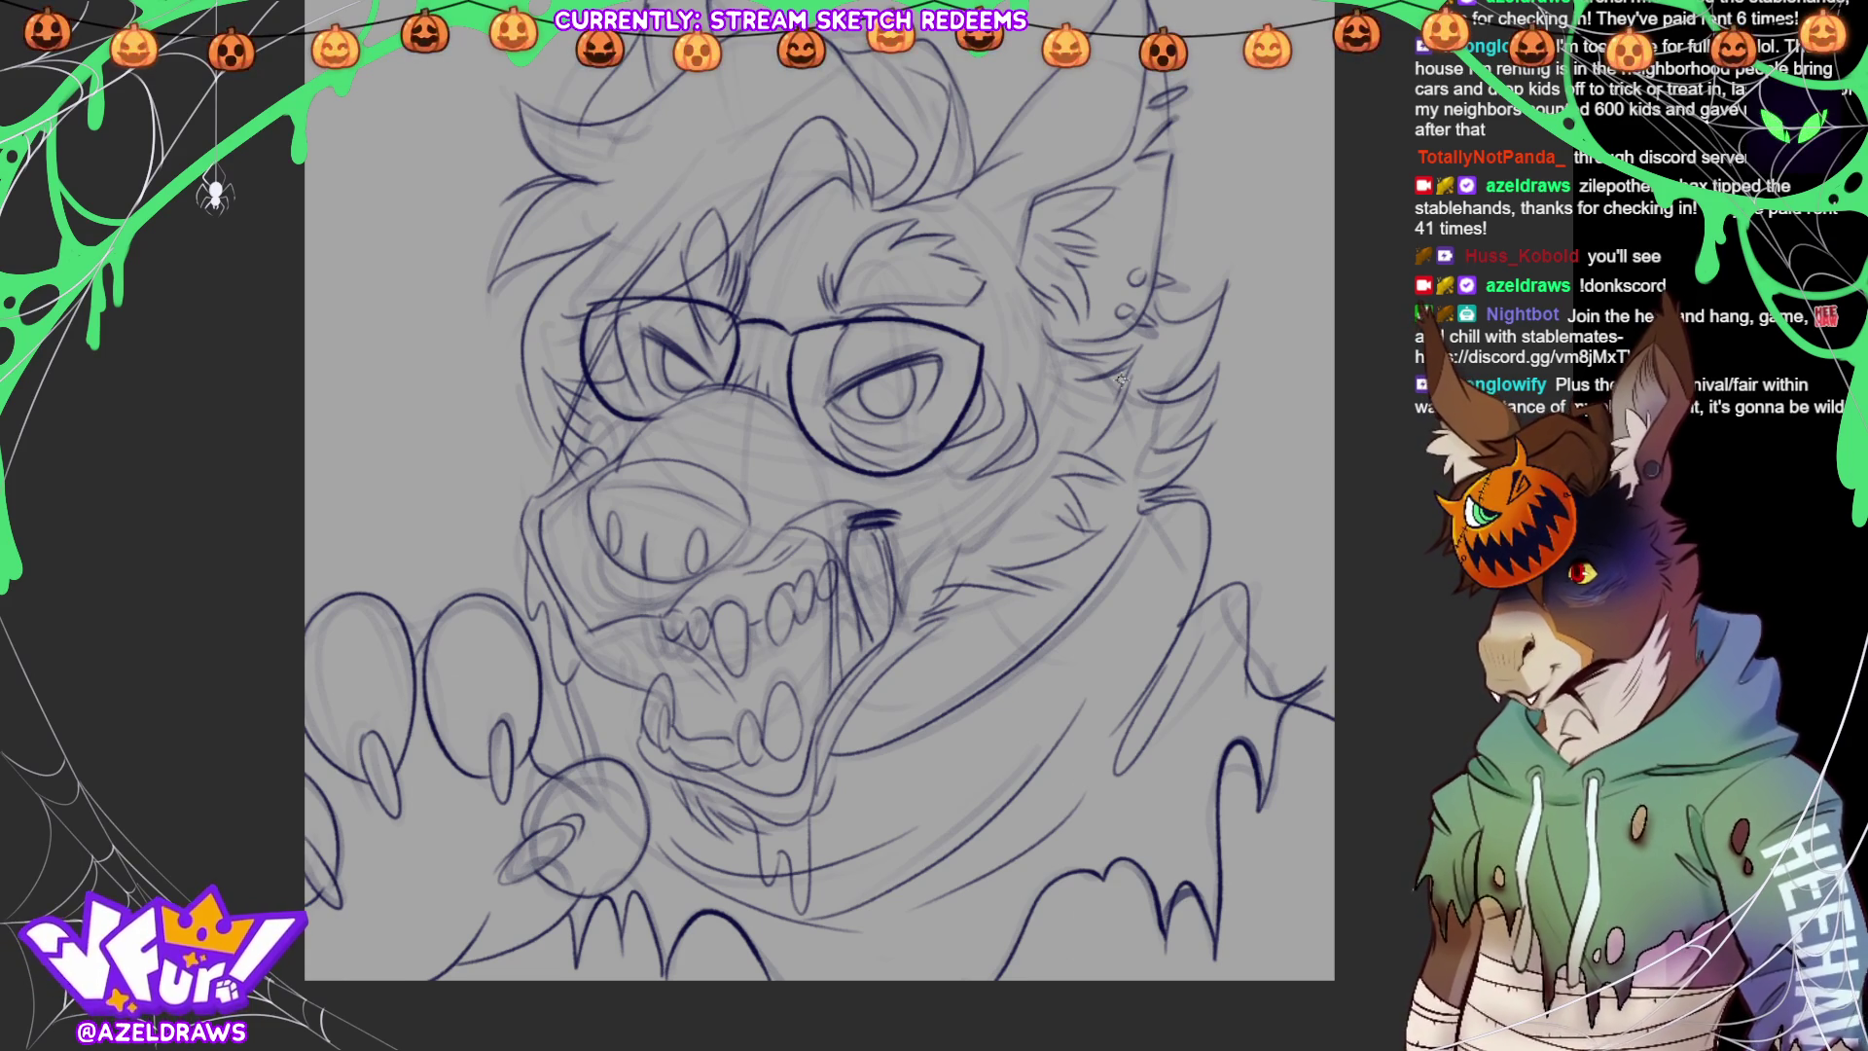
{"action": "key", "text": "ctrl+comma"}
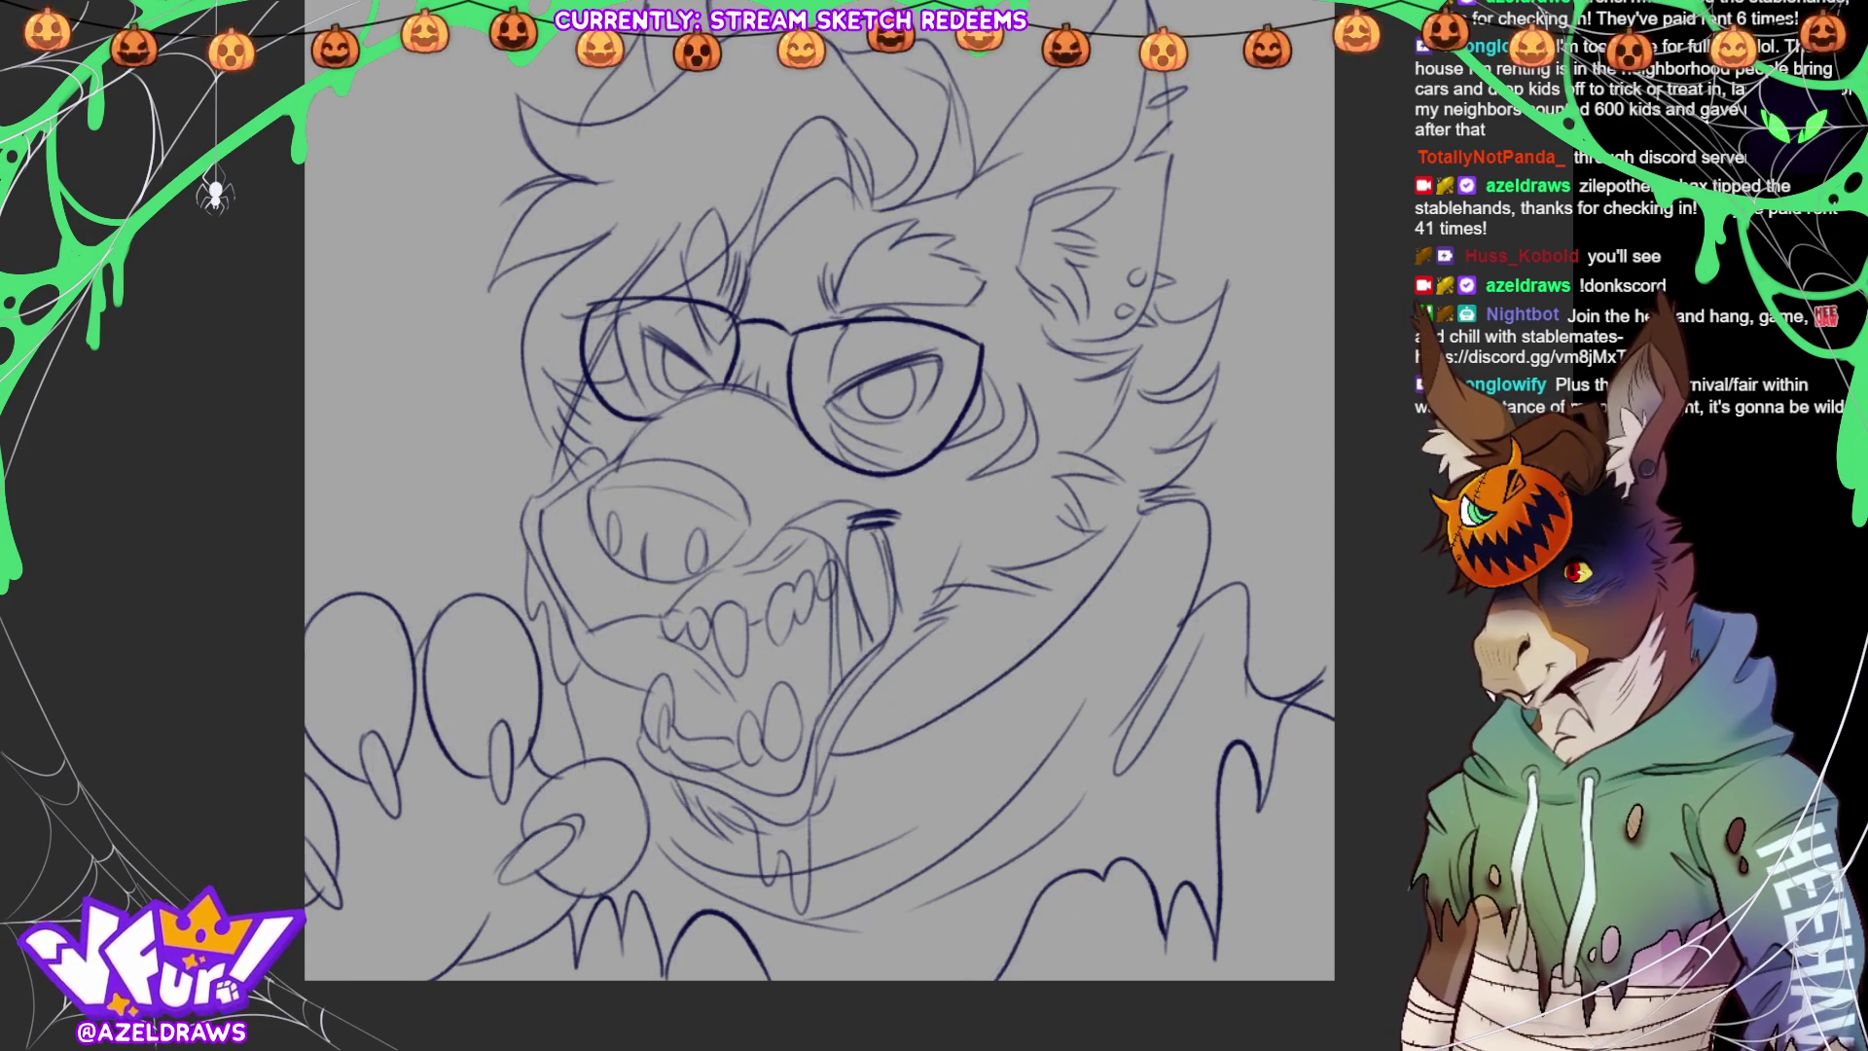
{"action": "left_click_drag", "start_coordinate": [1267, 590], "coordinate": [1235, 649]}
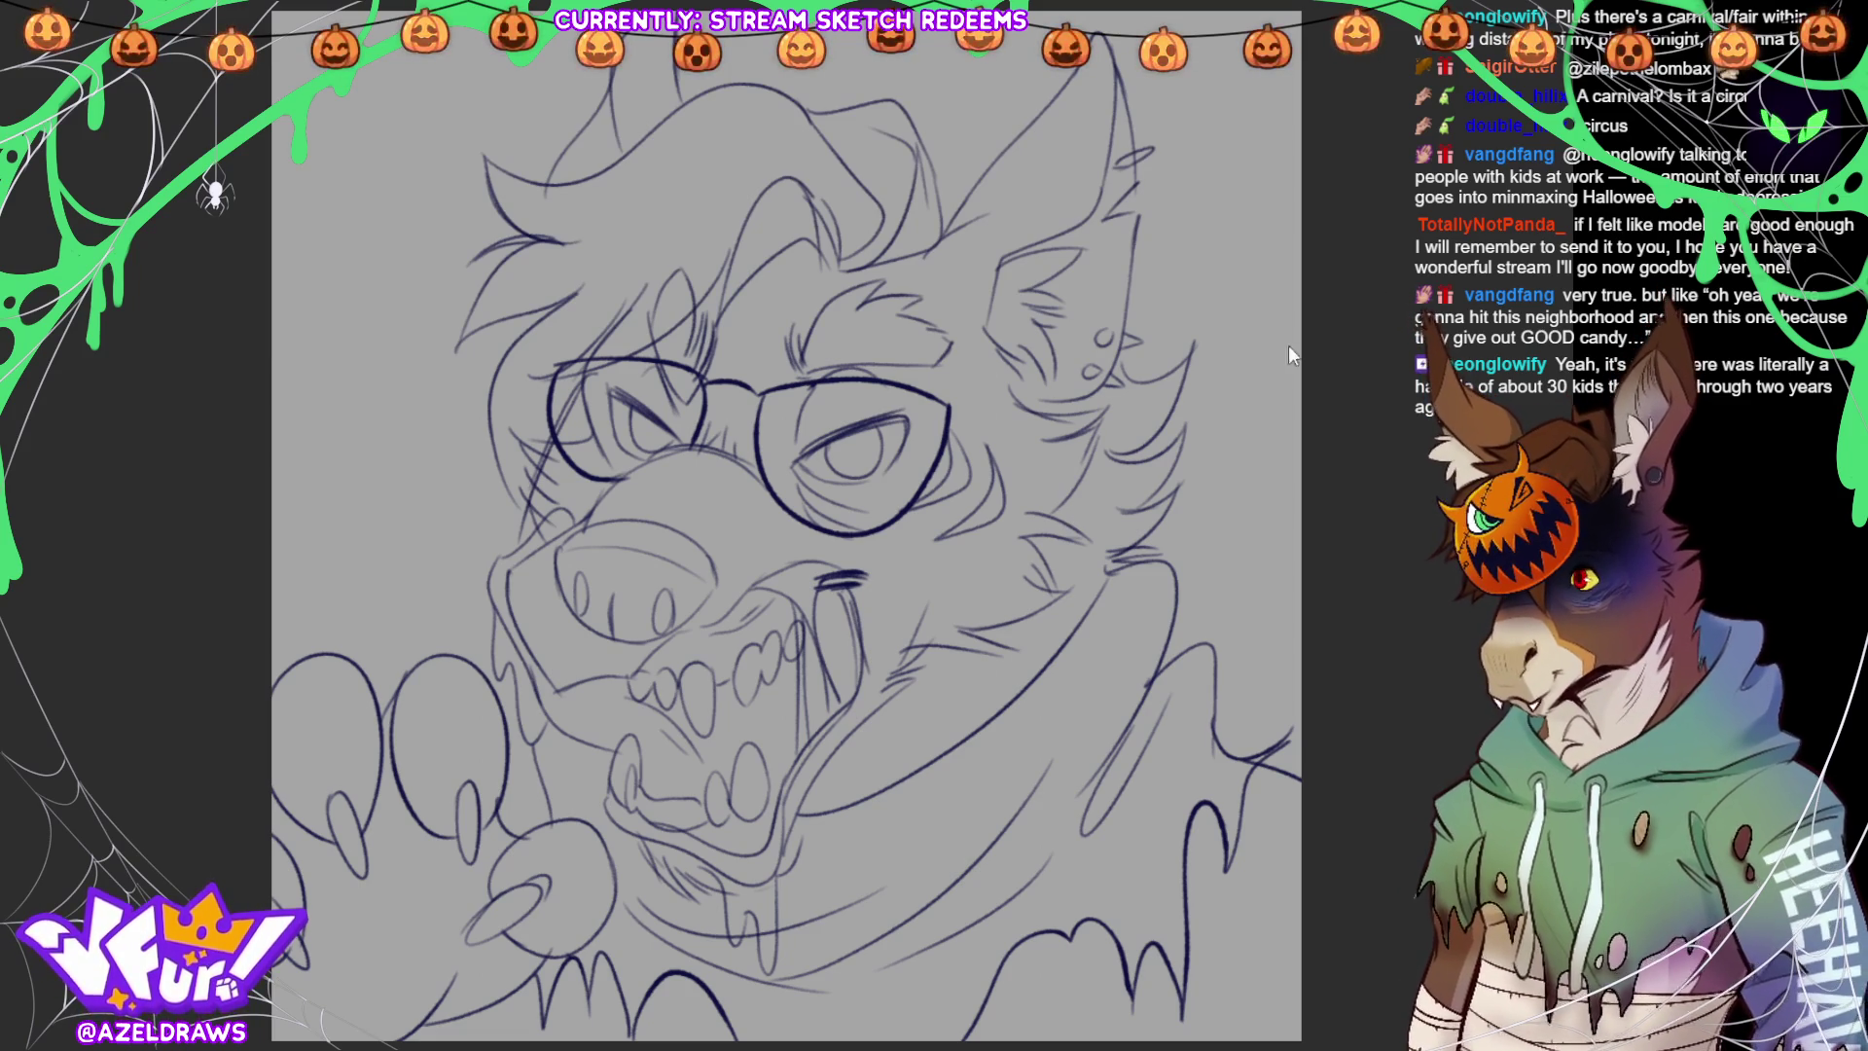
{"action": "left_click", "coordinate": [1387, 296]}
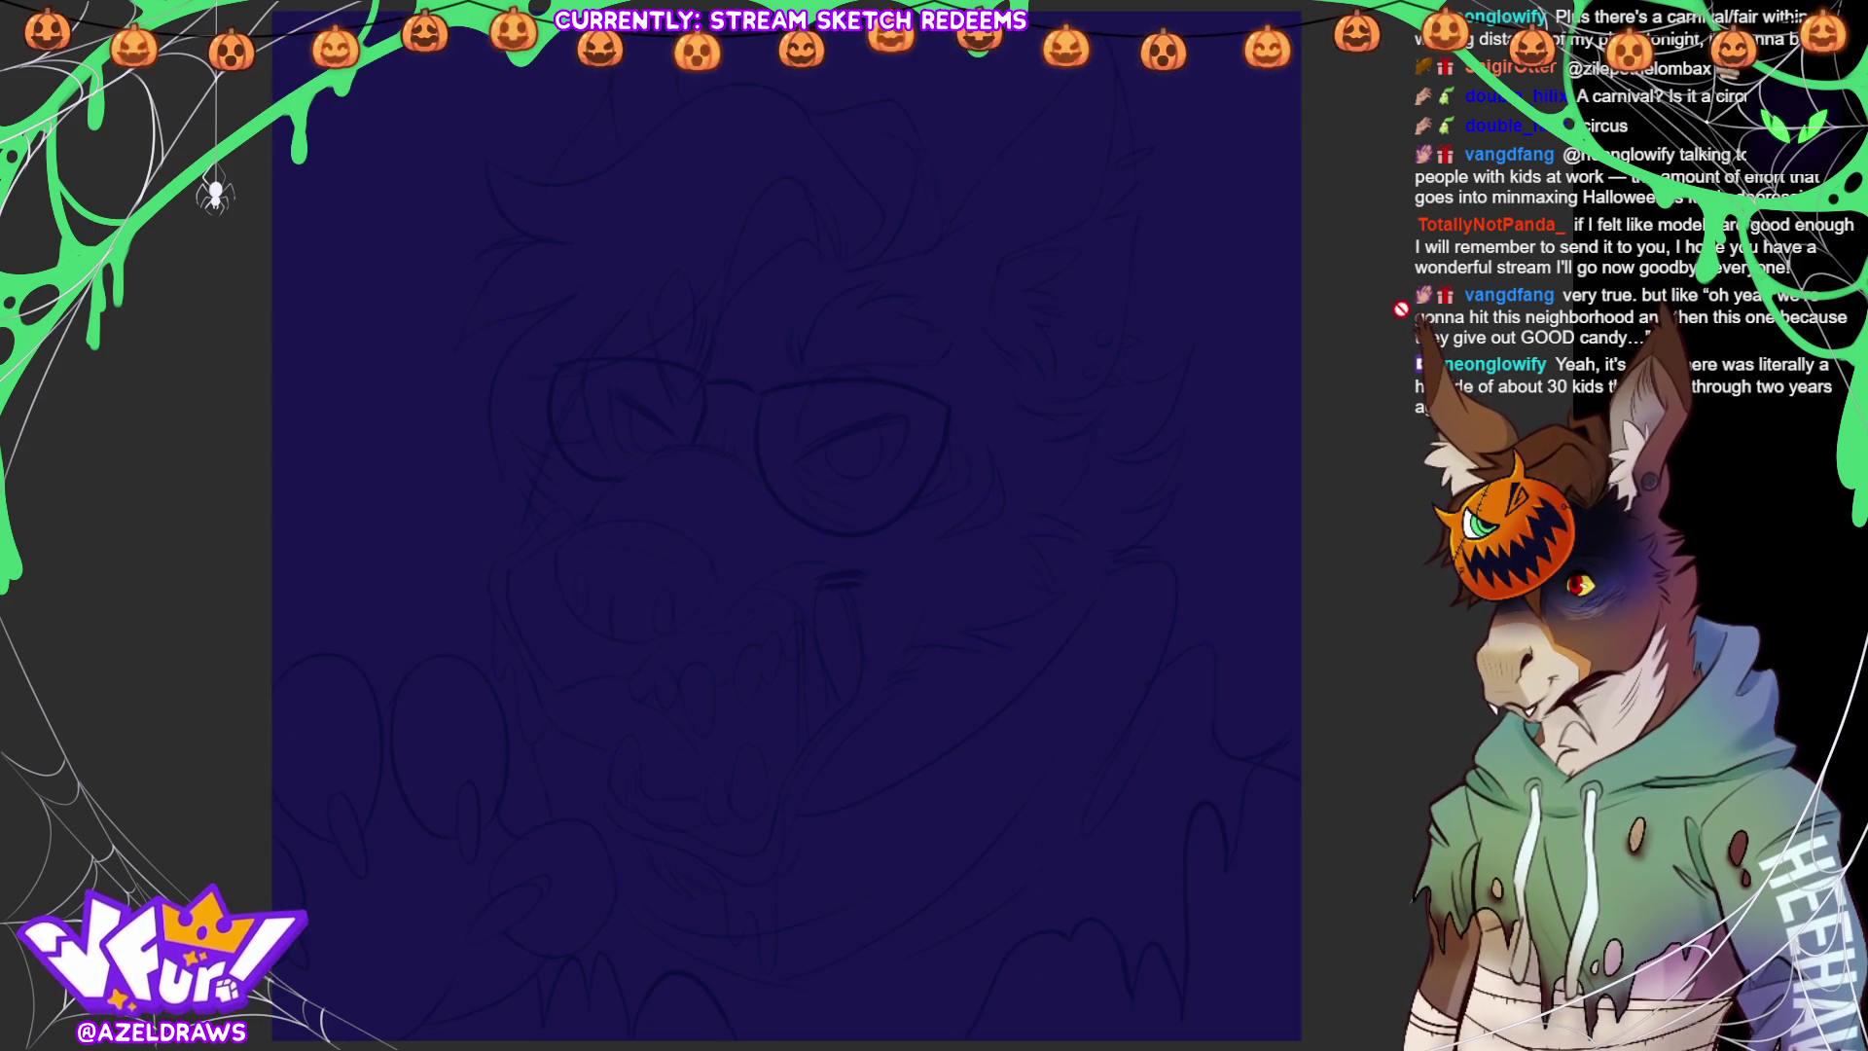
Switch the background fill colour from dark green to dark navy
{"action": "left_click", "coordinate": [1262, 389]}
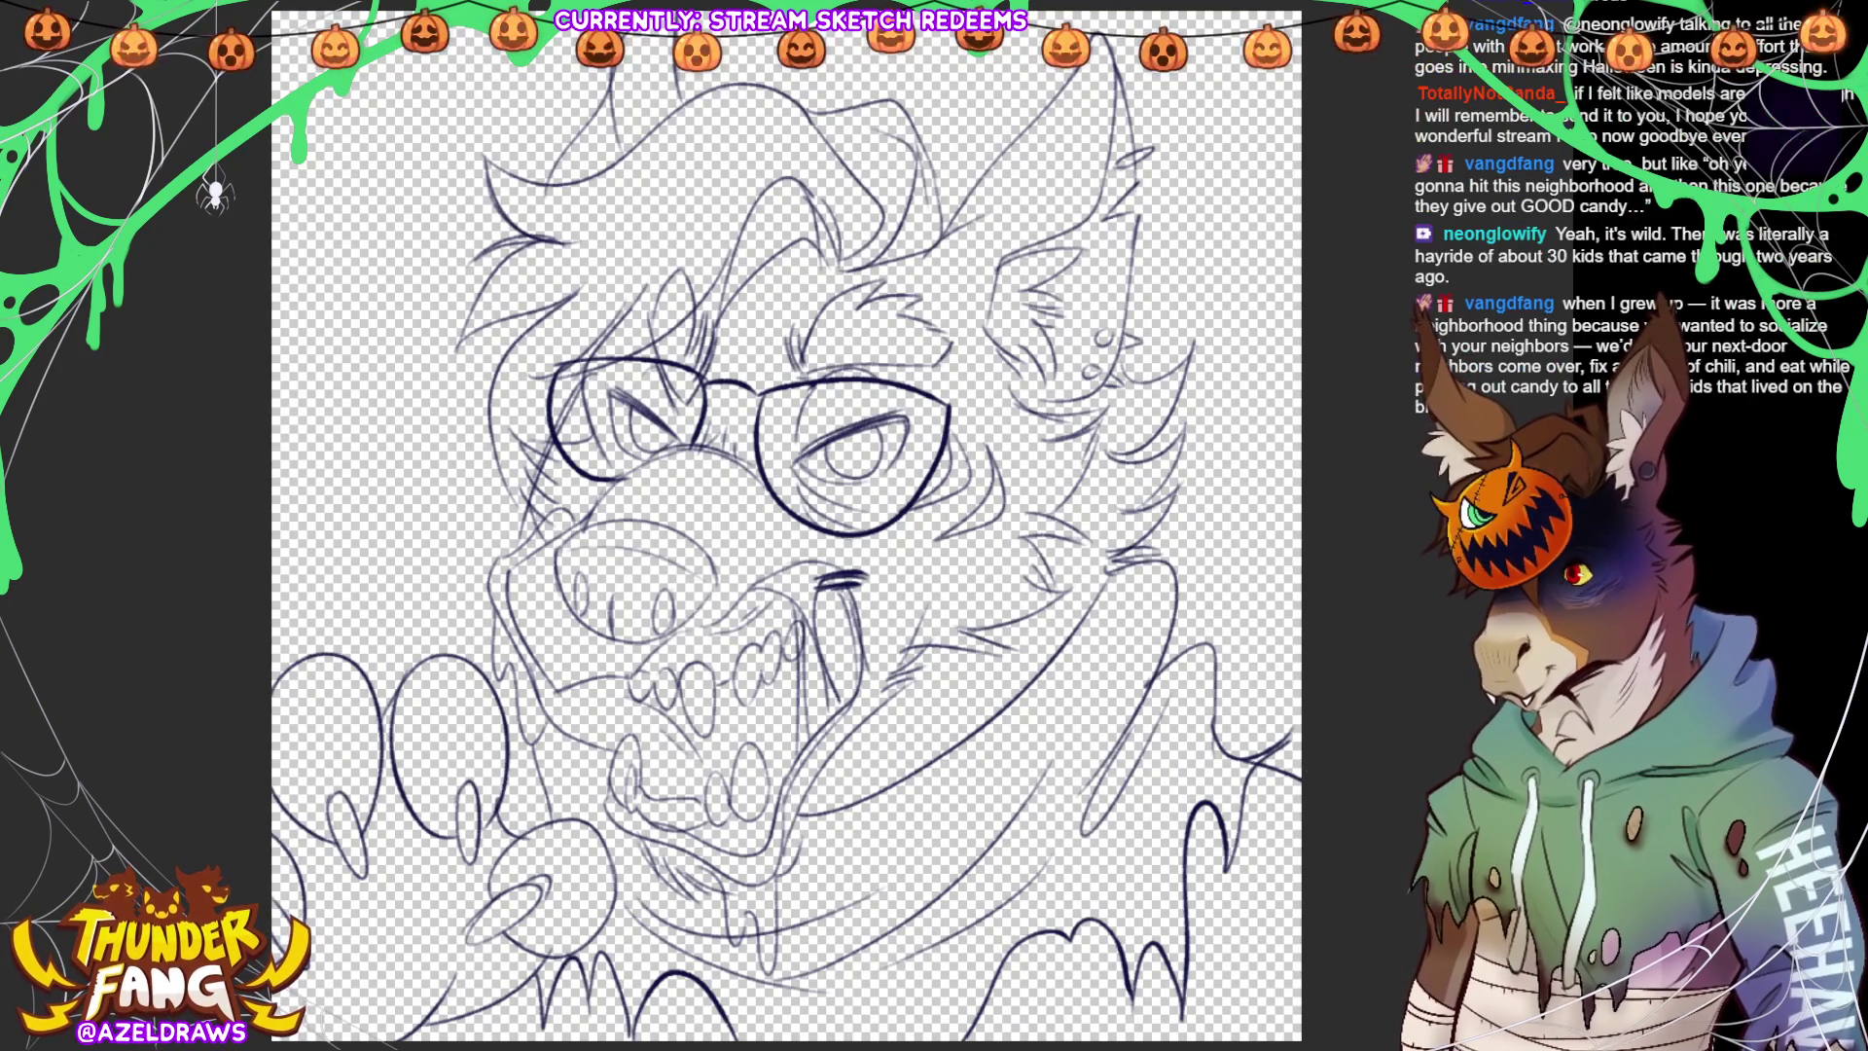
Lasso-fill the whole hyena figure with a flat purple base colour
{"action": "key", "text": "ctrl+minus"}
{"action": "mouse_move", "coordinate": [272, 774]}
{"action": "left_mouse_down"}
{"action": "mouse_move", "coordinate": [341, 624]}
{"action": "mouse_move", "coordinate": [506, 513]}
{"action": "mouse_move", "coordinate": [492, 193]}
{"action": "mouse_move", "coordinate": [830, 101]}
{"action": "left_mouse_up"}
{"action": "mouse_move", "coordinate": [1191, 97]}
{"action": "left_mouse_down"}
{"action": "mouse_move", "coordinate": [1197, 408]}
{"action": "mouse_move", "coordinate": [1343, 964]}
{"action": "mouse_move", "coordinate": [1060, 1029]}
{"action": "left_mouse_up"}
{"action": "scroll", "coordinate": [1060, 1030], "scroll_direction": "down", "scroll_amount": 2}
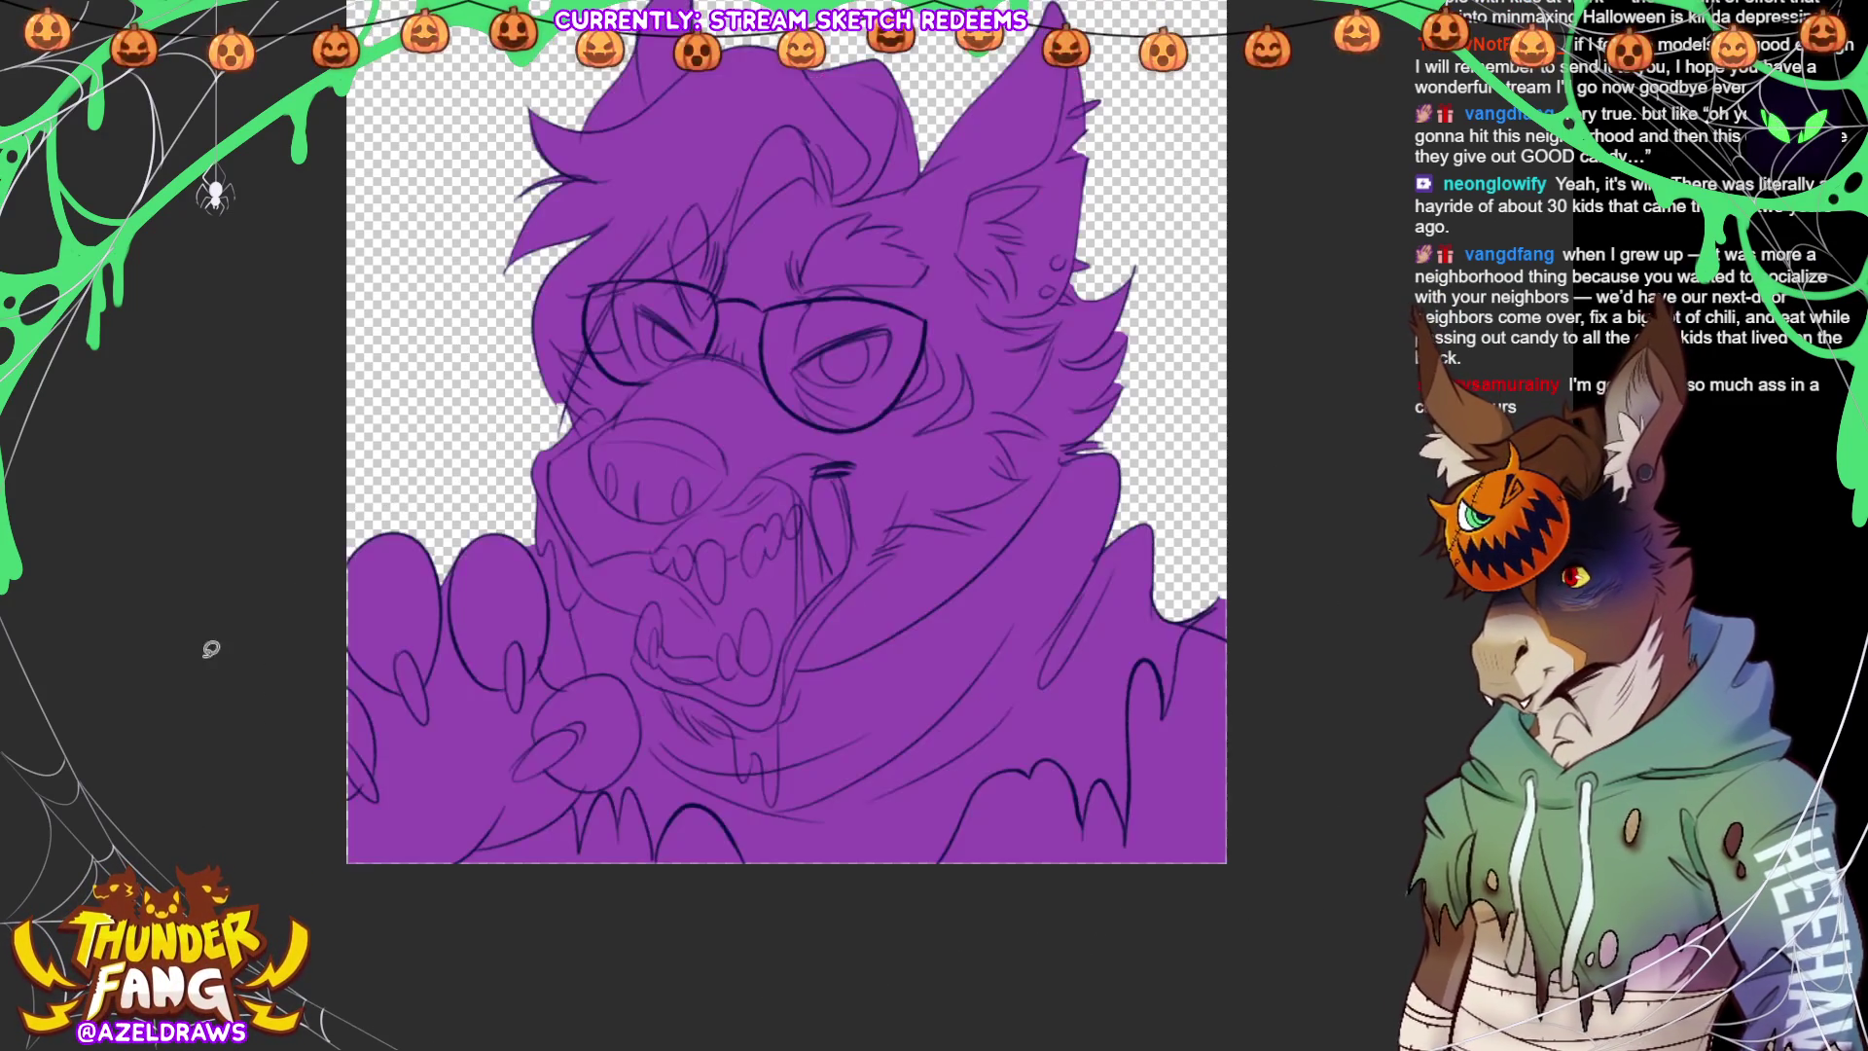
{"action": "scroll", "coordinate": [787, 525], "scroll_direction": "up", "scroll_amount": 1}
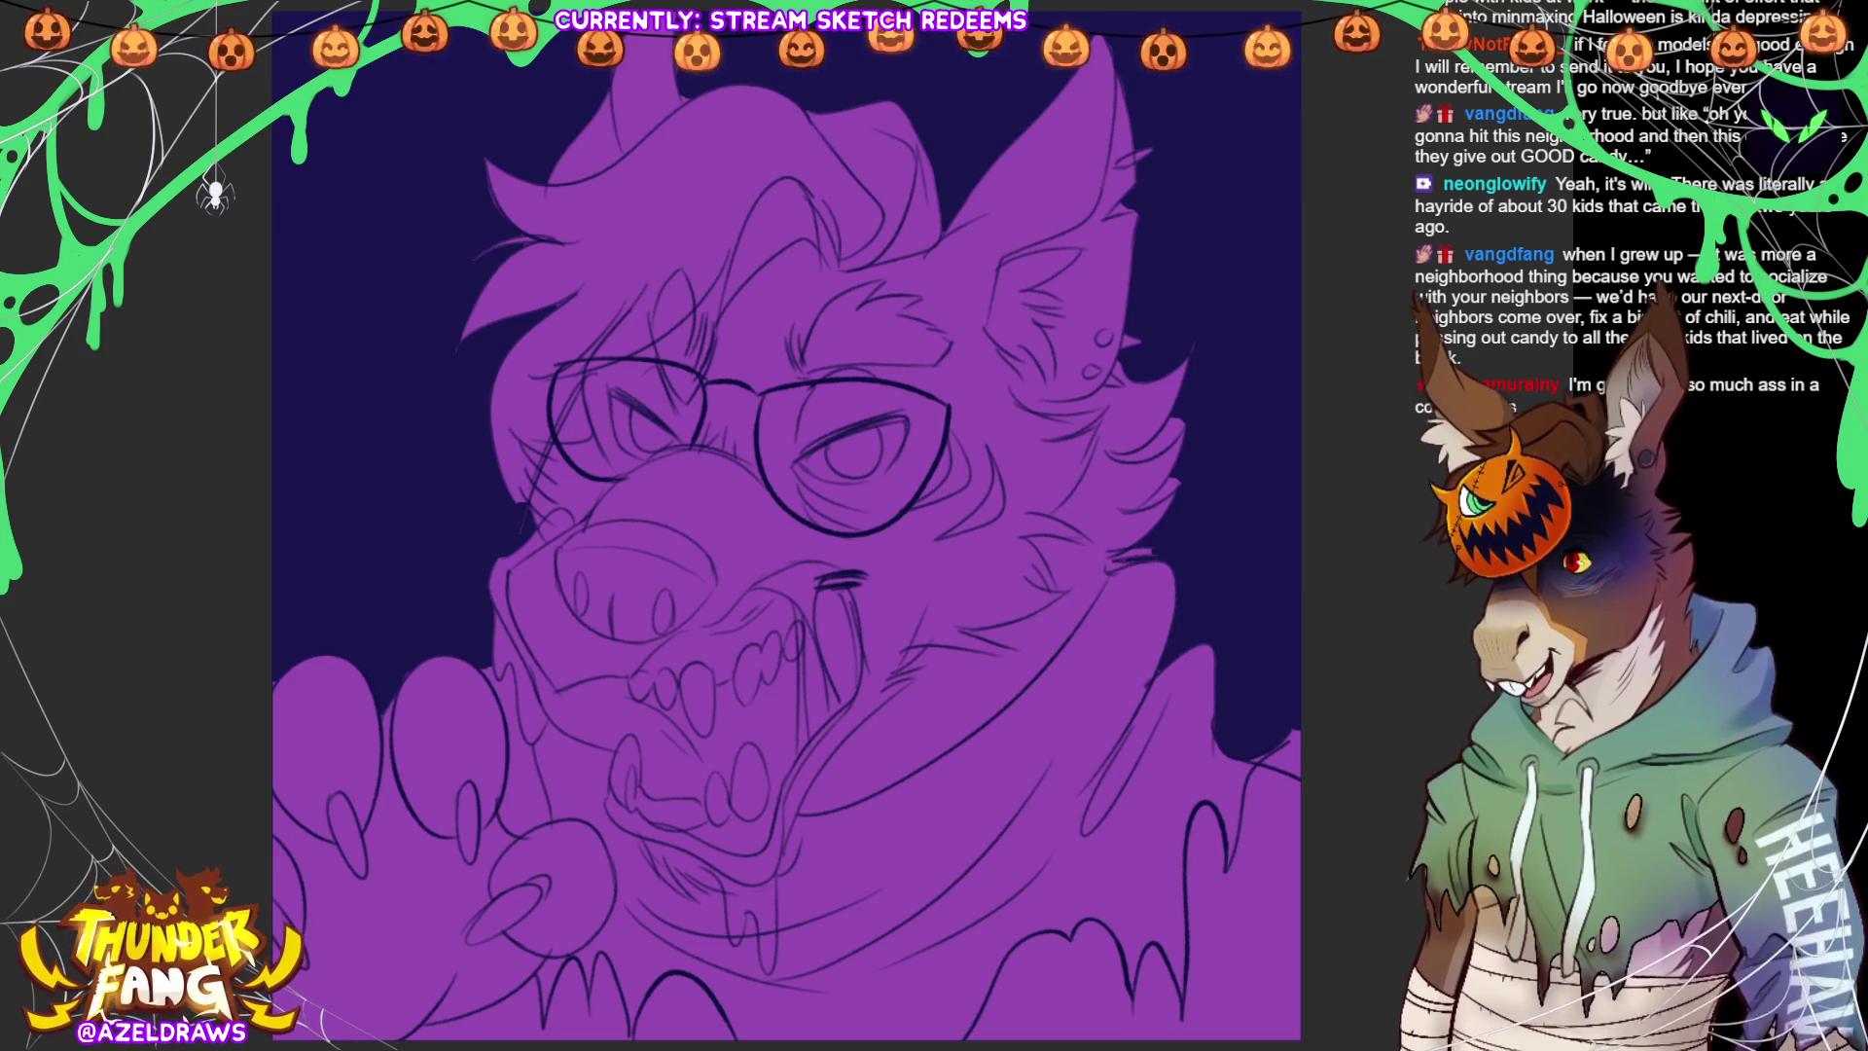
{"action": "left_click_drag", "start_coordinate": [774, 584], "coordinate": [740, 505]}
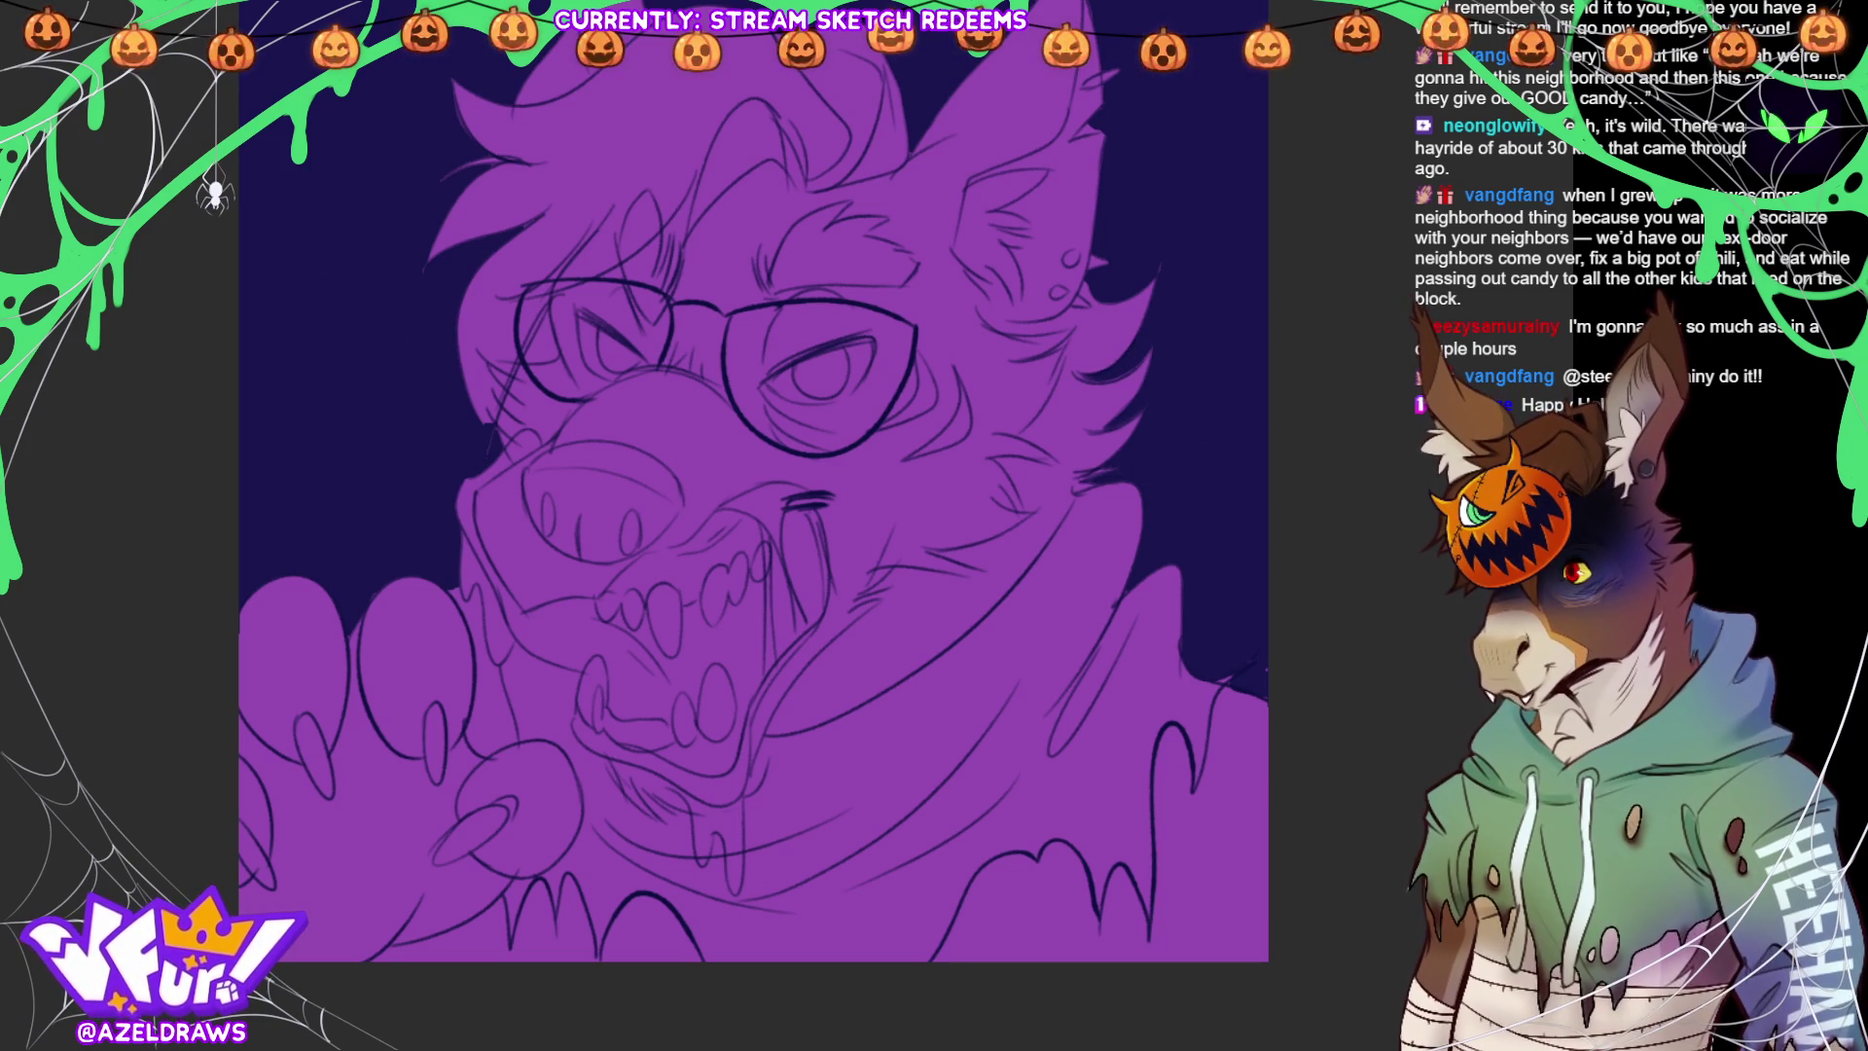
Scroll up to show the hyena's ears and hair, then darken the left lens's outer edge
{"action": "scroll", "coordinate": [1133, 359], "scroll_direction": "up", "scroll_amount": 2}
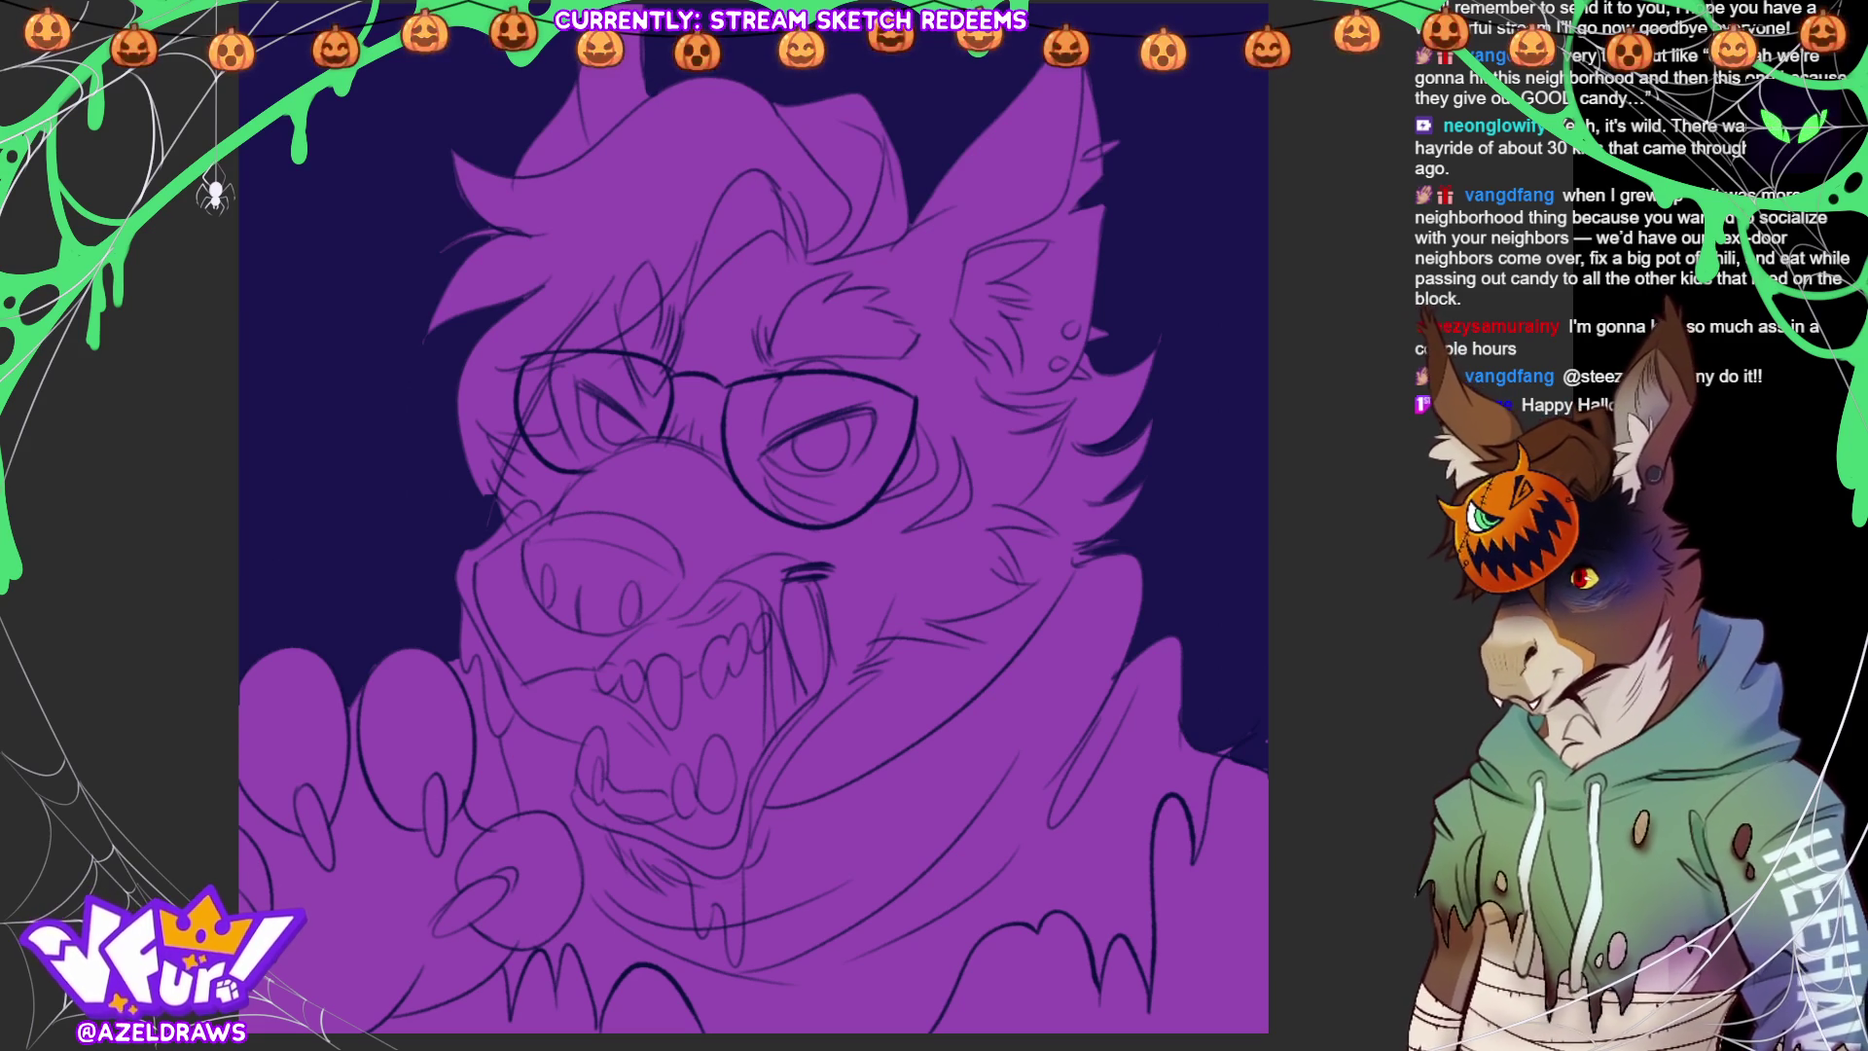
{"action": "scroll", "coordinate": [638, 165], "scroll_direction": "up", "scroll_amount": 3}
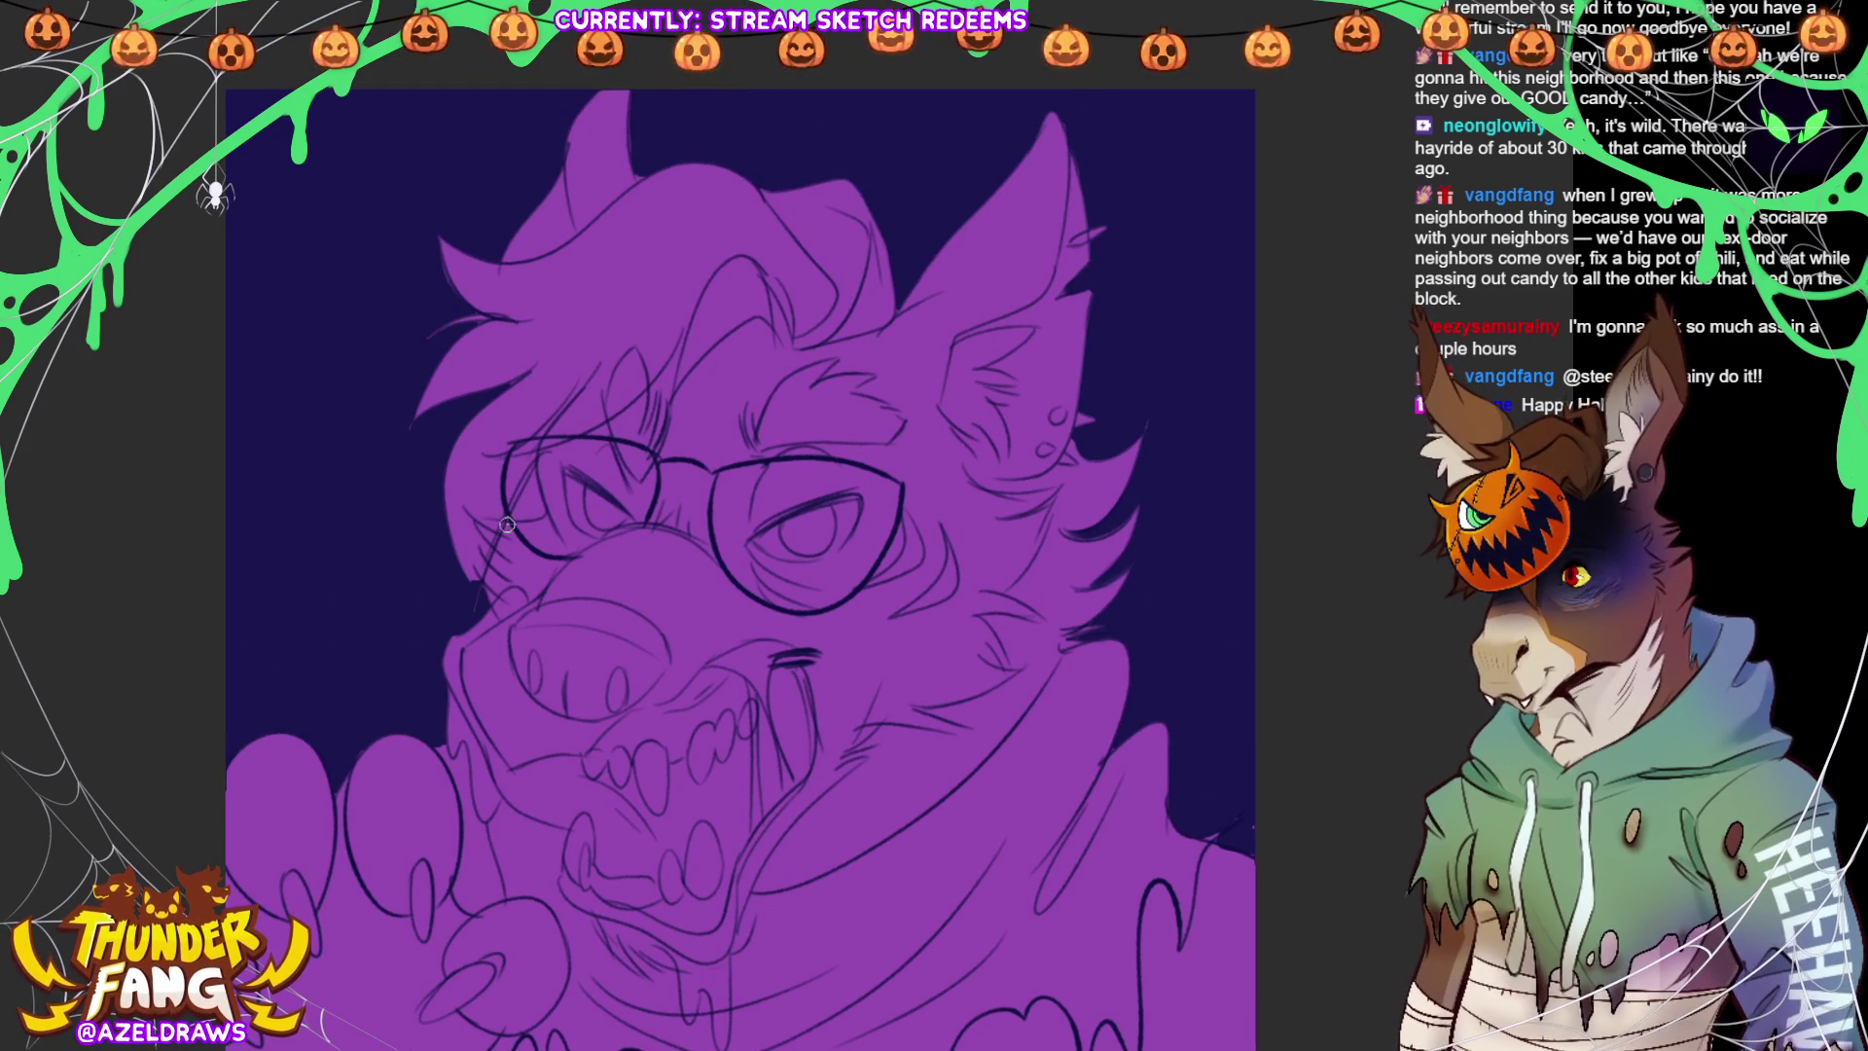
{"action": "mouse_move", "coordinate": [520, 500]}
{"action": "left_mouse_down"}
{"action": "mouse_move", "coordinate": [533, 485]}
{"action": "mouse_move", "coordinate": [509, 516]}
{"action": "mouse_move", "coordinate": [530, 491]}
{"action": "mouse_move", "coordinate": [544, 512]}
{"action": "left_mouse_up"}
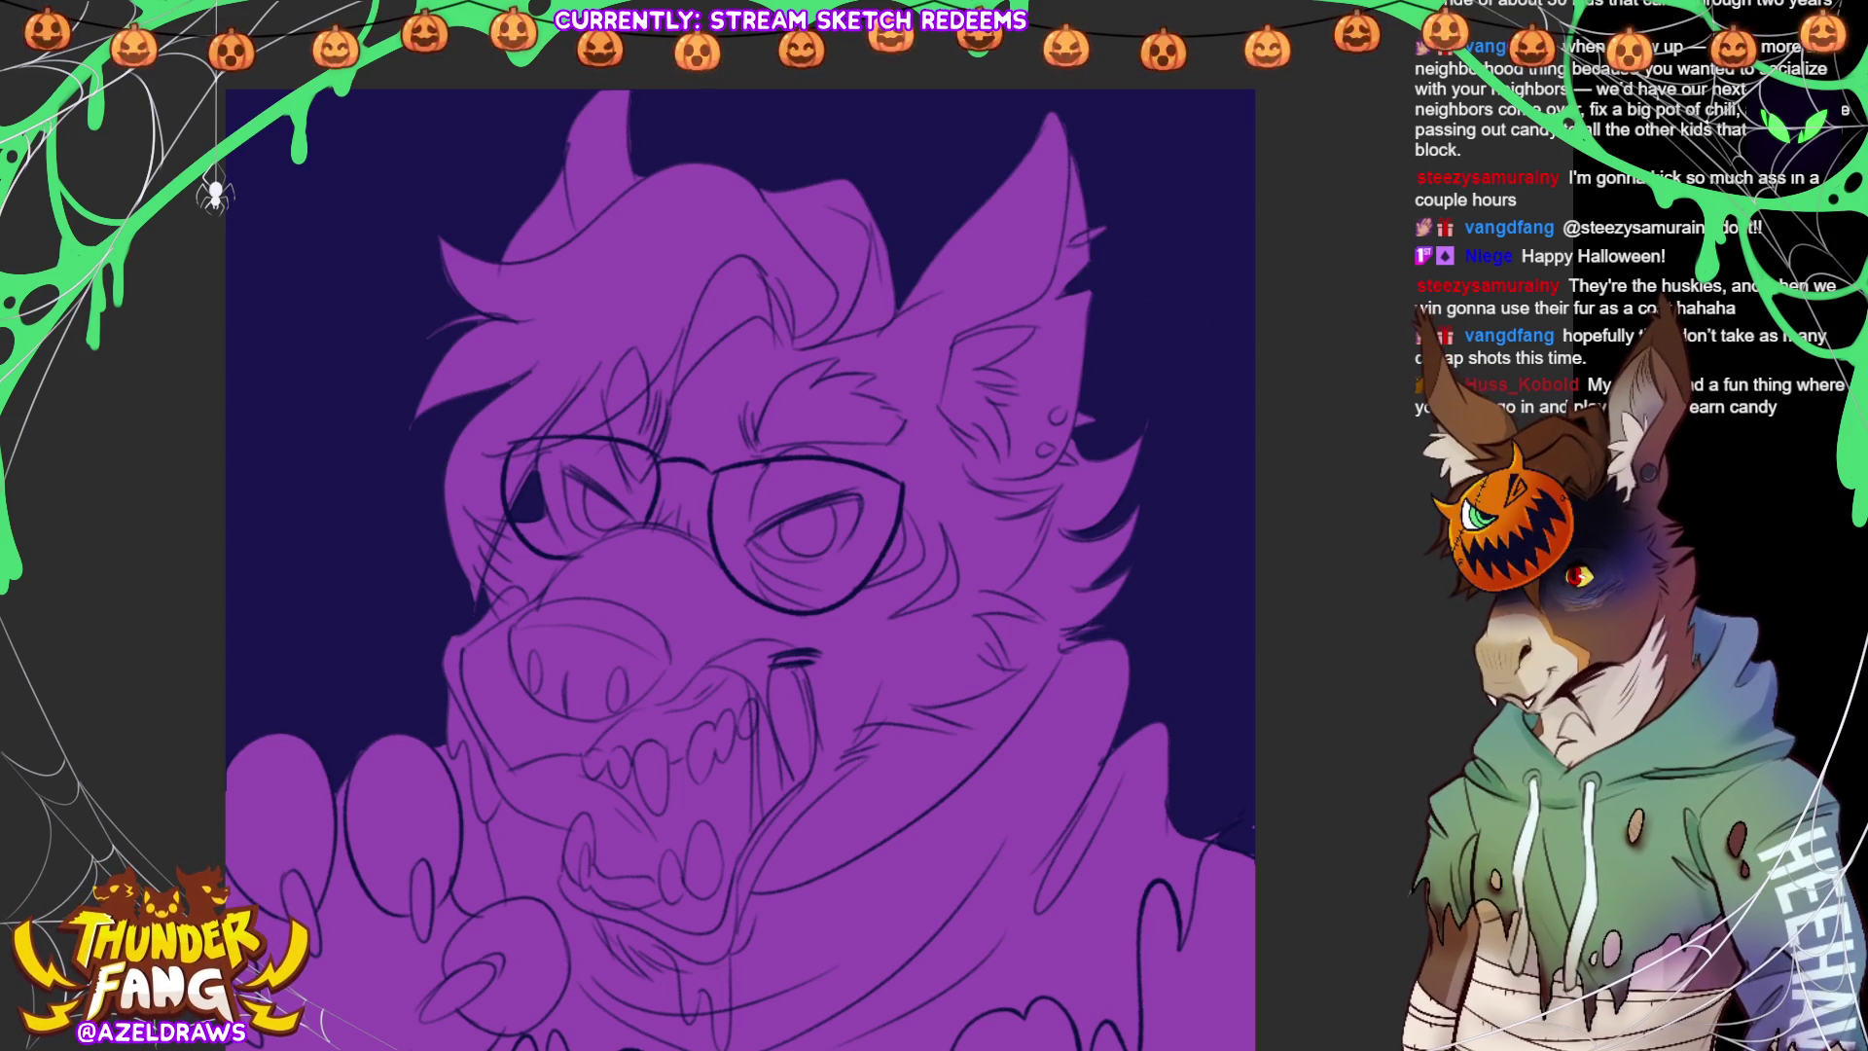
Lasso-fill the hair tuft, the fur tufts beside the right ear, and the inner right ear with pale lavender
{"action": "mouse_move", "coordinate": [429, 563]}
{"action": "left_mouse_down"}
{"action": "mouse_move", "coordinate": [501, 579]}
{"action": "mouse_move", "coordinate": [555, 466]}
{"action": "mouse_move", "coordinate": [641, 401]}
{"action": "mouse_move", "coordinate": [663, 421]}
{"action": "mouse_move", "coordinate": [861, 346]}
{"action": "mouse_move", "coordinate": [851, 148]}
{"action": "mouse_move", "coordinate": [571, 209]}
{"action": "mouse_move", "coordinate": [418, 556]}
{"action": "left_mouse_up"}
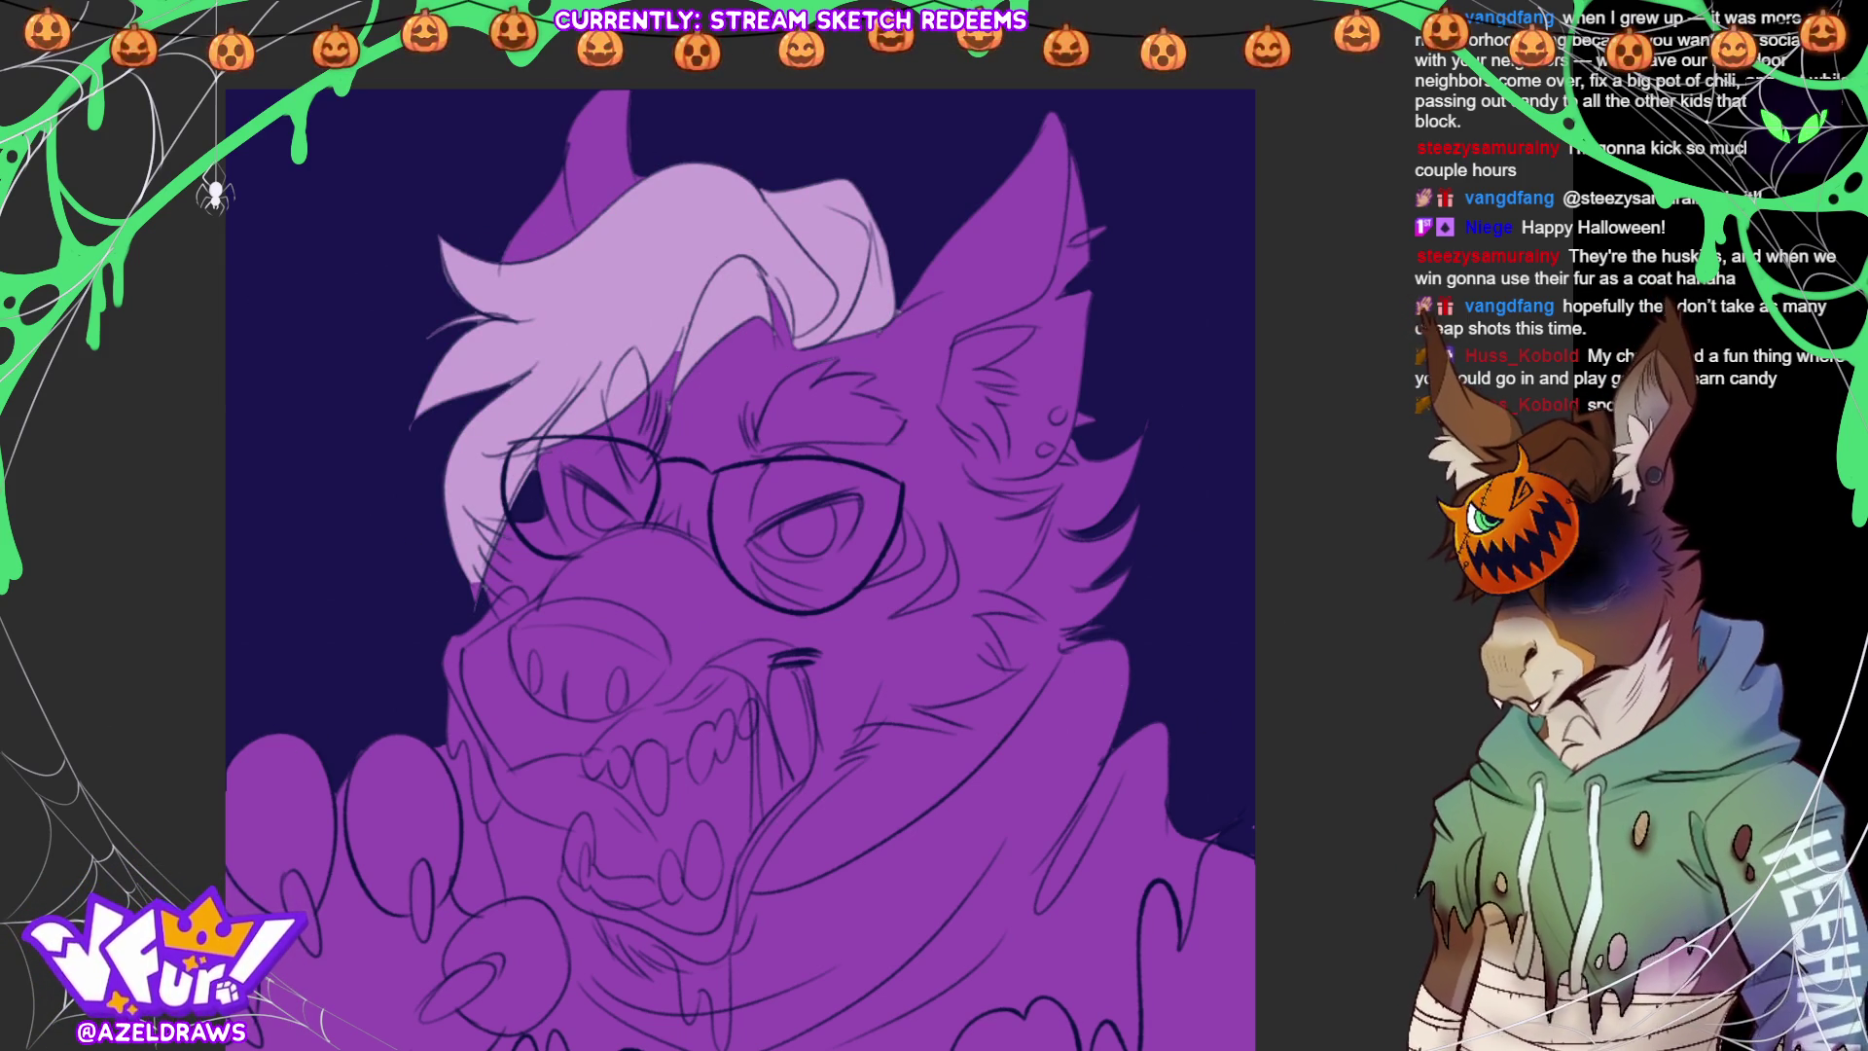
{"action": "mouse_move", "coordinate": [1077, 430]}
{"action": "left_mouse_down"}
{"action": "mouse_move", "coordinate": [1003, 475]}
{"action": "mouse_move", "coordinate": [1065, 484]}
{"action": "mouse_move", "coordinate": [1009, 590]}
{"action": "mouse_move", "coordinate": [1096, 643]}
{"action": "mouse_move", "coordinate": [1206, 408]}
{"action": "left_mouse_up"}
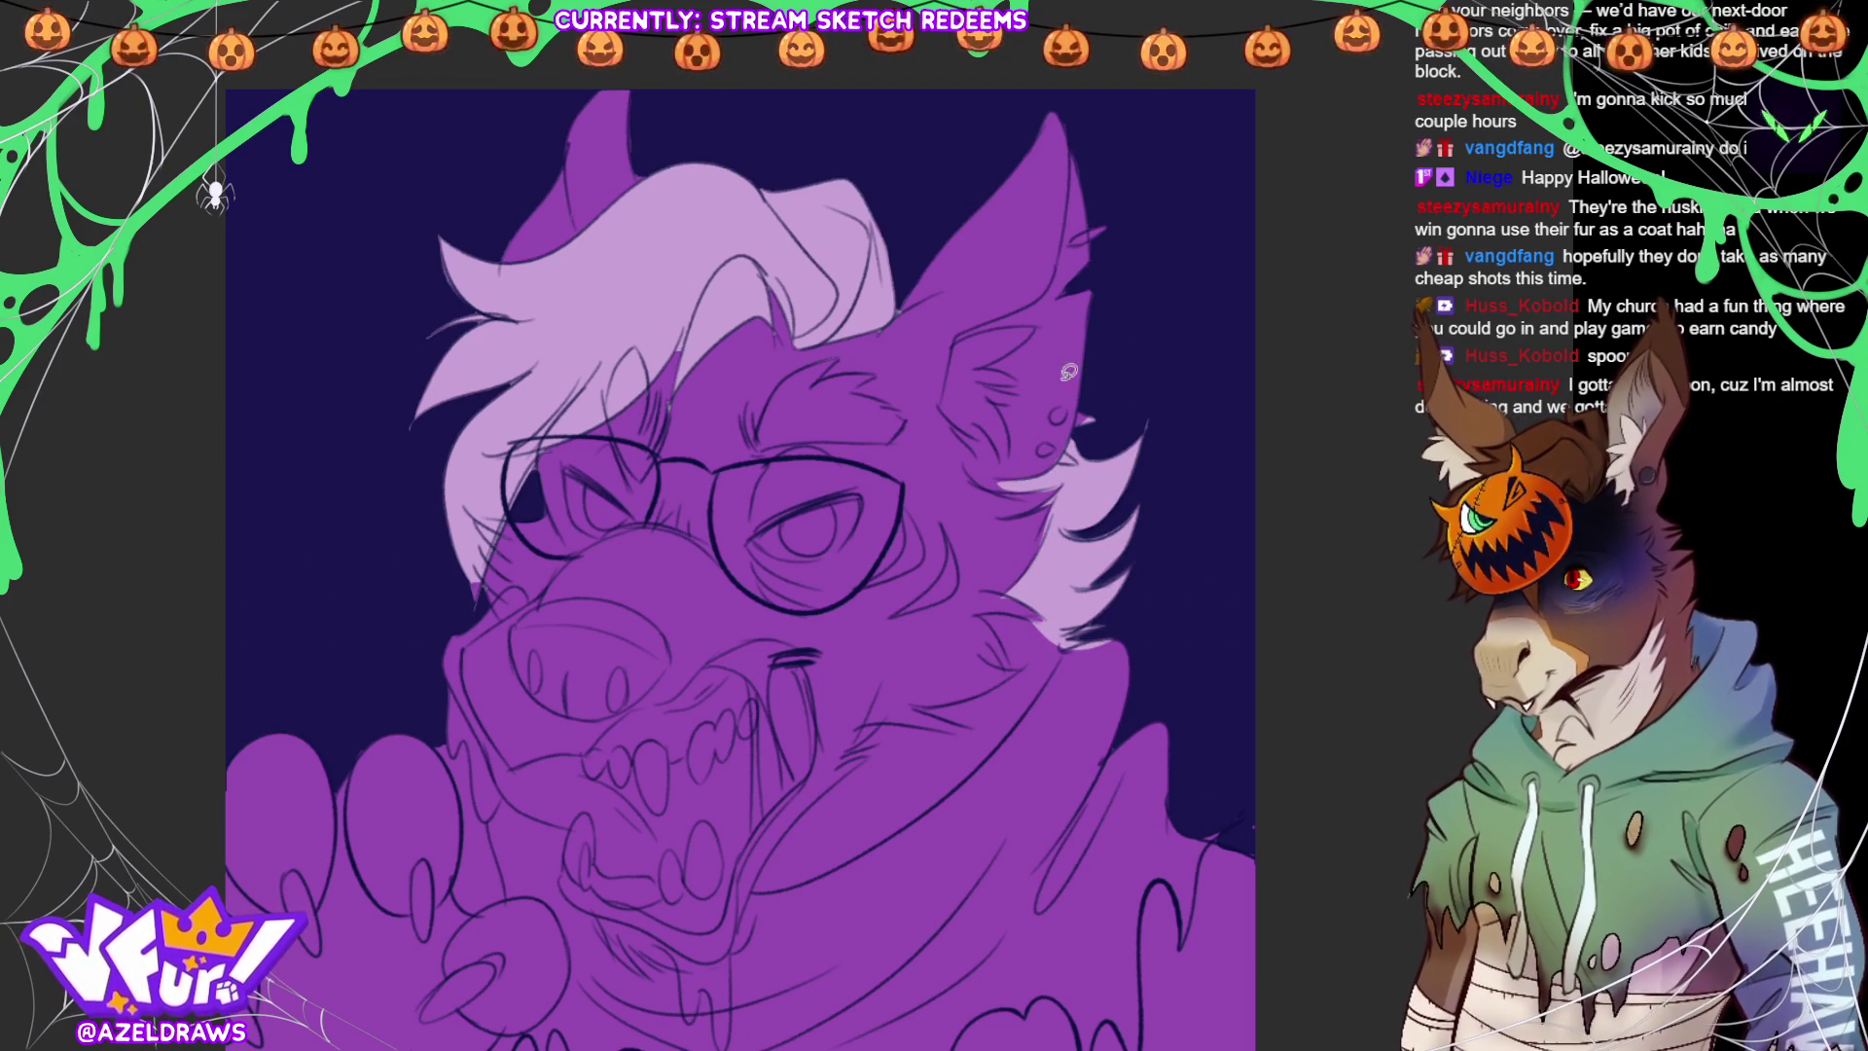
{"action": "mouse_move", "coordinate": [958, 342]}
{"action": "left_mouse_down"}
{"action": "mouse_move", "coordinate": [1007, 321]}
{"action": "mouse_move", "coordinate": [1016, 345]}
{"action": "mouse_move", "coordinate": [988, 375]}
{"action": "mouse_move", "coordinate": [1023, 386]}
{"action": "mouse_move", "coordinate": [1012, 438]}
{"action": "mouse_move", "coordinate": [963, 418]}
{"action": "mouse_move", "coordinate": [953, 345]}
{"action": "left_mouse_up"}
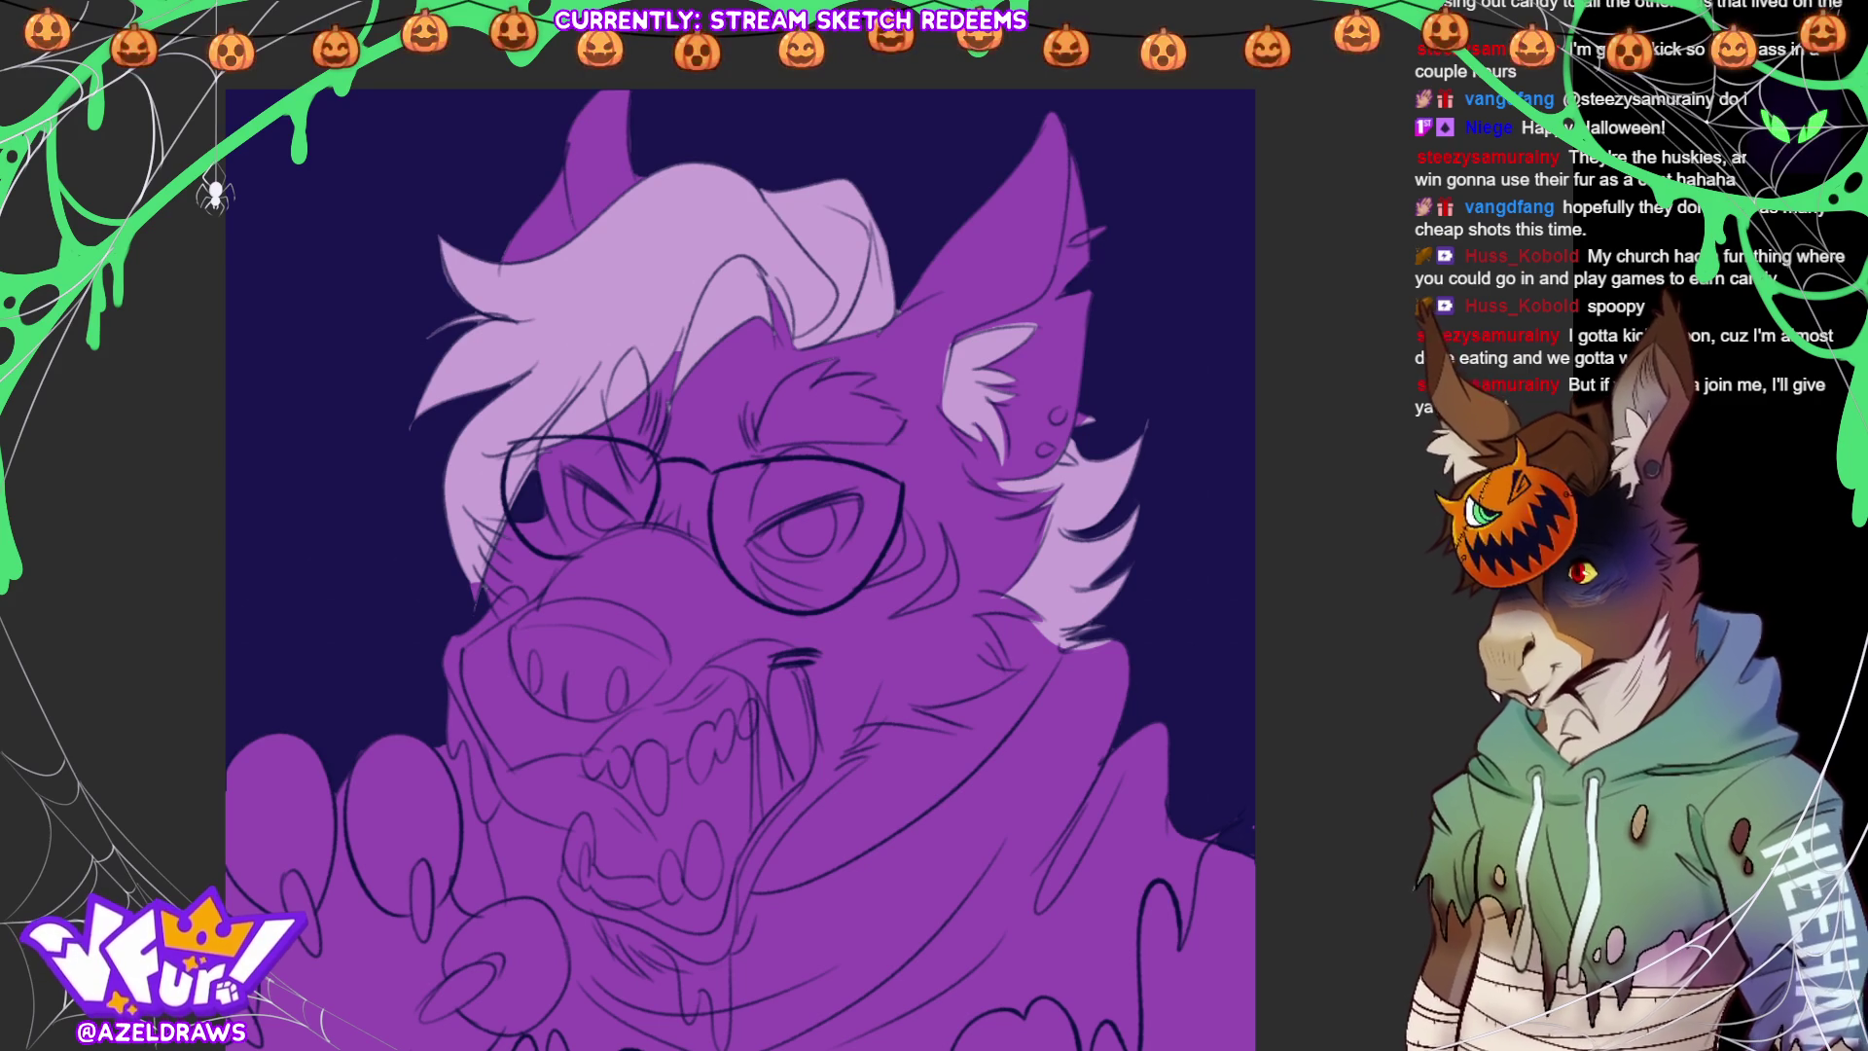
Lasso-fill the upper and lower teeth and fangs white, undoing and redoing stray fills
{"action": "mouse_move", "coordinate": [630, 740]}
{"action": "left_mouse_down"}
{"action": "mouse_move", "coordinate": [581, 778]}
{"action": "mouse_move", "coordinate": [627, 799]}
{"action": "mouse_move", "coordinate": [667, 722]}
{"action": "mouse_move", "coordinate": [689, 796]}
{"action": "mouse_move", "coordinate": [761, 701]}
{"action": "mouse_move", "coordinate": [745, 740]}
{"action": "left_mouse_up"}
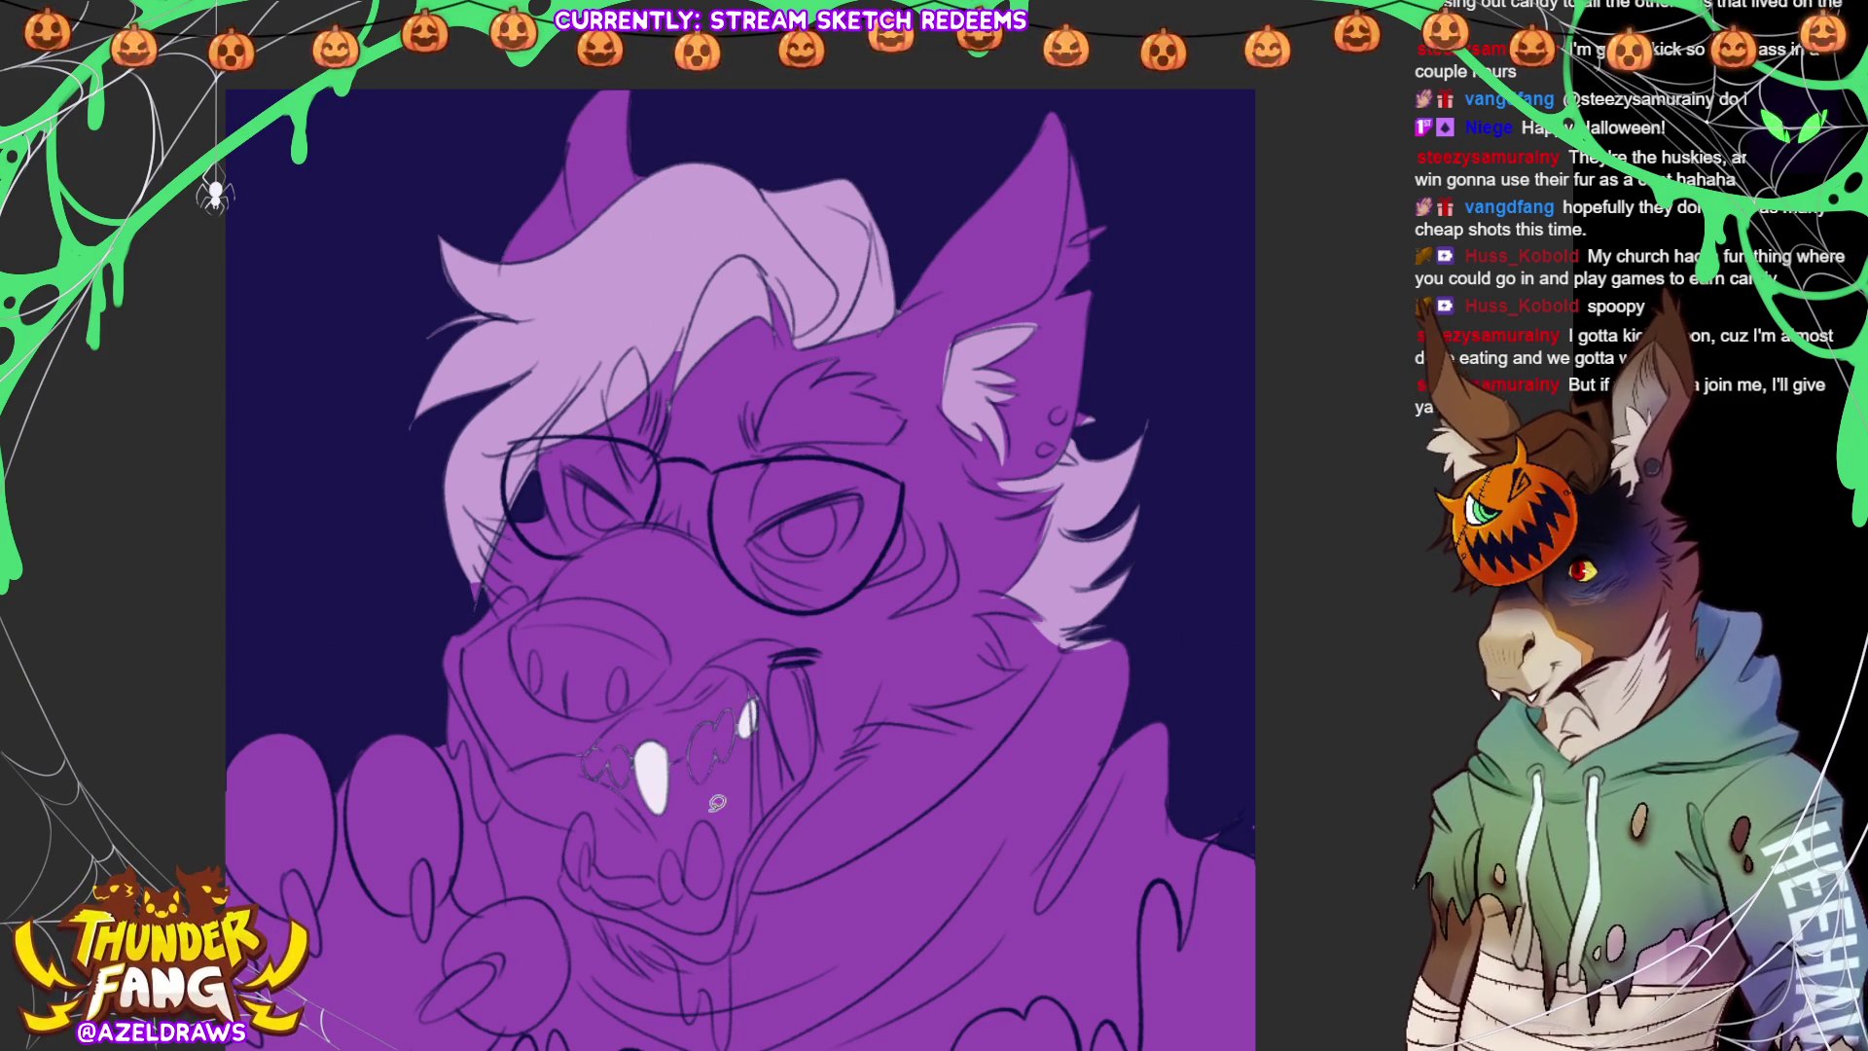
{"action": "left_click_drag", "start_coordinate": [672, 828], "coordinate": [725, 796]}
{"action": "mouse_move", "coordinate": [598, 856]}
{"action": "left_mouse_down"}
{"action": "mouse_move", "coordinate": [589, 803]}
{"action": "mouse_move", "coordinate": [581, 883]}
{"action": "mouse_move", "coordinate": [672, 890]}
{"action": "mouse_move", "coordinate": [589, 739]}
{"action": "mouse_move", "coordinate": [584, 778]}
{"action": "mouse_move", "coordinate": [637, 754]}
{"action": "mouse_move", "coordinate": [623, 734]}
{"action": "mouse_move", "coordinate": [588, 763]}
{"action": "left_mouse_up"}
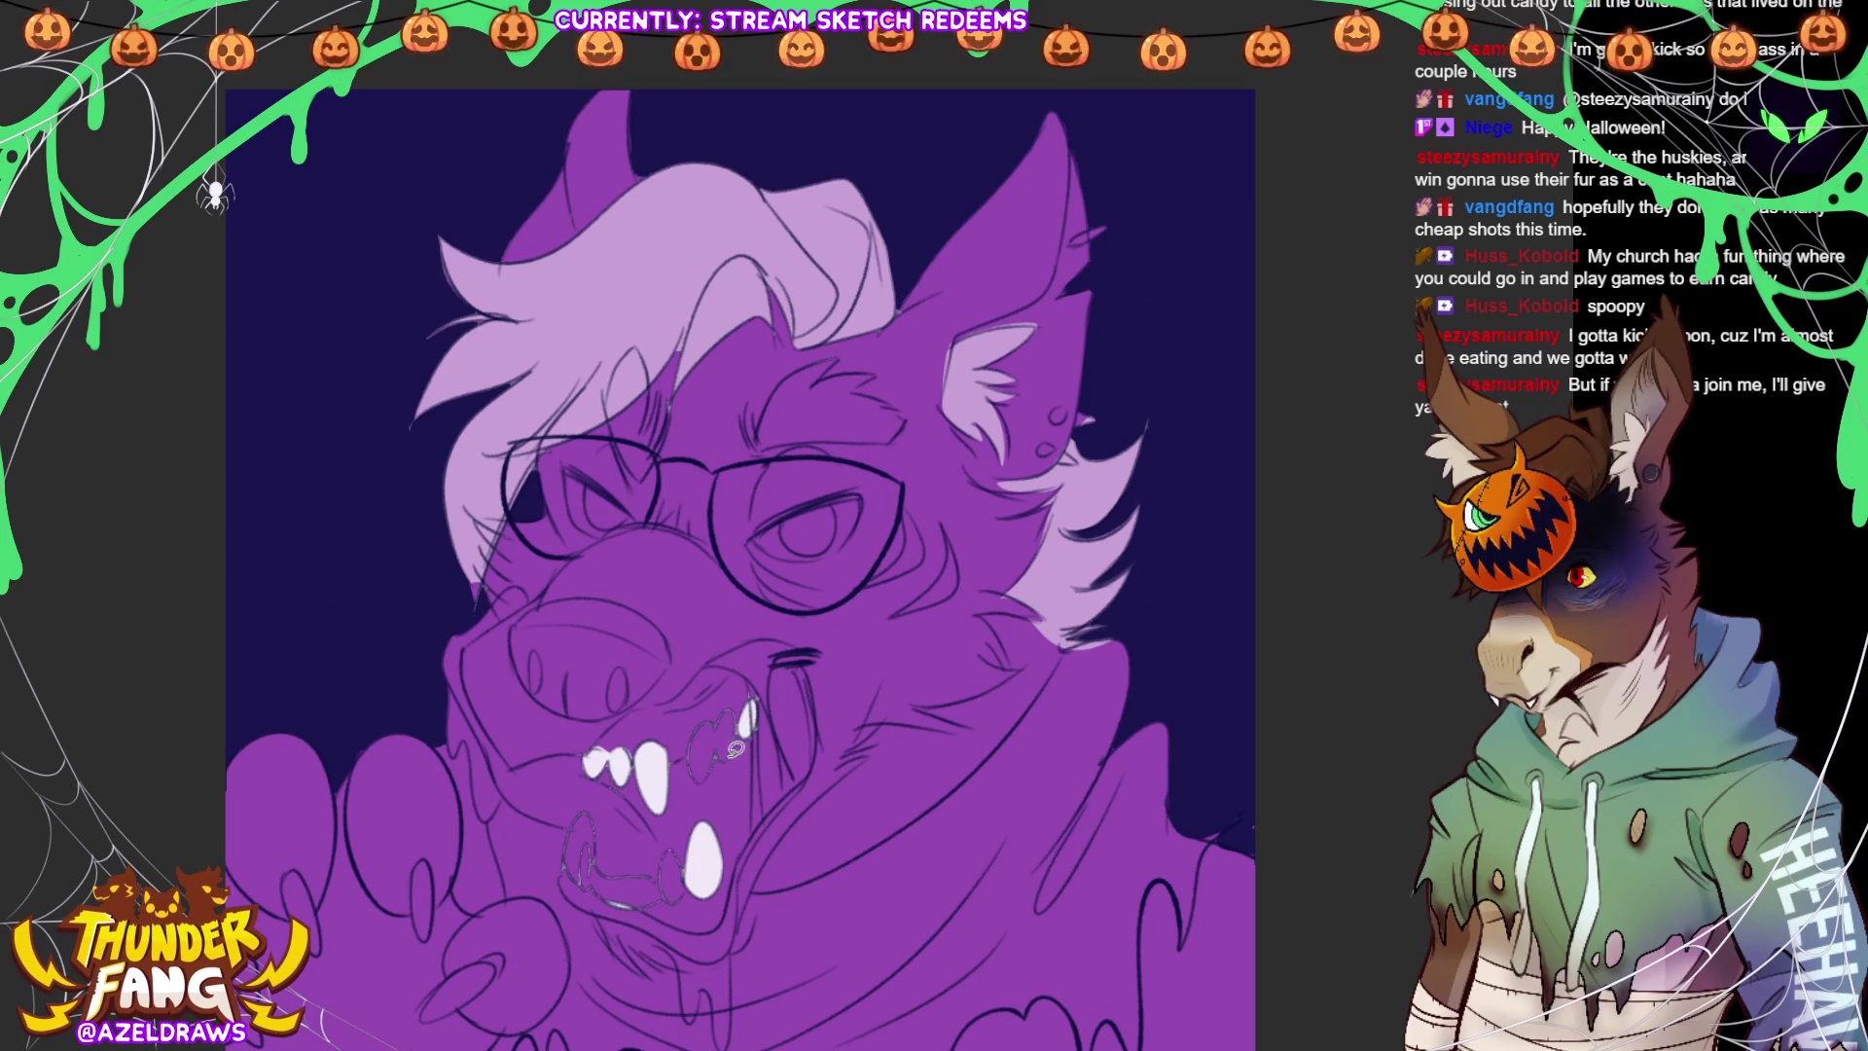
{"action": "key", "text": "ctrl+z"}
{"action": "key", "text": "ctrl+z"}
{"action": "key", "text": "ctrl+z"}
{"action": "key", "text": "ctrl+z"}
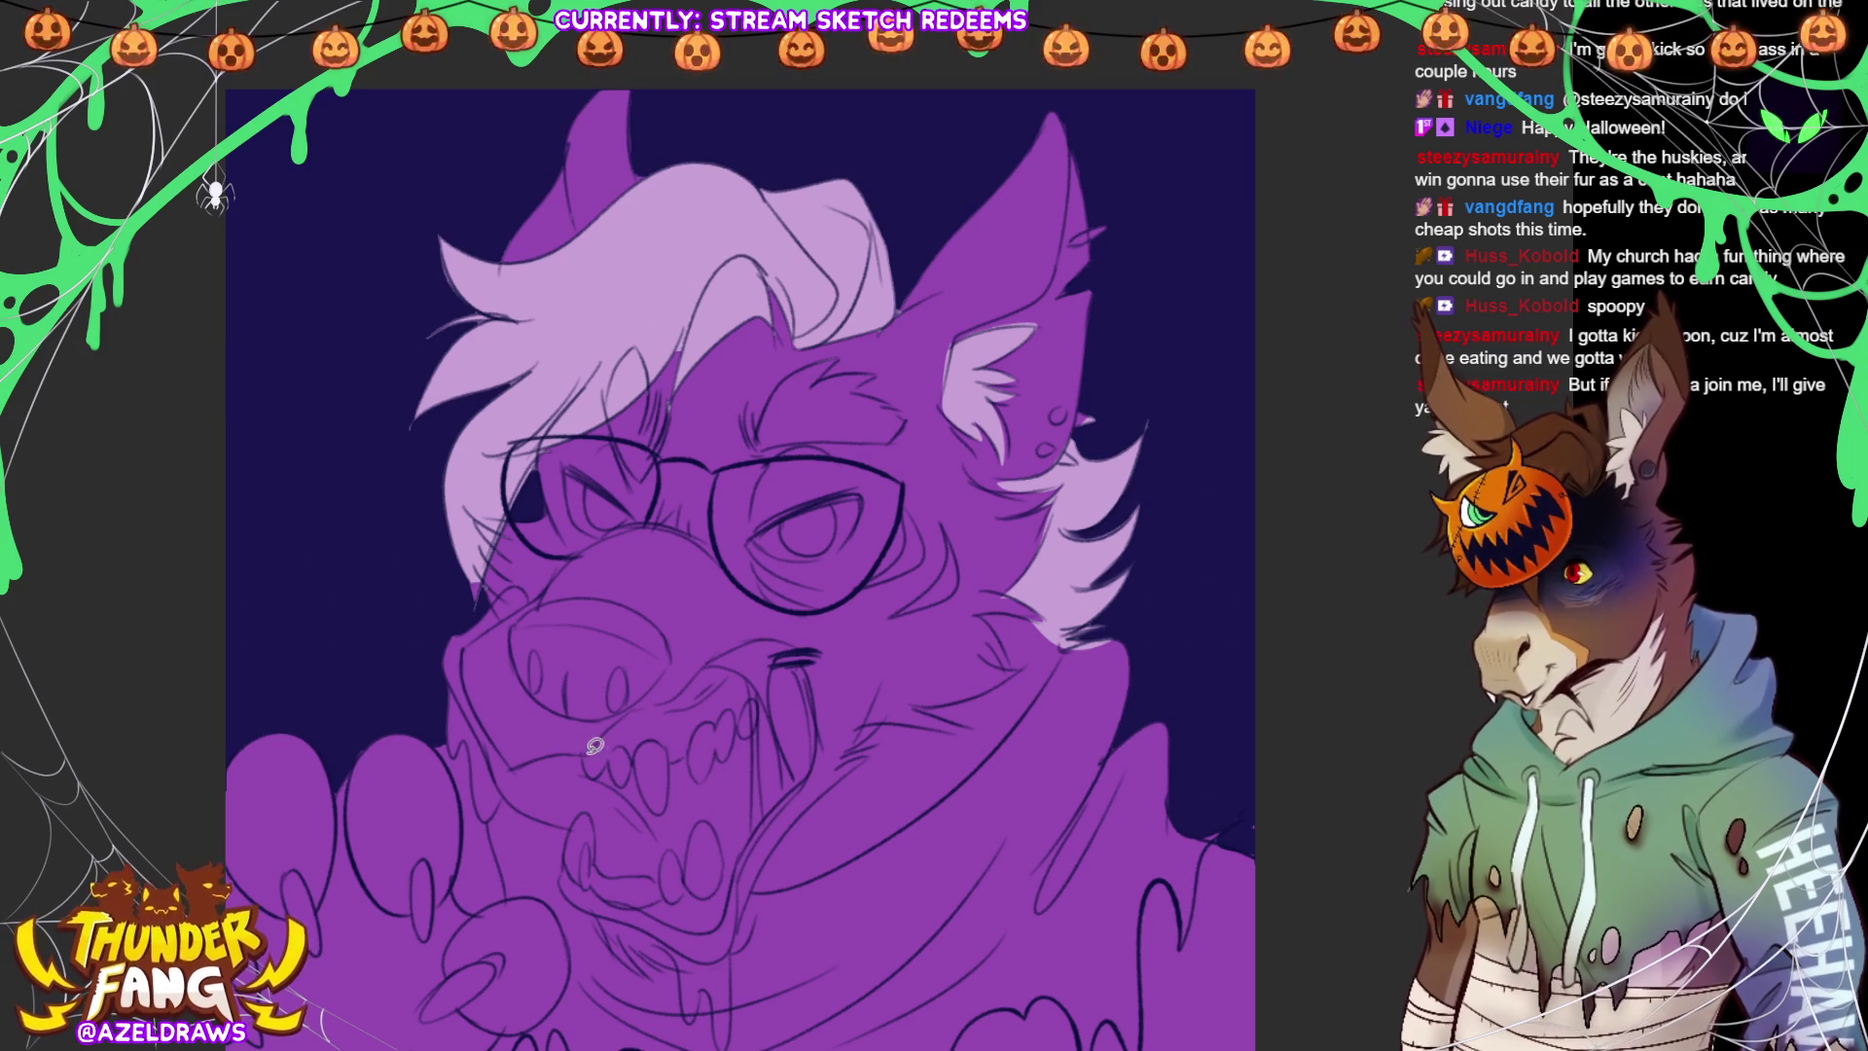
{"action": "mouse_move", "coordinate": [584, 756]}
{"action": "left_mouse_down"}
{"action": "mouse_move", "coordinate": [623, 779]}
{"action": "mouse_move", "coordinate": [637, 751]}
{"action": "mouse_move", "coordinate": [617, 737]}
{"action": "mouse_move", "coordinate": [590, 743]}
{"action": "mouse_move", "coordinate": [668, 804]}
{"action": "mouse_move", "coordinate": [670, 738]}
{"action": "mouse_move", "coordinate": [642, 734]}
{"action": "mouse_move", "coordinate": [638, 751]}
{"action": "mouse_move", "coordinate": [706, 722]}
{"action": "mouse_move", "coordinate": [703, 781]}
{"action": "mouse_move", "coordinate": [721, 741]}
{"action": "mouse_move", "coordinate": [763, 728]}
{"action": "mouse_move", "coordinate": [756, 692]}
{"action": "mouse_move", "coordinate": [744, 720]}
{"action": "mouse_move", "coordinate": [720, 718]}
{"action": "left_mouse_up"}
{"action": "mouse_move", "coordinate": [600, 856]}
{"action": "left_mouse_down"}
{"action": "mouse_move", "coordinate": [578, 815]}
{"action": "mouse_move", "coordinate": [566, 856]}
{"action": "mouse_move", "coordinate": [637, 904]}
{"action": "mouse_move", "coordinate": [708, 888]}
{"action": "mouse_move", "coordinate": [725, 861]}
{"action": "mouse_move", "coordinate": [720, 829]}
{"action": "mouse_move", "coordinate": [692, 825]}
{"action": "mouse_move", "coordinate": [690, 865]}
{"action": "mouse_move", "coordinate": [671, 843]}
{"action": "mouse_move", "coordinate": [661, 881]}
{"action": "mouse_move", "coordinate": [591, 849]}
{"action": "left_mouse_up"}
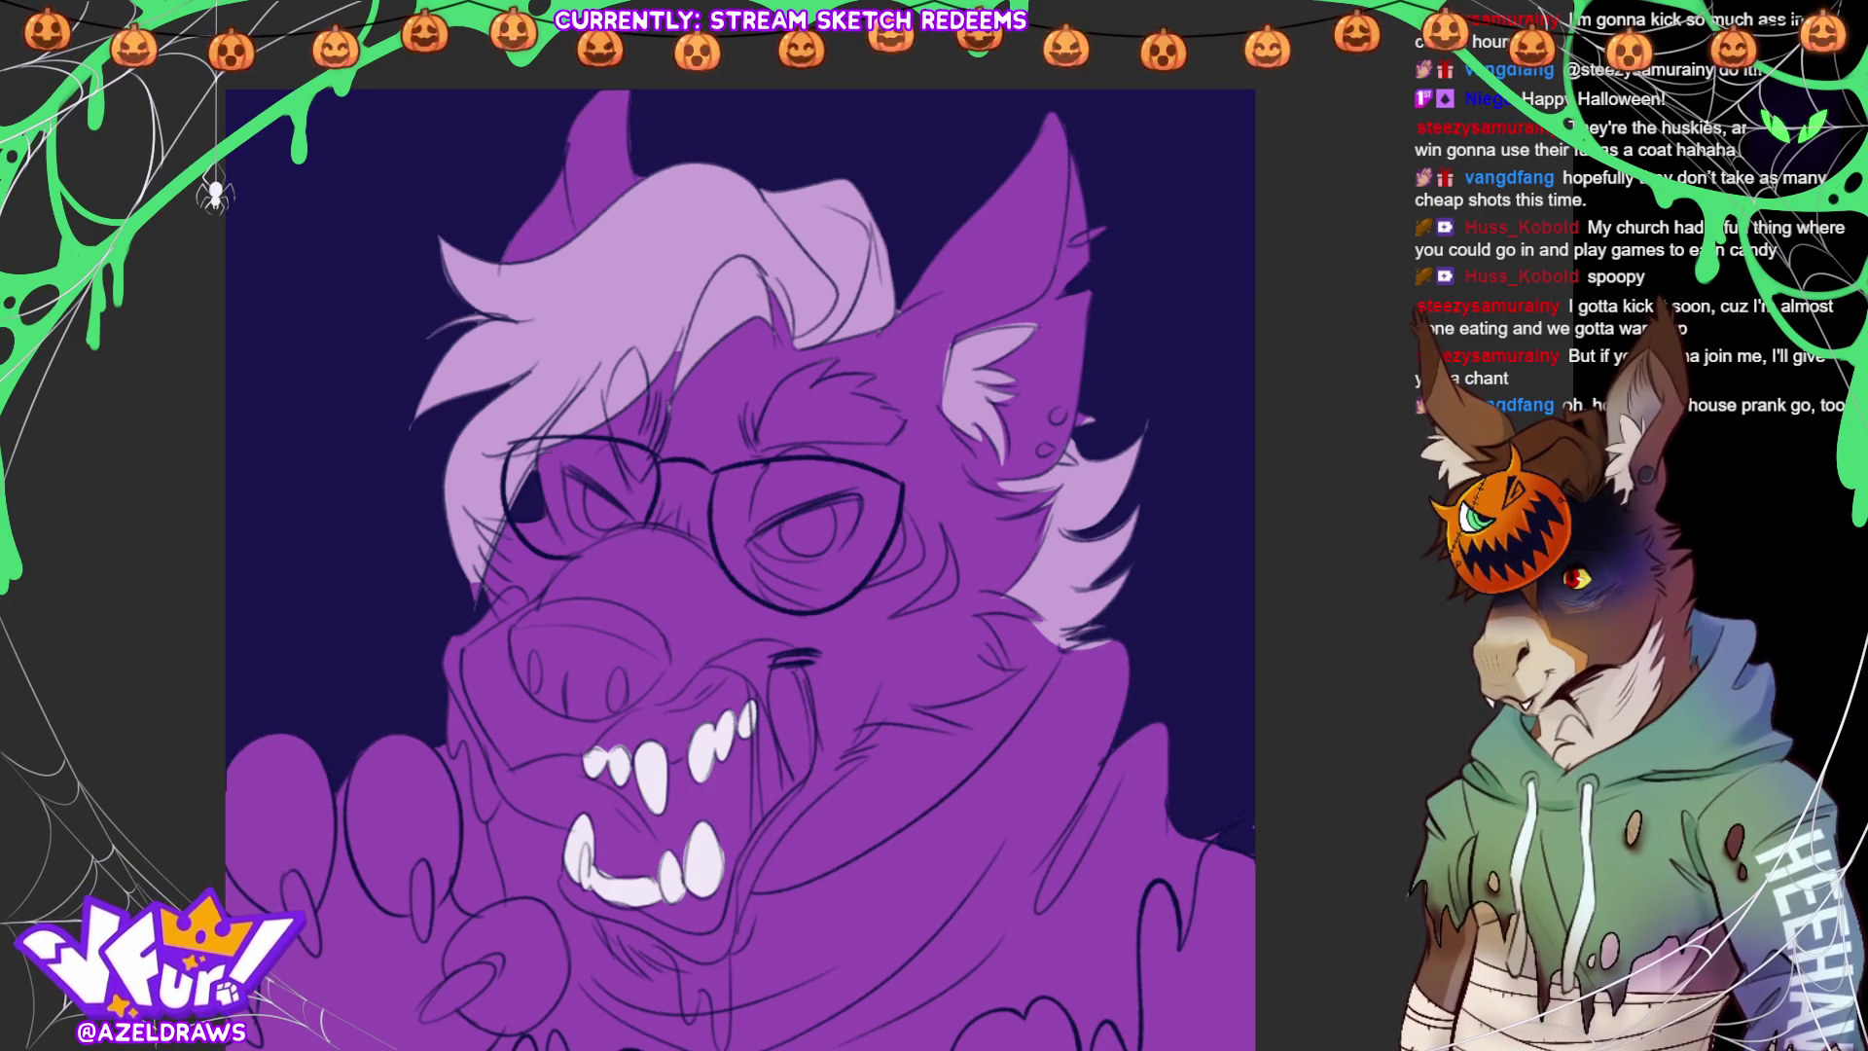
Shade the mouth interior near the lower teeth and block in a dark brow above the right lens
{"action": "mouse_move", "coordinate": [669, 800]}
{"action": "left_mouse_down"}
{"action": "mouse_move", "coordinate": [756, 822]}
{"action": "mouse_move", "coordinate": [786, 792]}
{"action": "mouse_move", "coordinate": [813, 757]}
{"action": "mouse_move", "coordinate": [792, 663]}
{"action": "mouse_move", "coordinate": [745, 722]}
{"action": "mouse_move", "coordinate": [673, 757]}
{"action": "mouse_move", "coordinate": [676, 784]}
{"action": "left_mouse_up"}
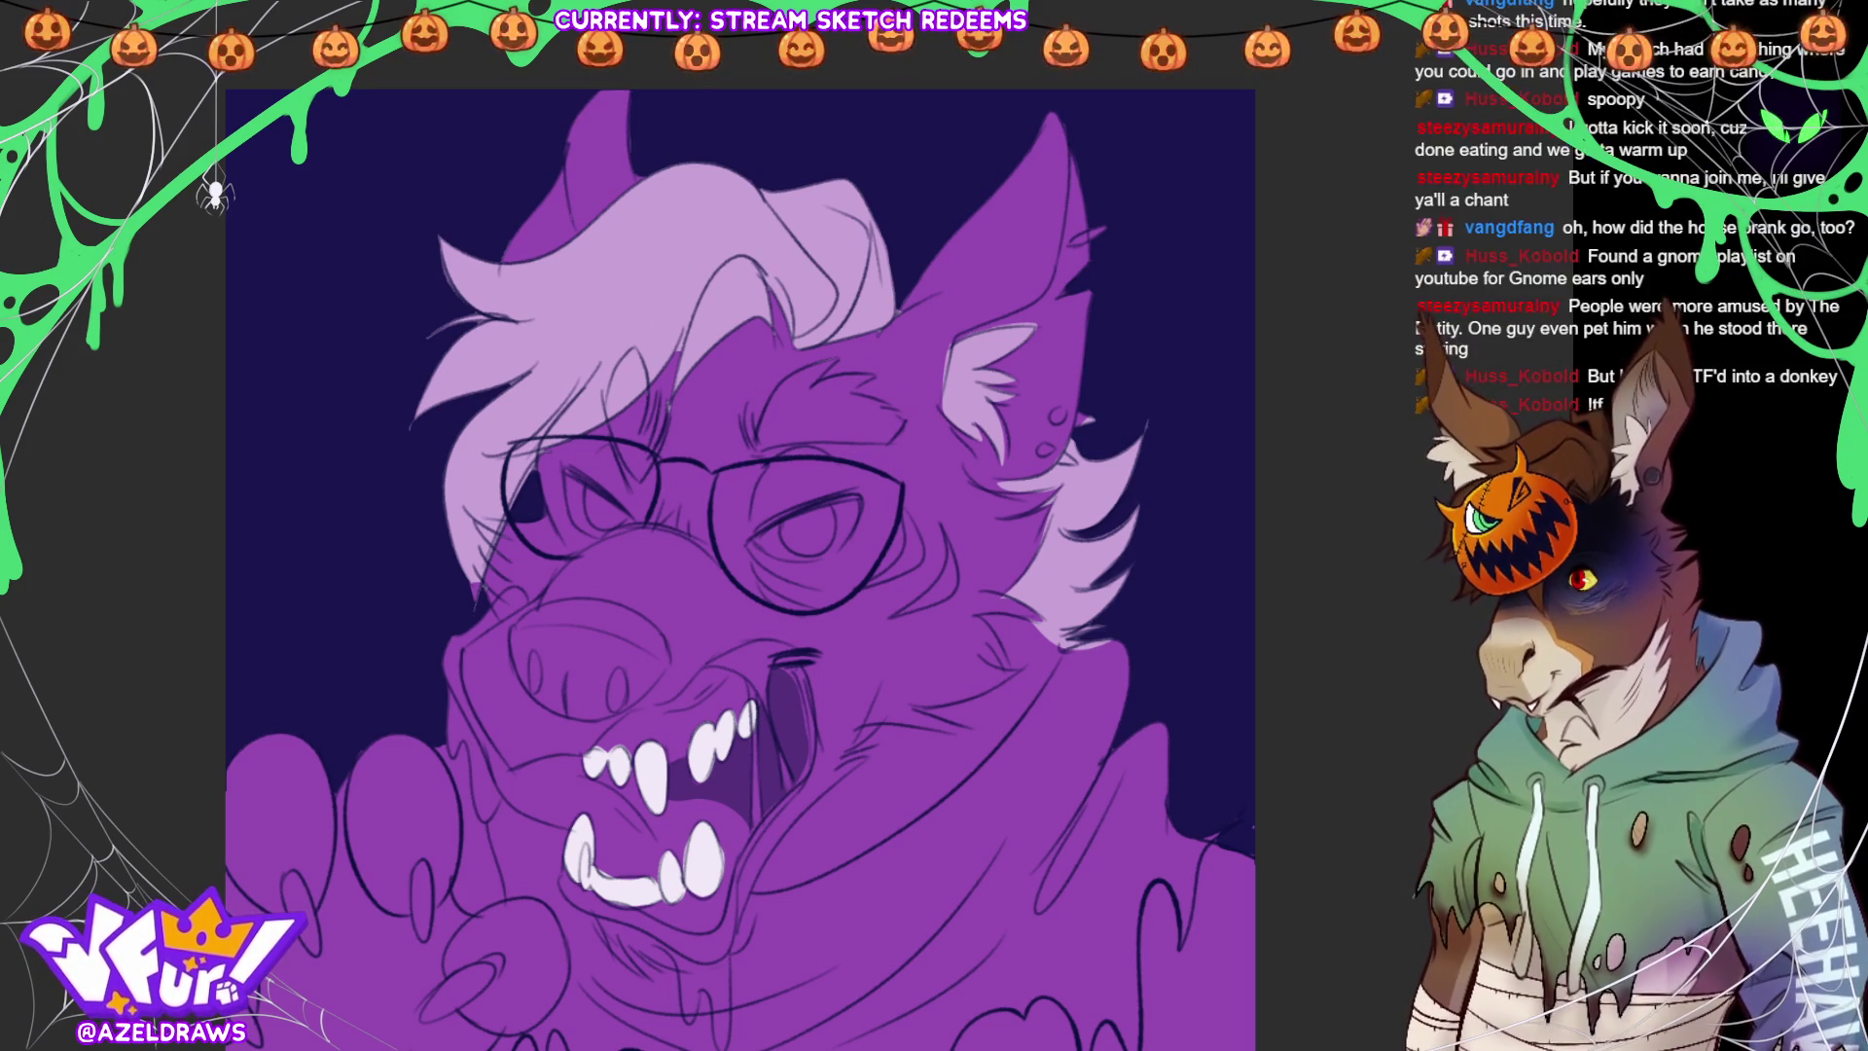
{"action": "mouse_move", "coordinate": [751, 413]}
{"action": "left_mouse_down"}
{"action": "mouse_move", "coordinate": [758, 443]}
{"action": "mouse_move", "coordinate": [912, 421]}
{"action": "mouse_move", "coordinate": [857, 387]}
{"action": "mouse_move", "coordinate": [879, 372]}
{"action": "mouse_move", "coordinate": [812, 360]}
{"action": "mouse_move", "coordinate": [751, 416]}
{"action": "left_mouse_up"}
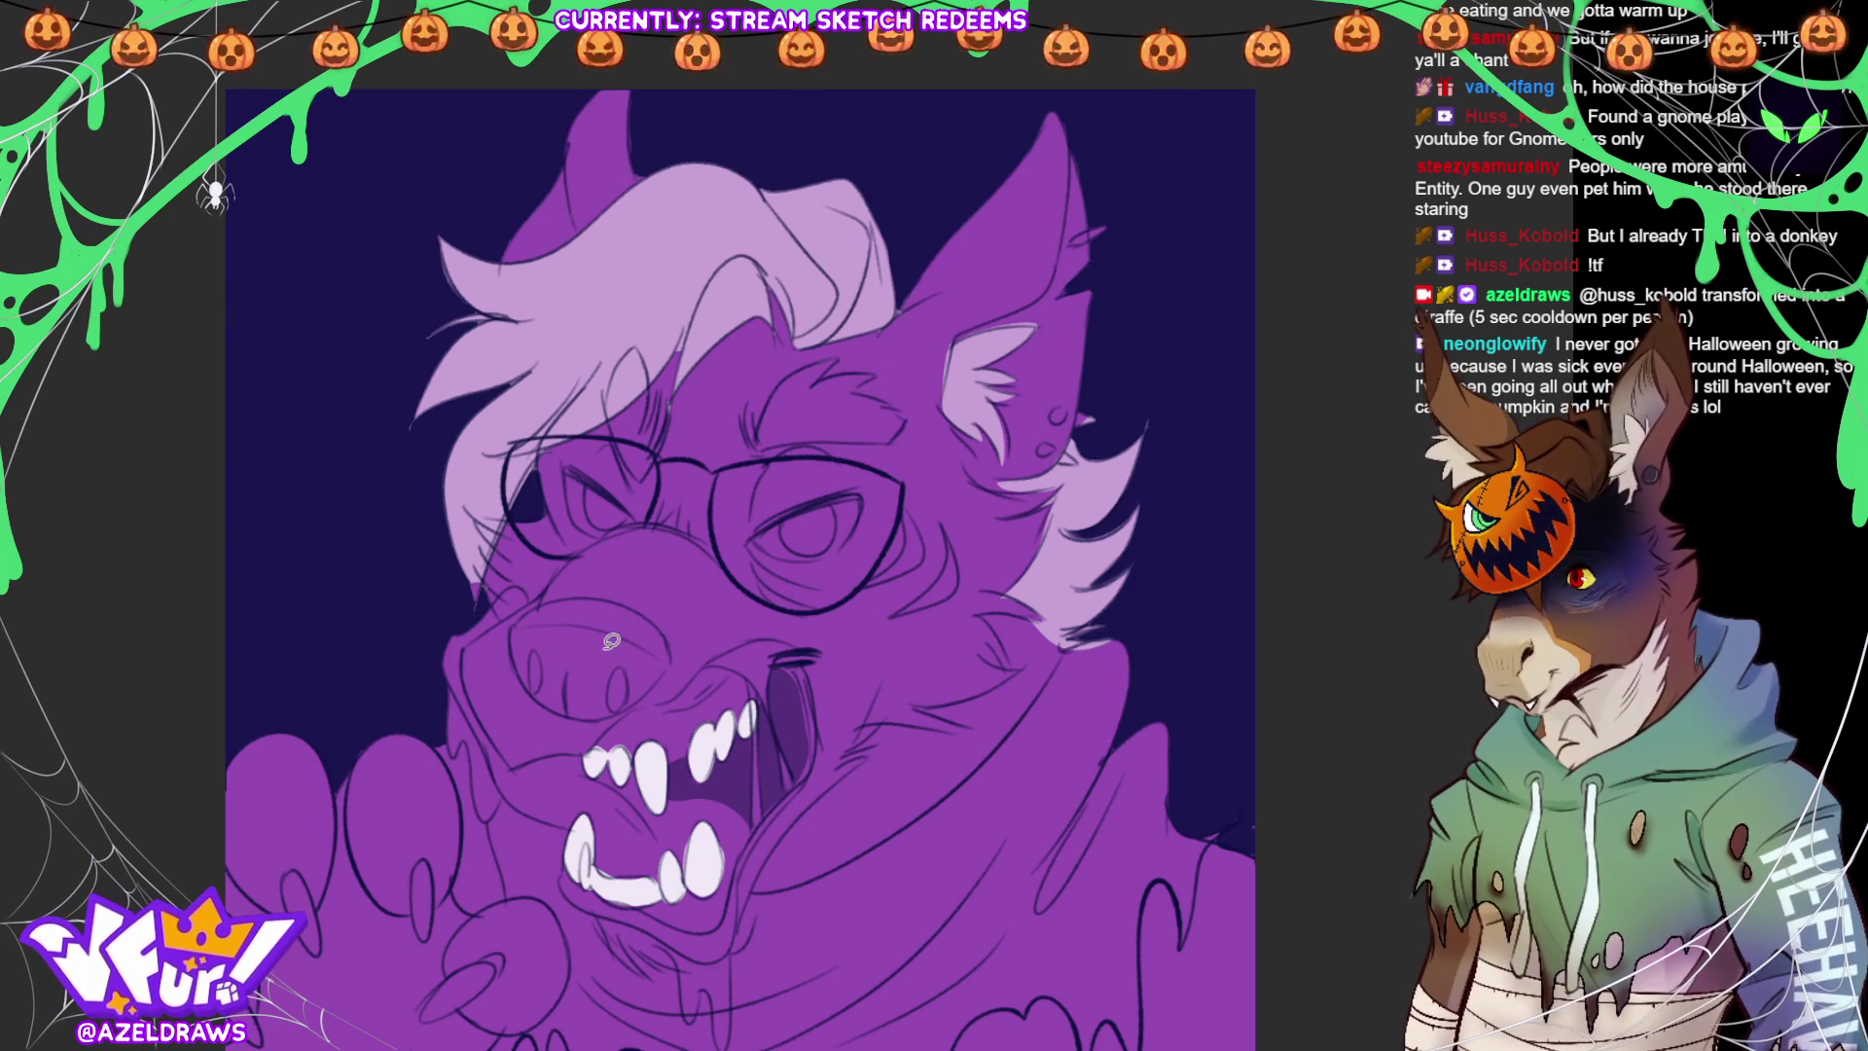
{"action": "mouse_move", "coordinate": [748, 412]}
{"action": "left_mouse_down"}
{"action": "mouse_move", "coordinate": [761, 446]}
{"action": "mouse_move", "coordinate": [910, 419]}
{"action": "mouse_move", "coordinate": [859, 393]}
{"action": "mouse_move", "coordinate": [879, 374]}
{"action": "mouse_move", "coordinate": [819, 378]}
{"action": "mouse_move", "coordinate": [847, 352]}
{"action": "mouse_move", "coordinate": [758, 401]}
{"action": "left_mouse_up"}
Darken the brow over the glasses, extend it into the hair, and darken the left ear's edge
{"action": "mouse_move", "coordinate": [660, 437]}
{"action": "left_mouse_down"}
{"action": "mouse_move", "coordinate": [649, 469]}
{"action": "mouse_move", "coordinate": [623, 433]}
{"action": "mouse_move", "coordinate": [622, 362]}
{"action": "mouse_move", "coordinate": [643, 424]}
{"action": "mouse_move", "coordinate": [662, 409]}
{"action": "mouse_move", "coordinate": [660, 437]}
{"action": "mouse_move", "coordinate": [650, 363]}
{"action": "mouse_move", "coordinate": [630, 450]}
{"action": "left_mouse_up"}
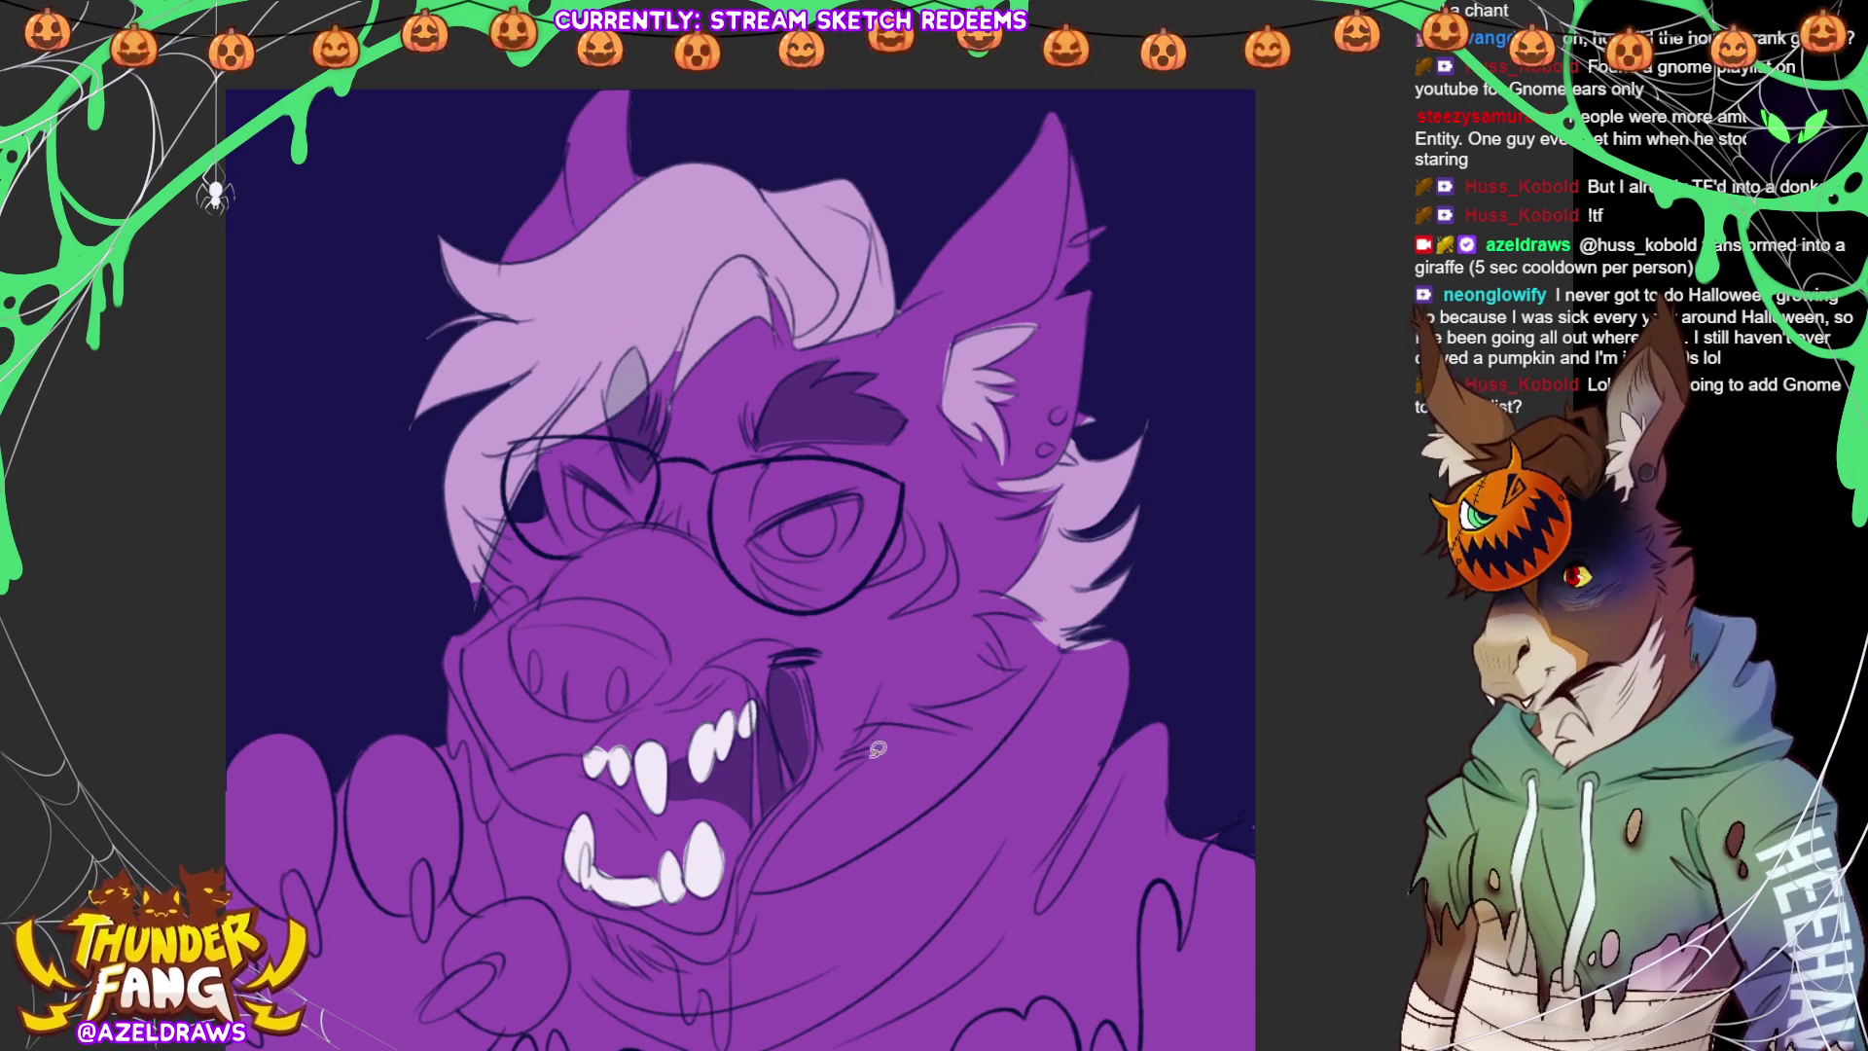
{"action": "mouse_move", "coordinate": [897, 303]}
{"action": "left_mouse_down"}
{"action": "mouse_move", "coordinate": [941, 409]}
{"action": "mouse_move", "coordinate": [960, 341]}
{"action": "mouse_move", "coordinate": [1064, 265]}
{"action": "mouse_move", "coordinate": [1075, 162]}
{"action": "mouse_move", "coordinate": [931, 343]}
{"action": "left_mouse_up"}
{"action": "mouse_move", "coordinate": [574, 124]}
{"action": "left_mouse_down"}
{"action": "mouse_move", "coordinate": [580, 236]}
{"action": "mouse_move", "coordinate": [652, 169]}
{"action": "mouse_move", "coordinate": [548, 158]}
{"action": "left_mouse_up"}
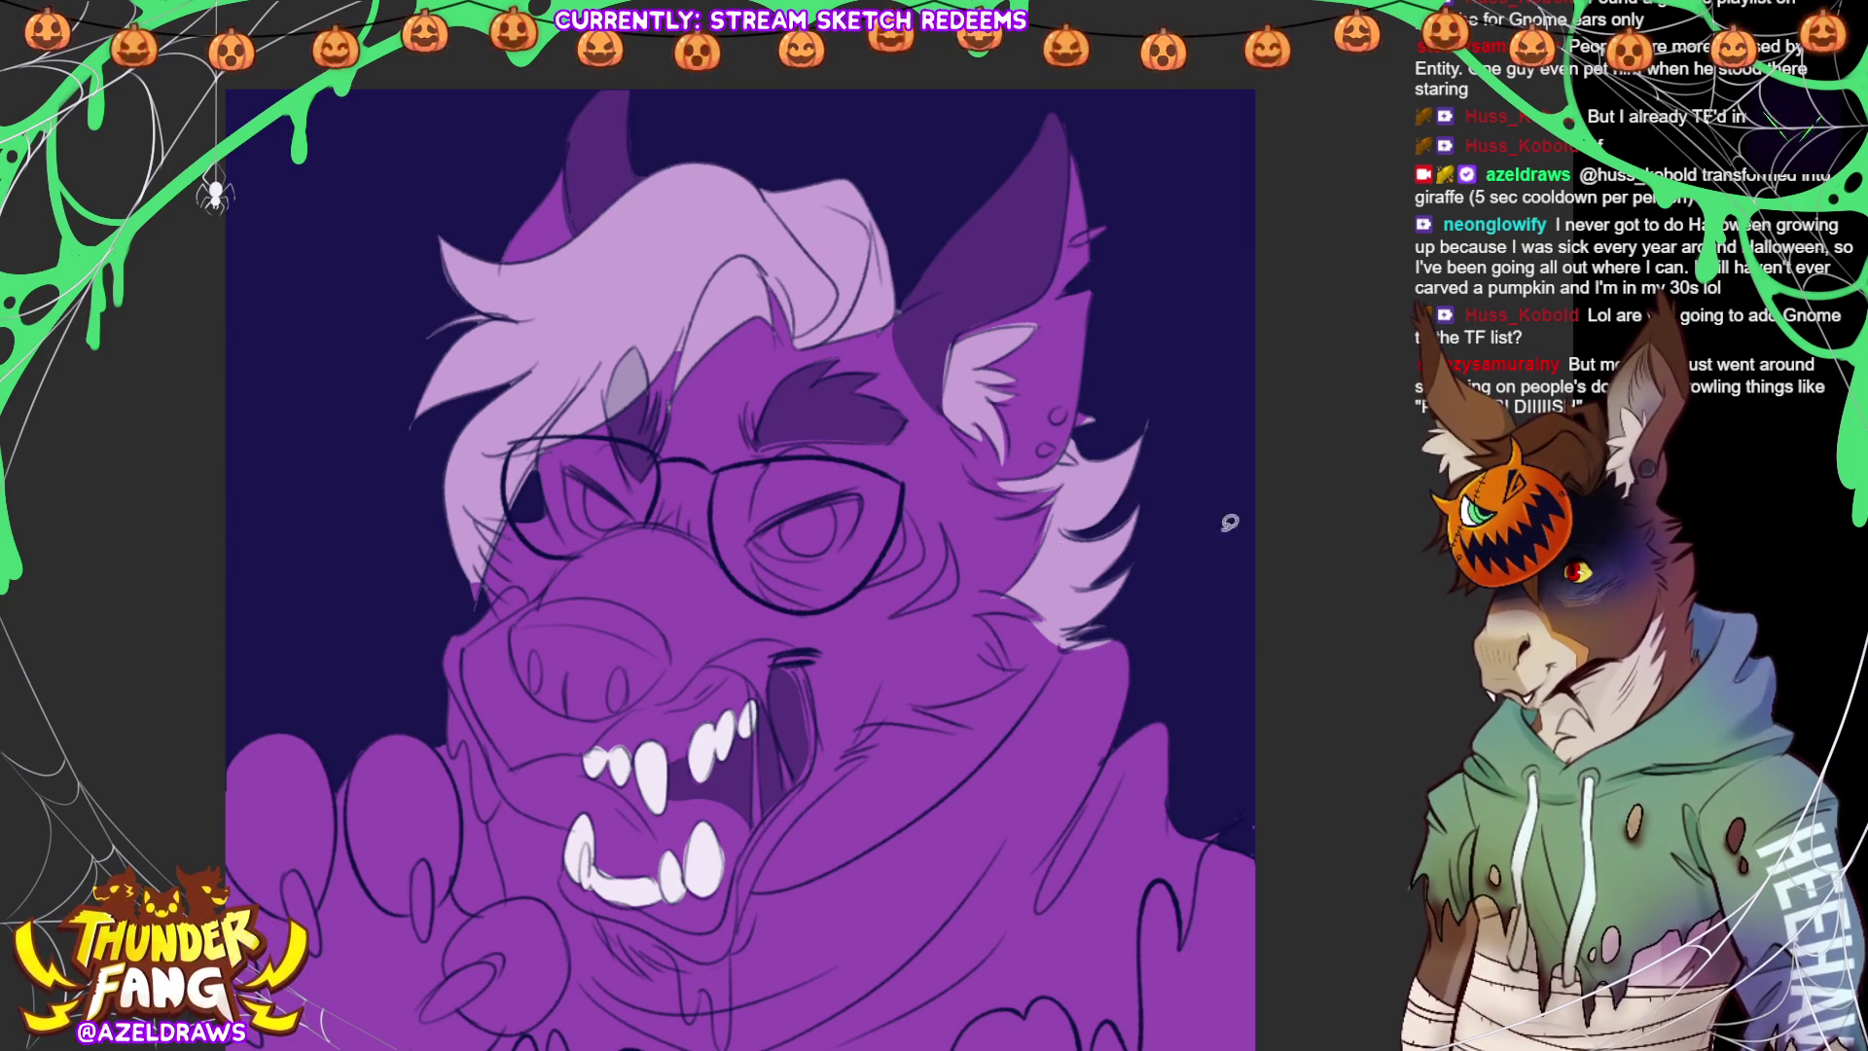
Shade the snout and muzzle from the mouth up to the glasses and across the cheek
{"action": "mouse_move", "coordinate": [510, 633]}
{"action": "left_mouse_down"}
{"action": "mouse_move", "coordinate": [598, 591]}
{"action": "mouse_move", "coordinate": [647, 603]}
{"action": "mouse_move", "coordinate": [676, 657]}
{"action": "mouse_move", "coordinate": [650, 693]}
{"action": "mouse_move", "coordinate": [578, 720]}
{"action": "mouse_move", "coordinate": [521, 621]}
{"action": "mouse_move", "coordinate": [514, 650]}
{"action": "mouse_move", "coordinate": [555, 705]}
{"action": "mouse_move", "coordinate": [591, 695]}
{"action": "left_mouse_up"}
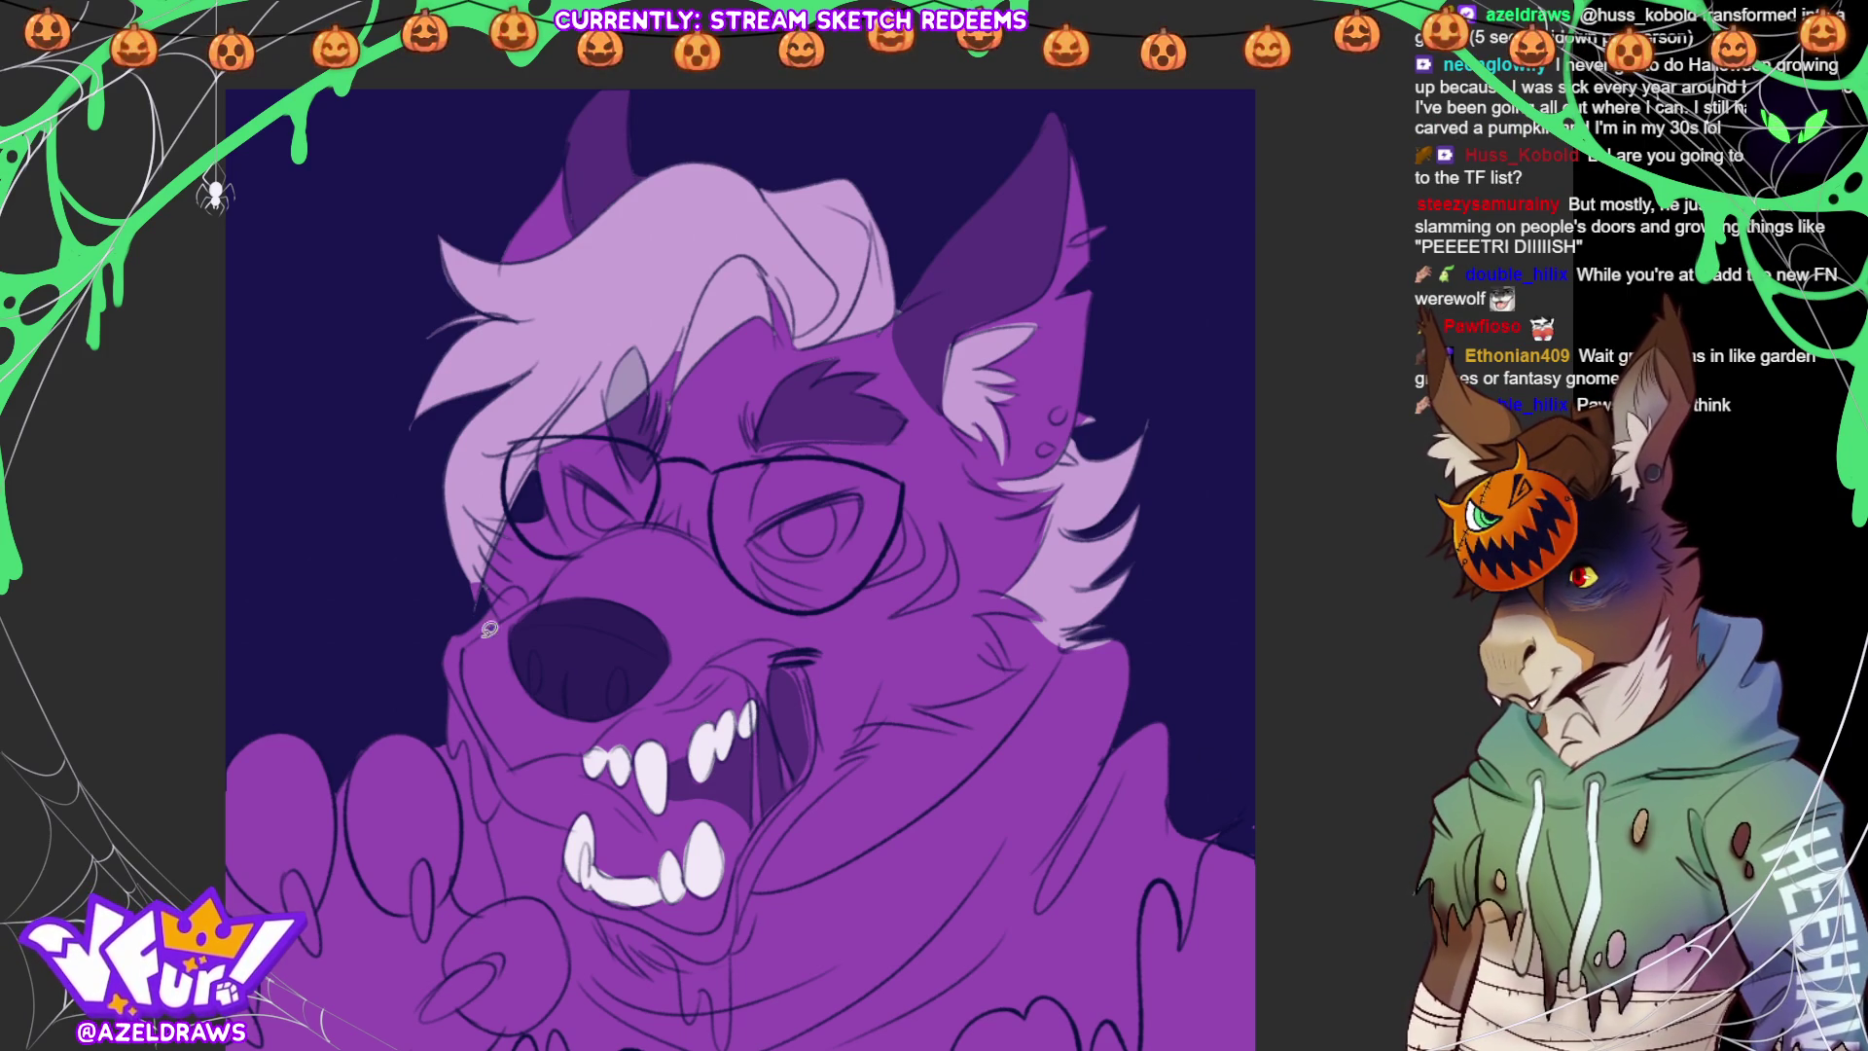
{"action": "mouse_move", "coordinate": [472, 637]}
{"action": "left_mouse_down"}
{"action": "mouse_move", "coordinate": [506, 754]}
{"action": "mouse_move", "coordinate": [554, 751]}
{"action": "mouse_move", "coordinate": [681, 688]}
{"action": "mouse_move", "coordinate": [720, 595]}
{"action": "mouse_move", "coordinate": [582, 557]}
{"action": "mouse_move", "coordinate": [491, 624]}
{"action": "left_mouse_up"}
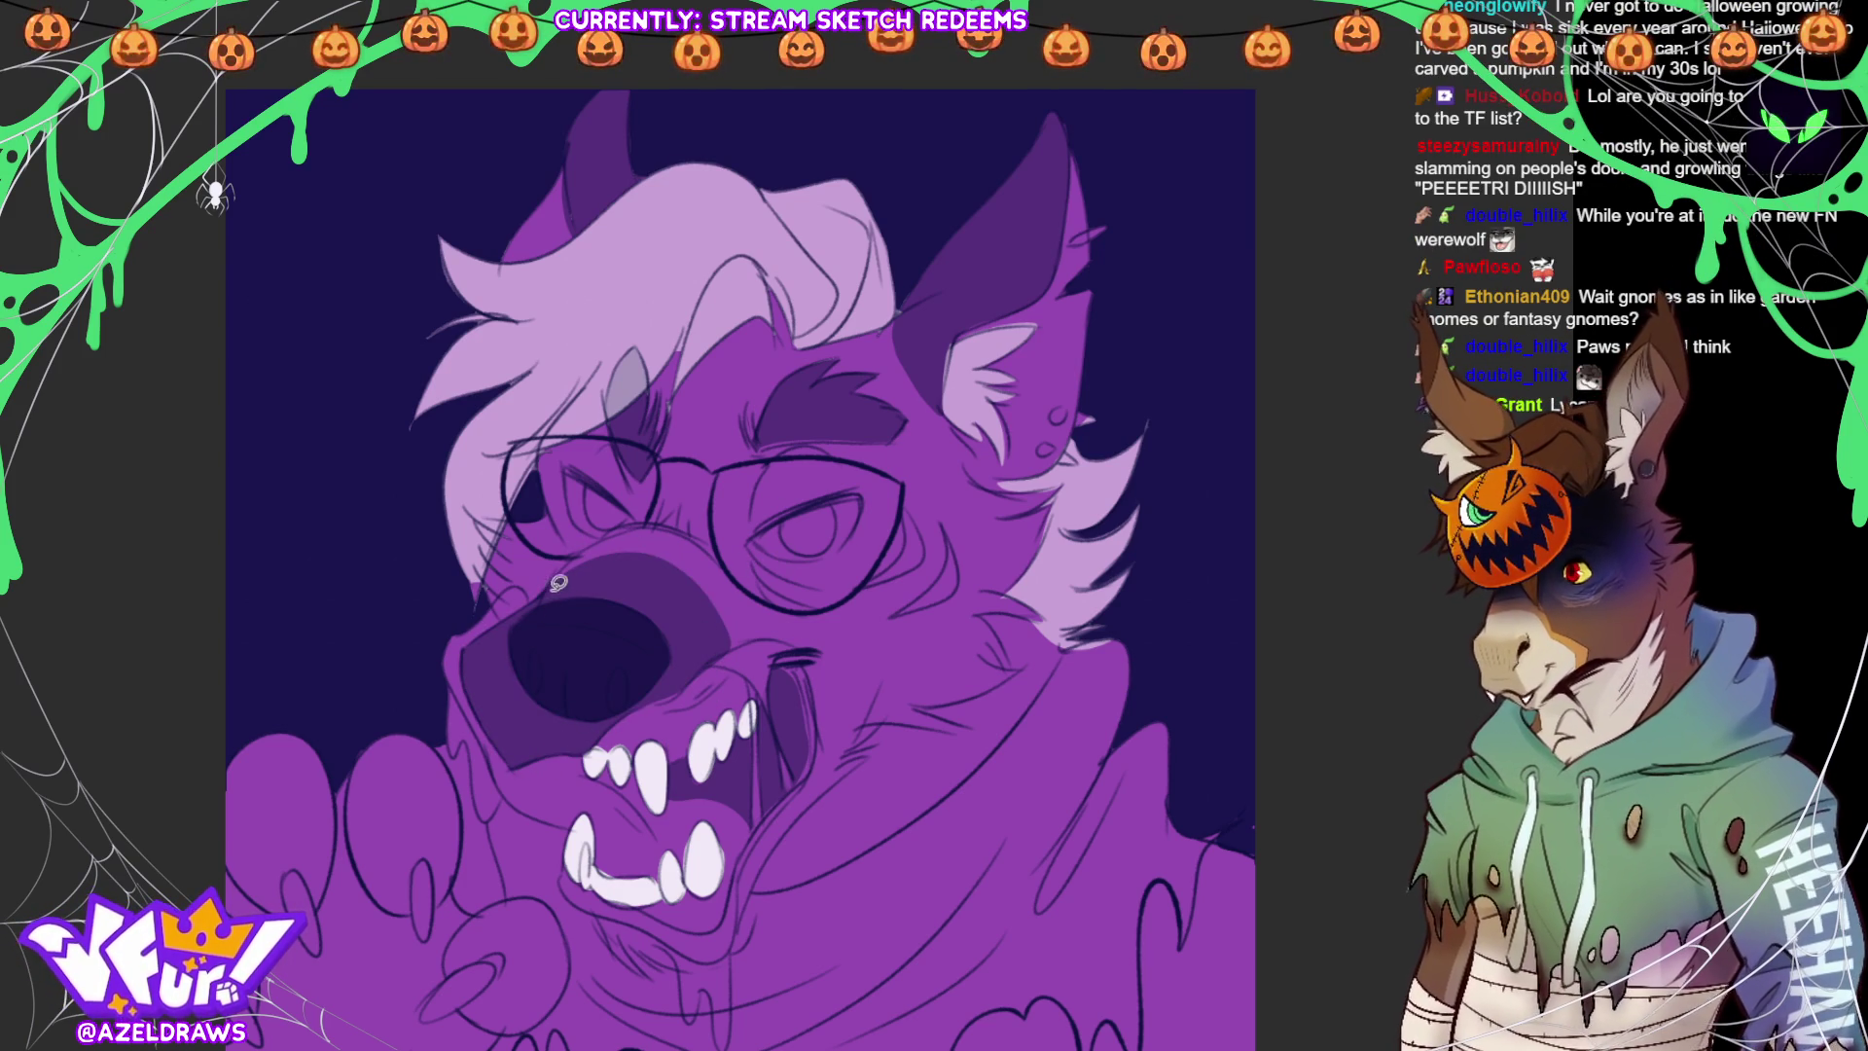
{"action": "mouse_move", "coordinate": [545, 595]}
{"action": "left_mouse_down"}
{"action": "mouse_move", "coordinate": [722, 416]}
{"action": "mouse_move", "coordinate": [692, 608]}
{"action": "left_mouse_up"}
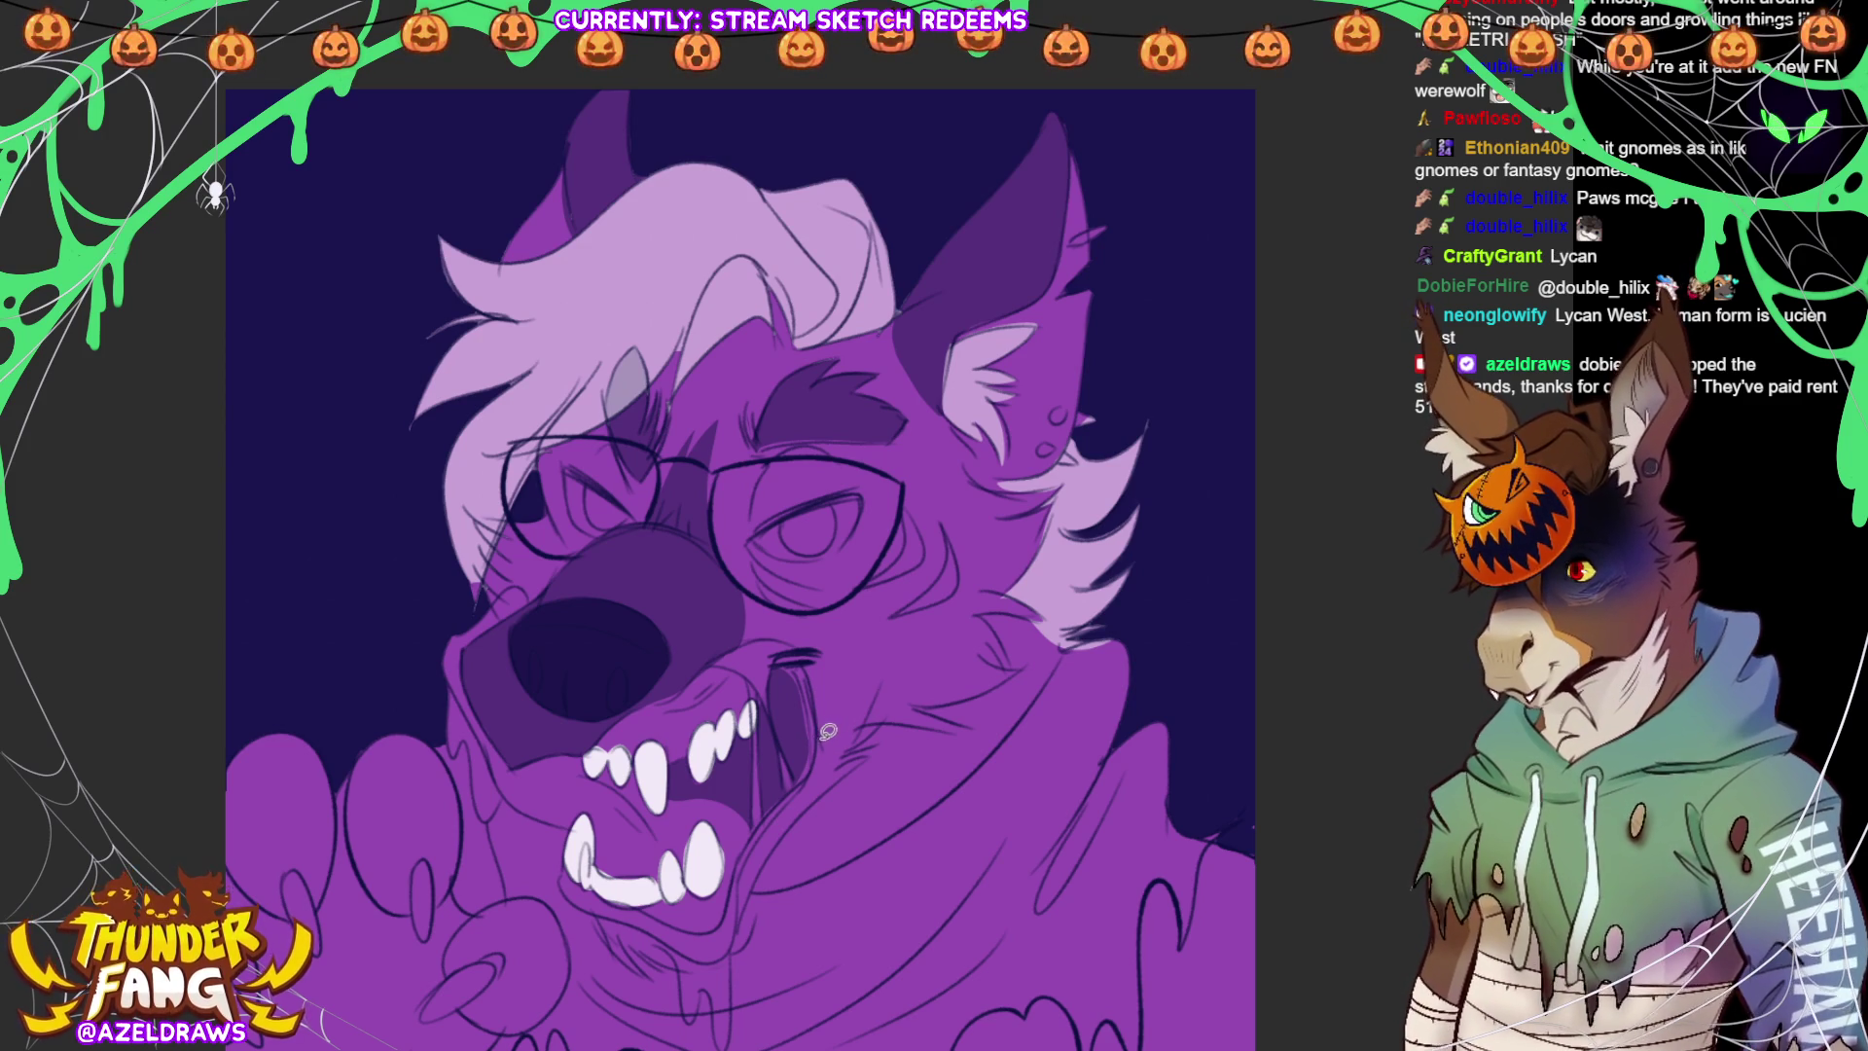
{"action": "mouse_move", "coordinate": [819, 737]}
{"action": "left_mouse_down"}
{"action": "mouse_move", "coordinate": [856, 671]}
{"action": "mouse_move", "coordinate": [975, 584]}
{"action": "mouse_move", "coordinate": [978, 545]}
{"action": "mouse_move", "coordinate": [1013, 519]}
{"action": "mouse_move", "coordinate": [973, 475]}
{"action": "mouse_move", "coordinate": [1059, 487]}
{"action": "mouse_move", "coordinate": [1041, 612]}
{"action": "mouse_move", "coordinate": [985, 615]}
{"action": "mouse_move", "coordinate": [1017, 671]}
{"action": "mouse_move", "coordinate": [958, 698]}
{"action": "mouse_move", "coordinate": [968, 725]}
{"action": "mouse_move", "coordinate": [870, 725]}
{"action": "mouse_move", "coordinate": [751, 852]}
{"action": "mouse_move", "coordinate": [744, 916]}
{"action": "left_mouse_up"}
Fill lighter purple fur patches under the front teeth and trace the left lens outline
{"action": "mouse_move", "coordinate": [618, 915]}
{"action": "left_mouse_down"}
{"action": "mouse_move", "coordinate": [676, 964]}
{"action": "mouse_move", "coordinate": [608, 929]}
{"action": "left_mouse_up"}
{"action": "left_click_drag", "start_coordinate": [731, 946], "coordinate": [765, 918]}
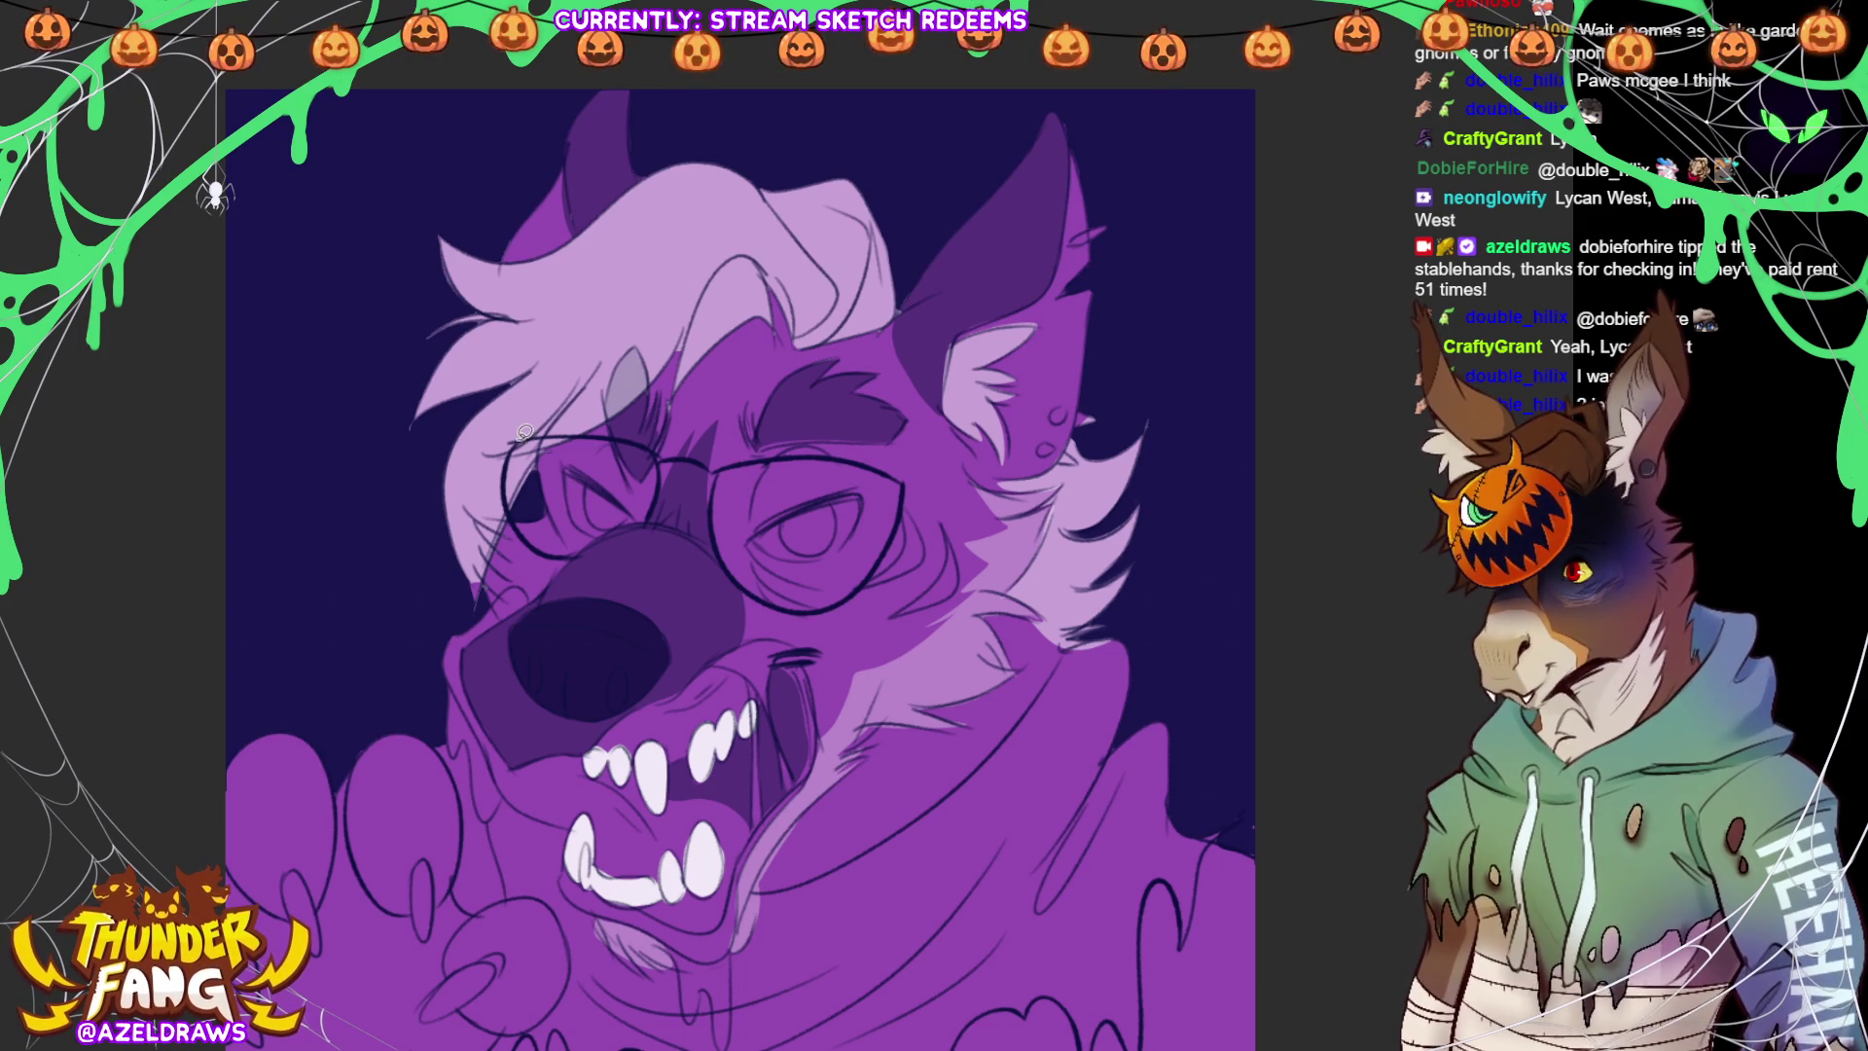
{"action": "mouse_move", "coordinate": [511, 440]}
{"action": "left_mouse_down"}
{"action": "mouse_move", "coordinate": [506, 501]}
{"action": "mouse_move", "coordinate": [574, 550]}
{"action": "mouse_move", "coordinate": [660, 501]}
{"action": "mouse_move", "coordinate": [659, 448]}
{"action": "mouse_move", "coordinate": [632, 429]}
{"action": "left_mouse_up"}
Tint the left and right glasses lenses with a dark fill
{"action": "mouse_move", "coordinate": [516, 442]}
{"action": "left_mouse_down"}
{"action": "mouse_move", "coordinate": [619, 433]}
{"action": "mouse_move", "coordinate": [503, 443]}
{"action": "left_mouse_up"}
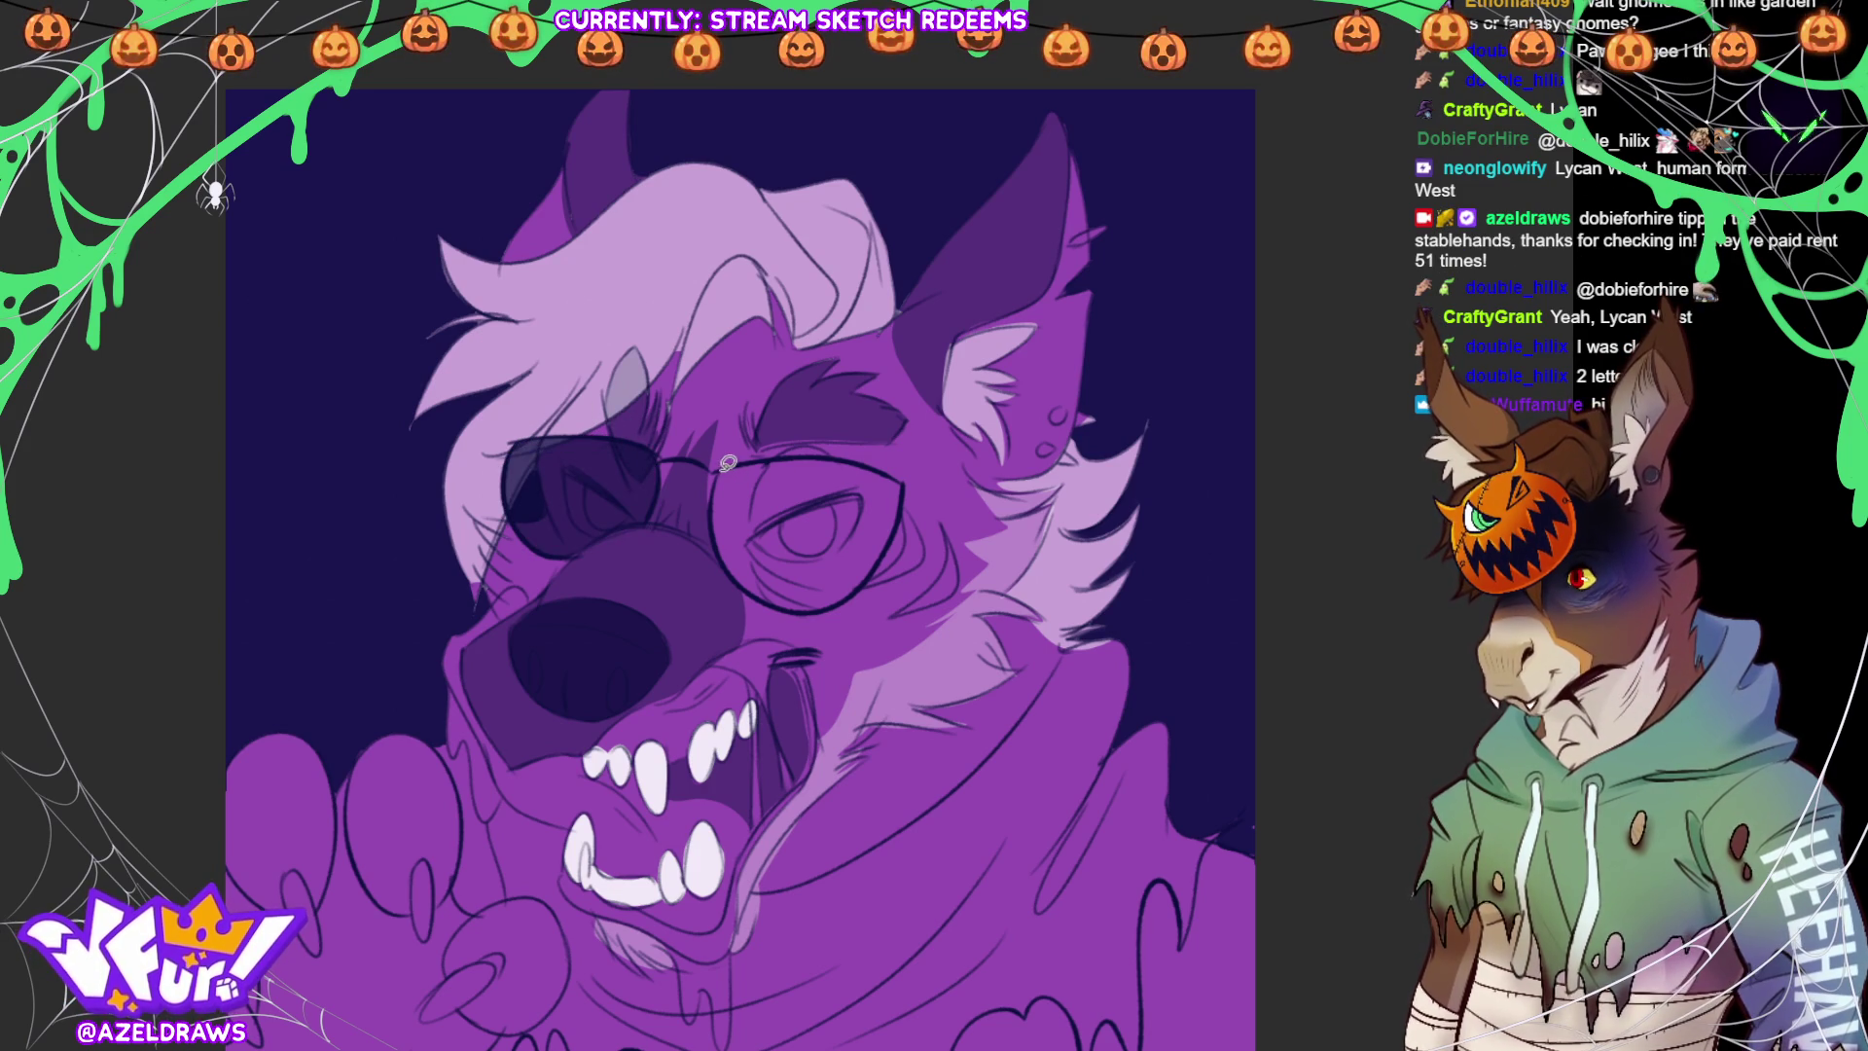
{"action": "mouse_move", "coordinate": [716, 486]}
{"action": "left_mouse_down"}
{"action": "mouse_move", "coordinate": [722, 545]}
{"action": "mouse_move", "coordinate": [803, 611]}
{"action": "mouse_move", "coordinate": [886, 546]}
{"action": "mouse_move", "coordinate": [909, 488]}
{"action": "mouse_move", "coordinate": [890, 463]}
{"action": "left_mouse_up"}
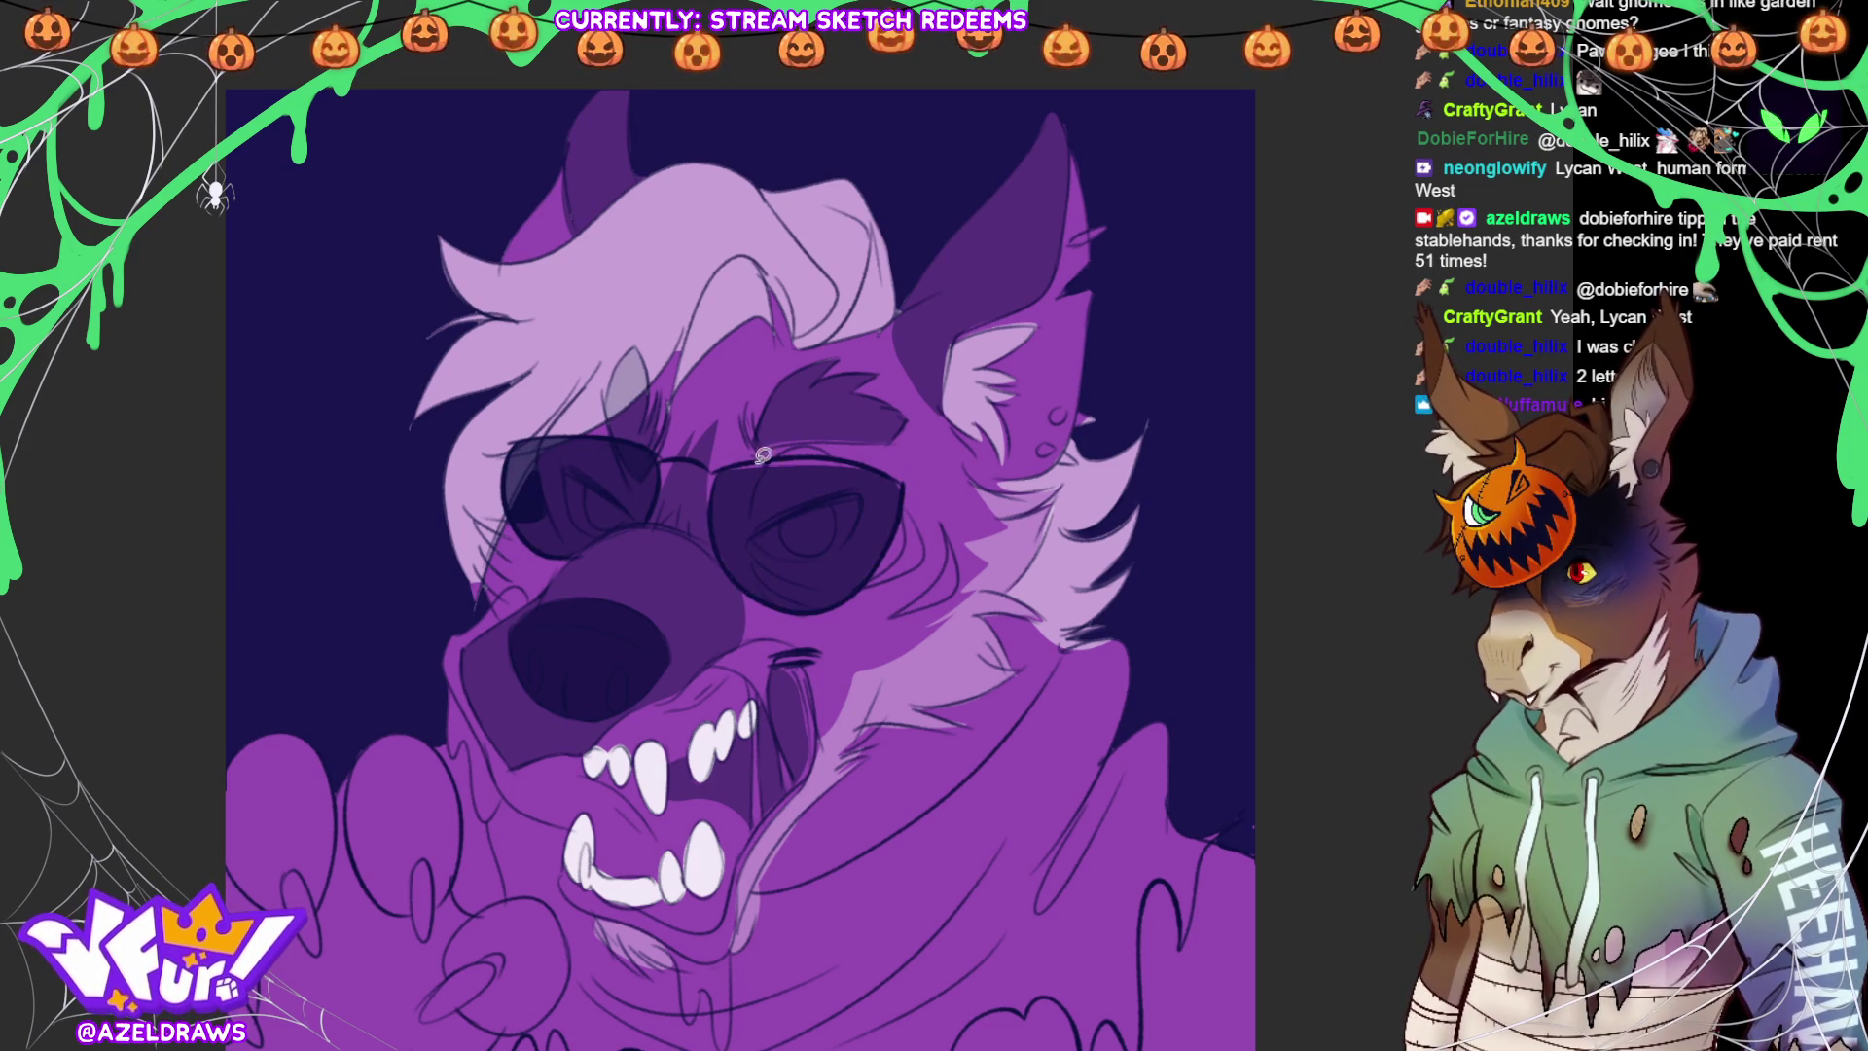
{"action": "mouse_move", "coordinate": [730, 463]}
{"action": "left_mouse_down"}
{"action": "mouse_move", "coordinate": [797, 448]}
{"action": "mouse_move", "coordinate": [913, 488]}
{"action": "left_mouse_up"}
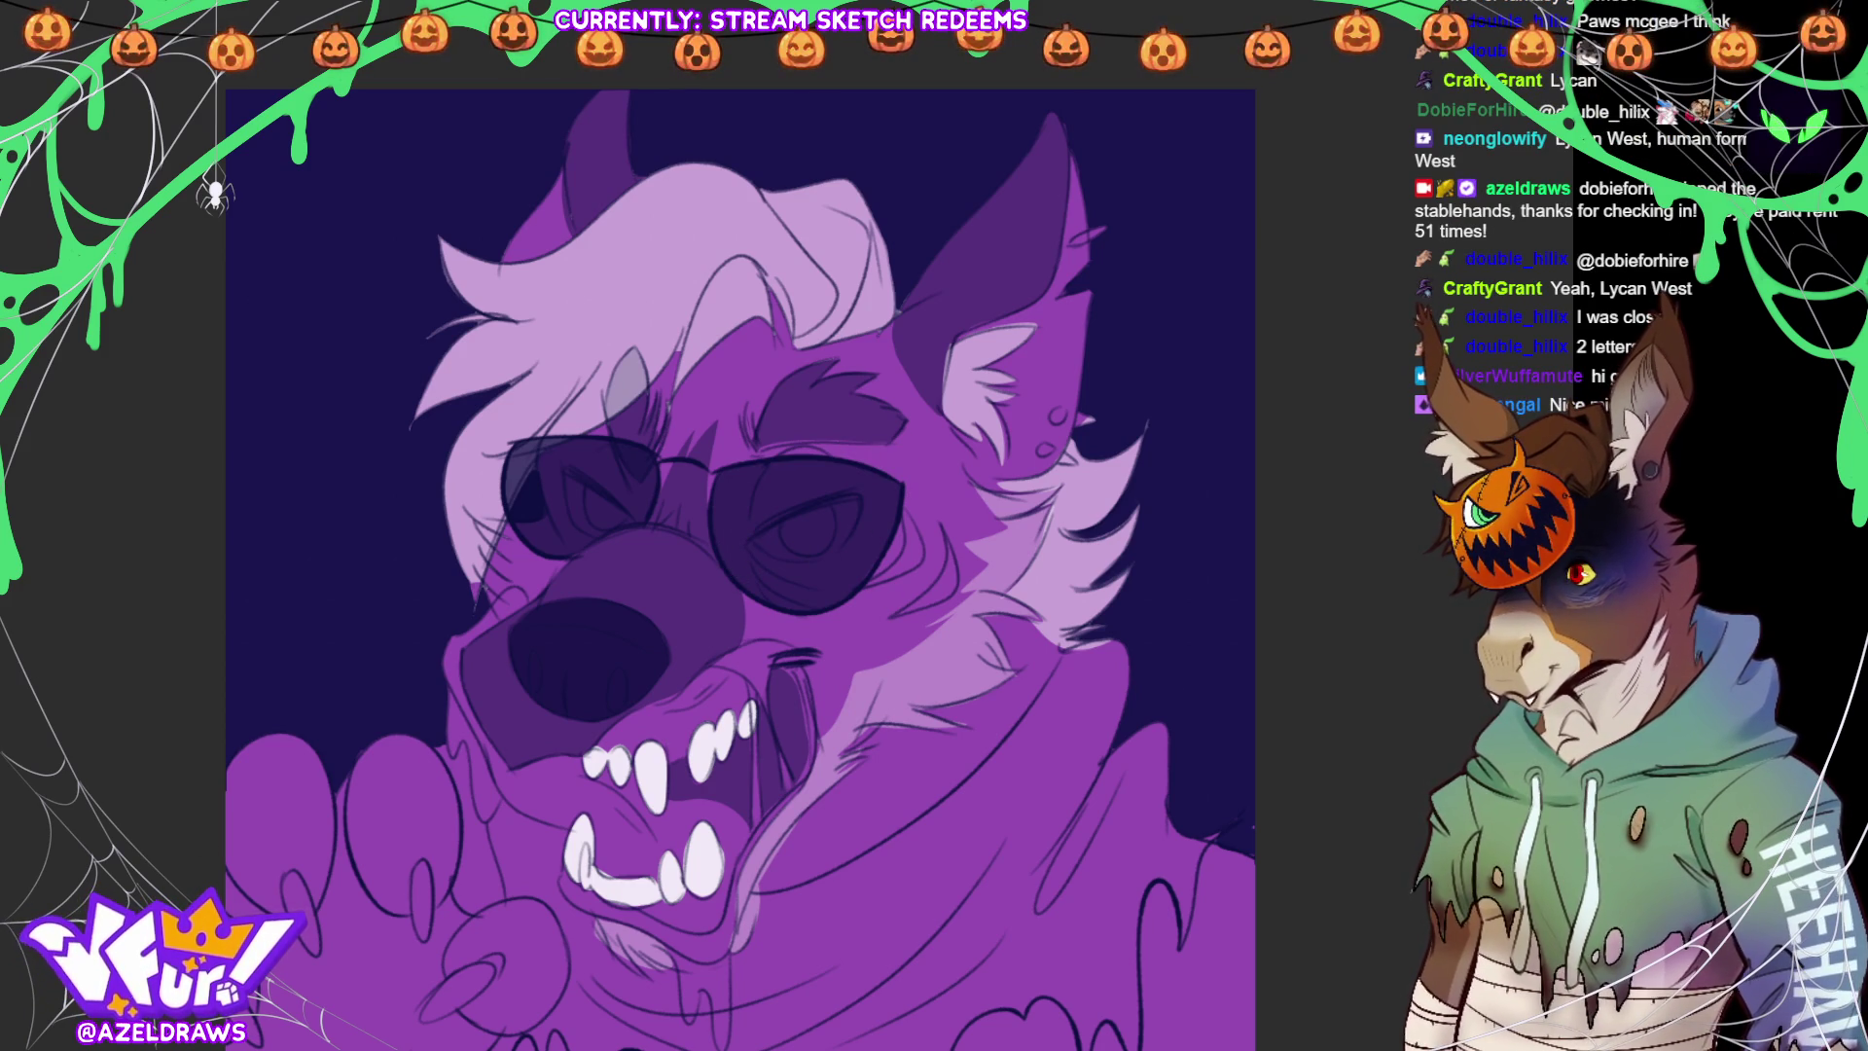
Add glowing white eyes inside both lenses and a light highlight along the muzzle edge
{"action": "mouse_move", "coordinate": [788, 532]}
{"action": "left_mouse_down"}
{"action": "mouse_move", "coordinate": [827, 552]}
{"action": "mouse_move", "coordinate": [851, 512]}
{"action": "mouse_move", "coordinate": [793, 494]}
{"action": "mouse_move", "coordinate": [782, 547]}
{"action": "left_mouse_up"}
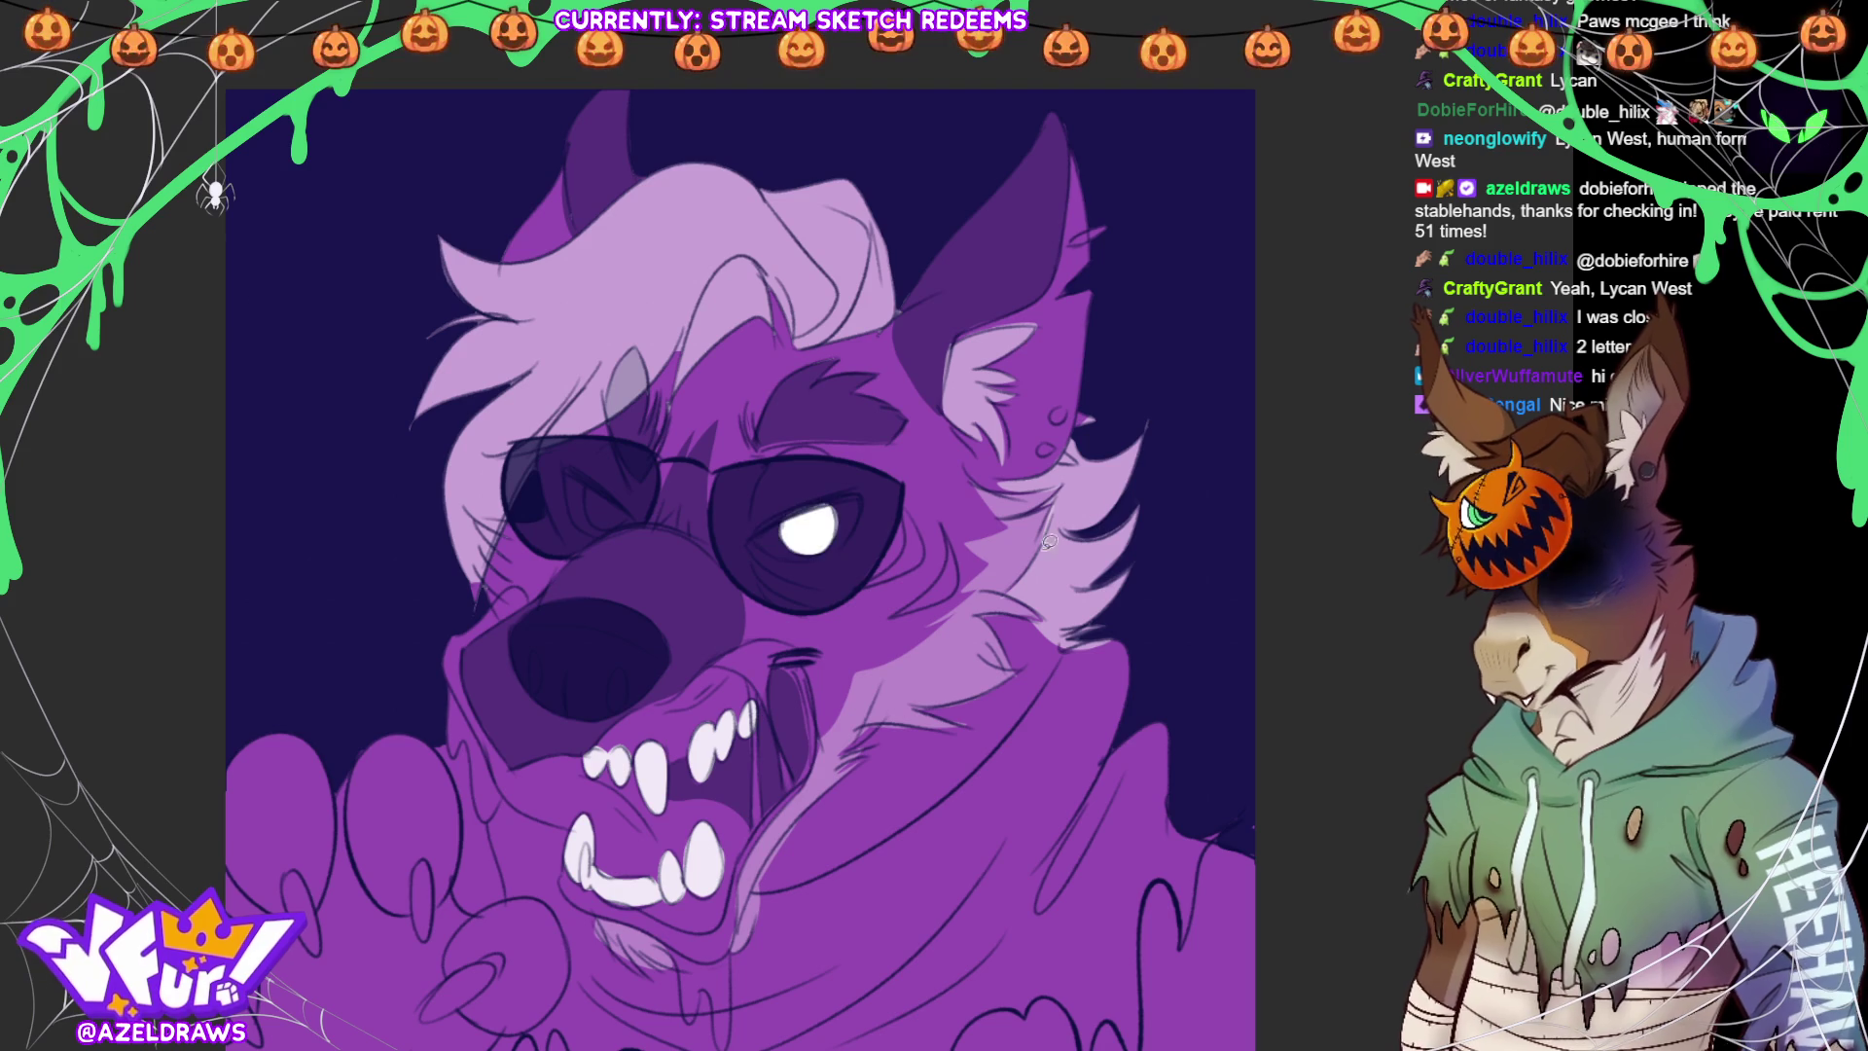
{"action": "mouse_move", "coordinate": [588, 483]}
{"action": "left_mouse_down"}
{"action": "mouse_move", "coordinate": [586, 511]}
{"action": "mouse_move", "coordinate": [629, 513]}
{"action": "mouse_move", "coordinate": [589, 483]}
{"action": "left_mouse_up"}
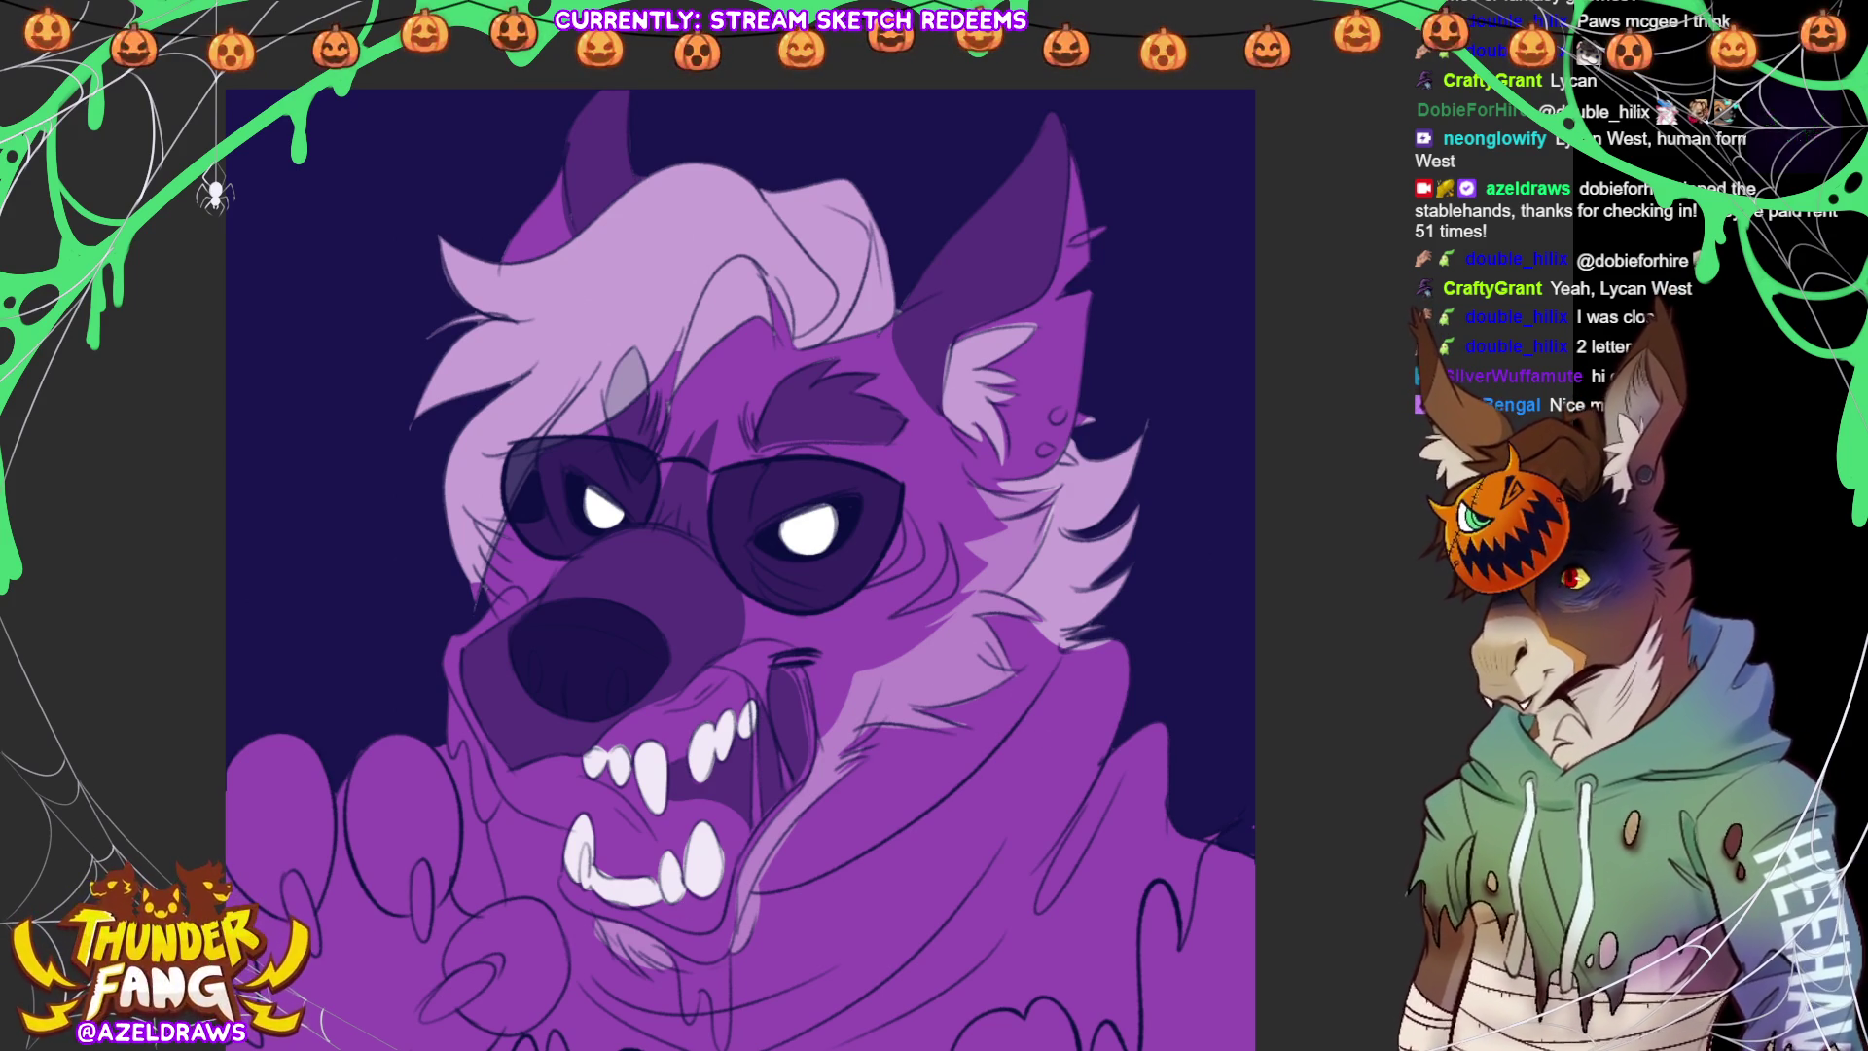
{"action": "mouse_move", "coordinate": [513, 595]}
{"action": "left_mouse_down"}
{"action": "mouse_move", "coordinate": [448, 656]}
{"action": "mouse_move", "coordinate": [457, 696]}
{"action": "mouse_move", "coordinate": [450, 676]}
{"action": "mouse_move", "coordinate": [519, 811]}
{"action": "mouse_move", "coordinate": [515, 771]}
{"action": "mouse_move", "coordinate": [583, 771]}
{"action": "mouse_move", "coordinate": [550, 820]}
{"action": "mouse_move", "coordinate": [568, 827]}
{"action": "left_mouse_up"}
Paint pale highlights along the lower jaw, lip and upper teeth, and outline a drool drip
{"action": "mouse_move", "coordinate": [493, 773]}
{"action": "left_mouse_down"}
{"action": "mouse_move", "coordinate": [526, 806]}
{"action": "mouse_move", "coordinate": [596, 817]}
{"action": "mouse_move", "coordinate": [604, 861]}
{"action": "mouse_move", "coordinate": [642, 869]}
{"action": "mouse_move", "coordinate": [691, 833]}
{"action": "left_mouse_up"}
{"action": "mouse_move", "coordinate": [590, 777]}
{"action": "left_mouse_down"}
{"action": "mouse_move", "coordinate": [744, 824]}
{"action": "mouse_move", "coordinate": [734, 845]}
{"action": "mouse_move", "coordinate": [689, 834]}
{"action": "left_mouse_up"}
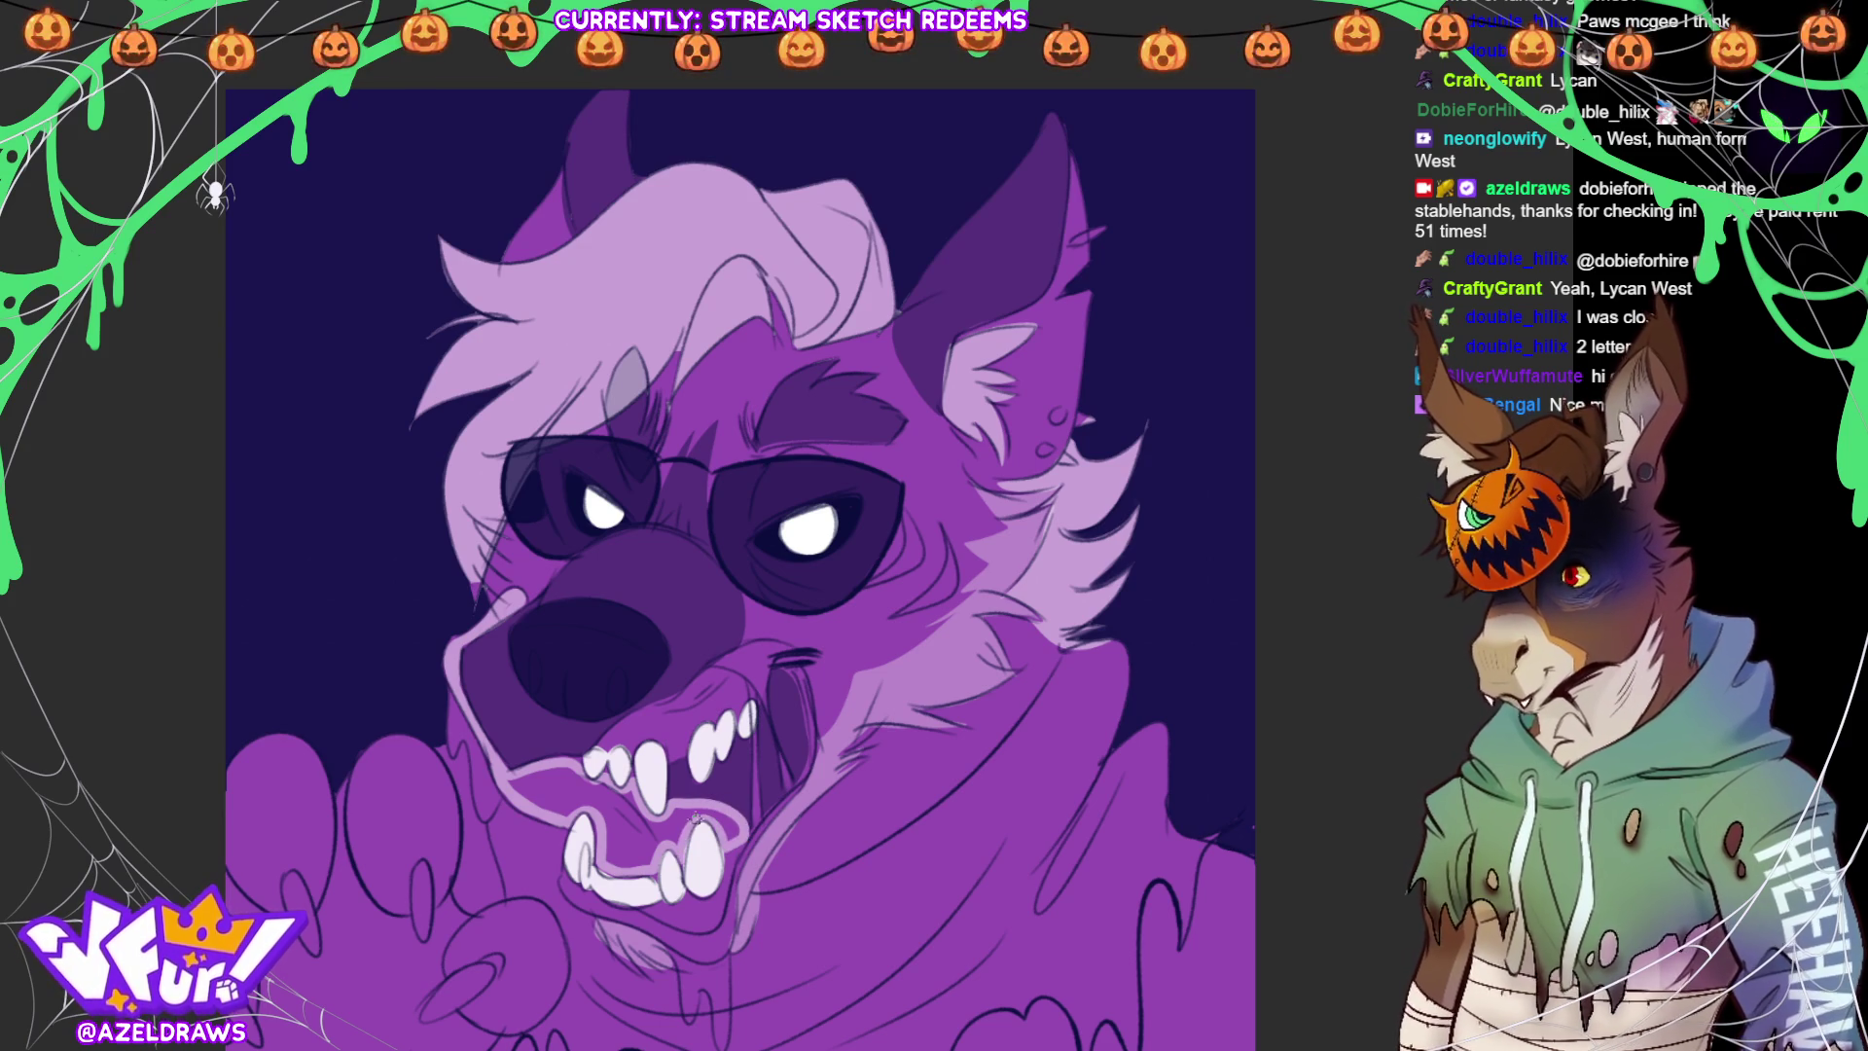
{"action": "mouse_move", "coordinate": [584, 767]}
{"action": "left_mouse_down"}
{"action": "mouse_move", "coordinate": [545, 767]}
{"action": "mouse_move", "coordinate": [537, 804]}
{"action": "mouse_move", "coordinate": [589, 809]}
{"action": "mouse_move", "coordinate": [608, 783]}
{"action": "mouse_move", "coordinate": [588, 768]}
{"action": "mouse_move", "coordinate": [609, 861]}
{"action": "mouse_move", "coordinate": [662, 862]}
{"action": "mouse_move", "coordinate": [673, 822]}
{"action": "mouse_move", "coordinate": [643, 780]}
{"action": "mouse_move", "coordinate": [661, 825]}
{"action": "mouse_move", "coordinate": [701, 814]}
{"action": "mouse_move", "coordinate": [730, 835]}
{"action": "mouse_move", "coordinate": [725, 800]}
{"action": "mouse_move", "coordinate": [660, 817]}
{"action": "left_mouse_up"}
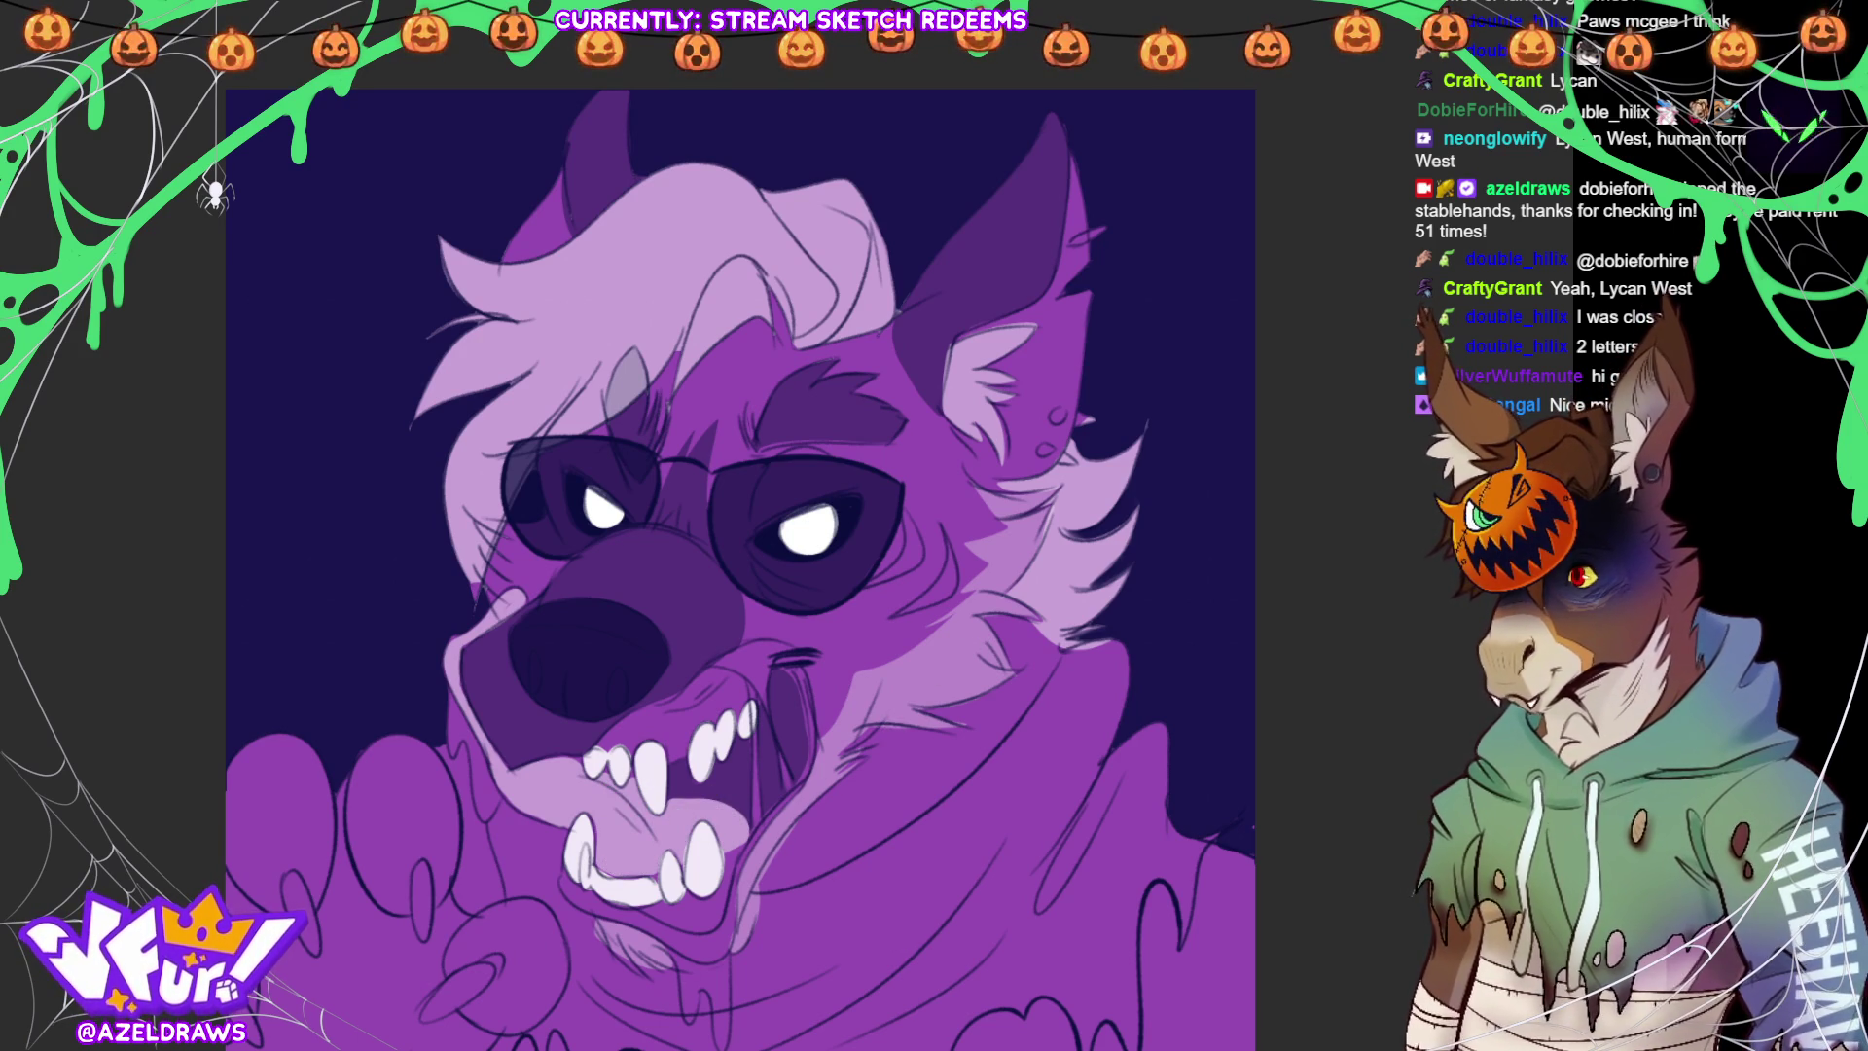
{"action": "mouse_move", "coordinate": [455, 671]}
{"action": "left_mouse_down"}
{"action": "mouse_move", "coordinate": [491, 816]}
{"action": "mouse_move", "coordinate": [506, 793]}
{"action": "mouse_move", "coordinate": [467, 638]}
{"action": "left_mouse_up"}
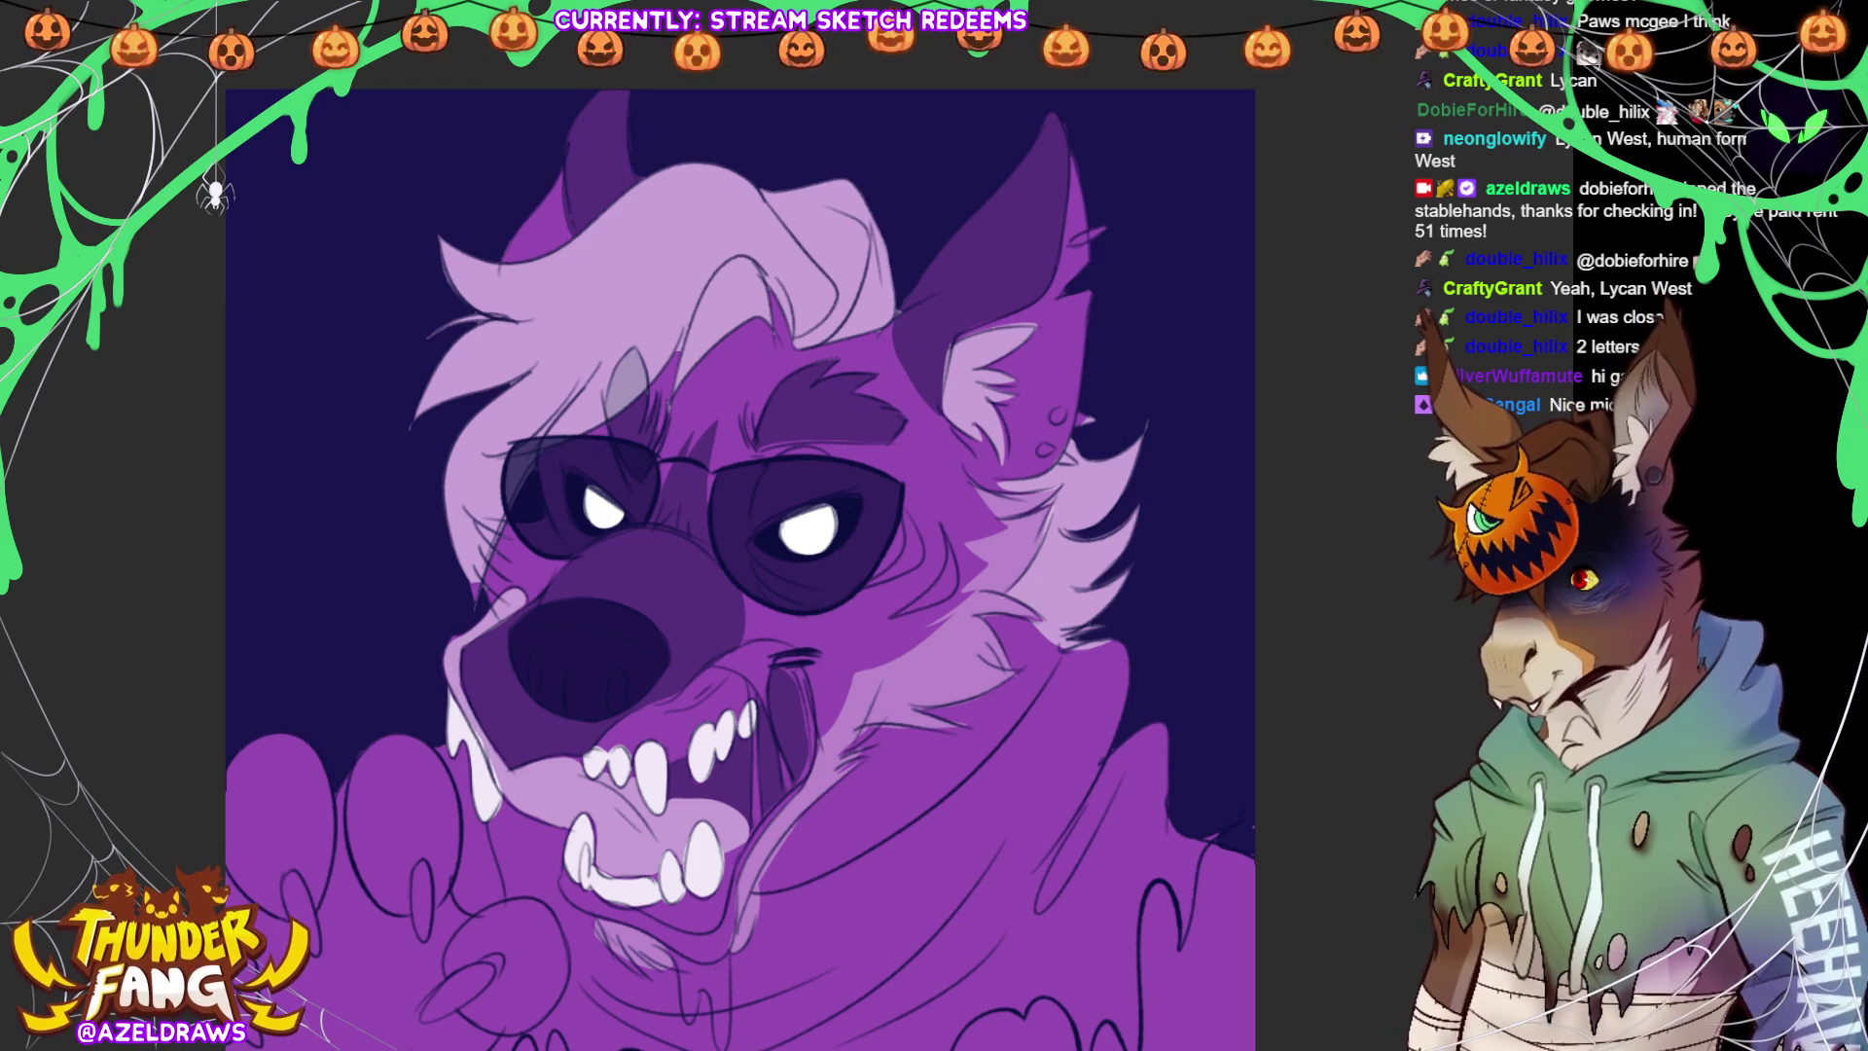
{"action": "scroll", "coordinate": [739, 569], "scroll_direction": "down", "scroll_amount": 3}
Outline drool hanging below the mouth, darken the lower-lip line, and fill a claw white
{"action": "mouse_move", "coordinate": [670, 818]}
{"action": "left_mouse_down"}
{"action": "mouse_move", "coordinate": [702, 884]}
{"action": "mouse_move", "coordinate": [718, 861]}
{"action": "mouse_move", "coordinate": [739, 932]}
{"action": "mouse_move", "coordinate": [747, 837]}
{"action": "mouse_move", "coordinate": [681, 815]}
{"action": "left_mouse_up"}
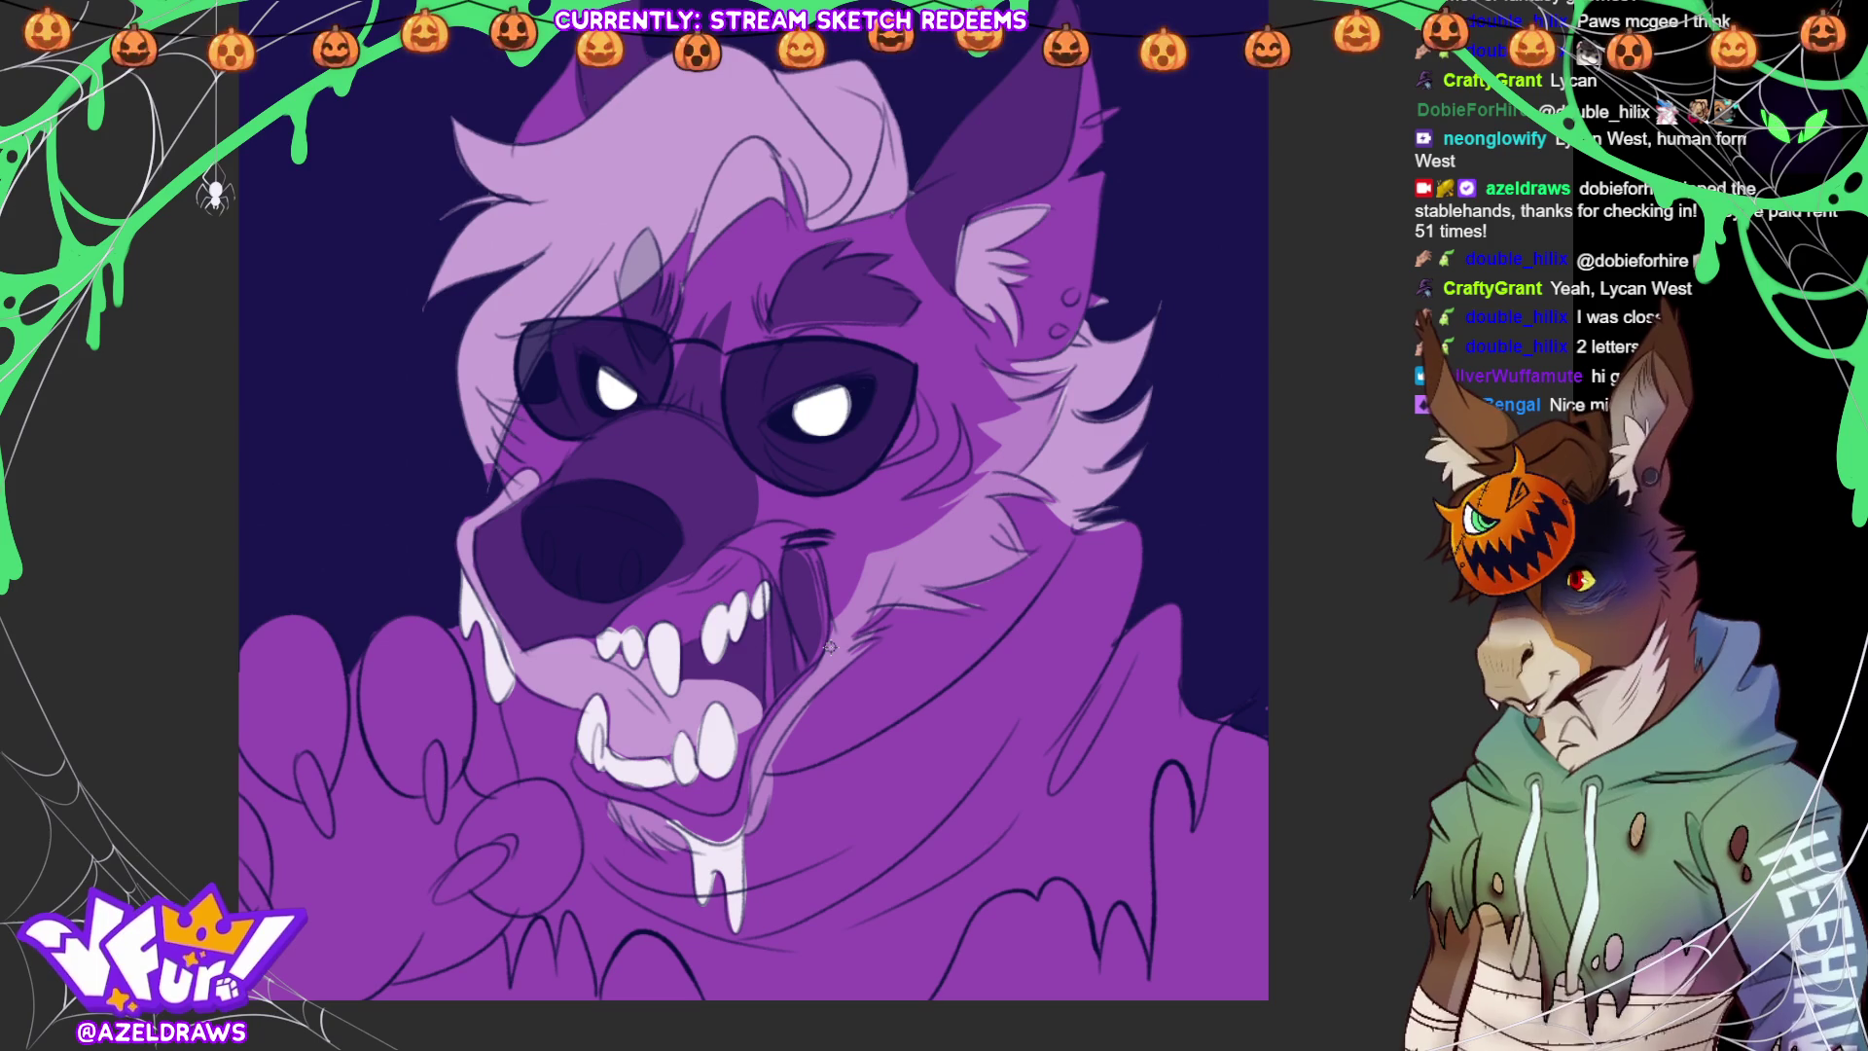
{"action": "mouse_move", "coordinate": [580, 768]}
{"action": "left_mouse_down"}
{"action": "mouse_move", "coordinate": [698, 815]}
{"action": "mouse_move", "coordinate": [734, 786]}
{"action": "mouse_move", "coordinate": [725, 822]}
{"action": "mouse_move", "coordinate": [681, 825]}
{"action": "mouse_move", "coordinate": [730, 832]}
{"action": "mouse_move", "coordinate": [725, 813]}
{"action": "mouse_move", "coordinate": [706, 835]}
{"action": "mouse_move", "coordinate": [750, 791]}
{"action": "mouse_move", "coordinate": [720, 837]}
{"action": "mouse_move", "coordinate": [827, 616]}
{"action": "left_mouse_up"}
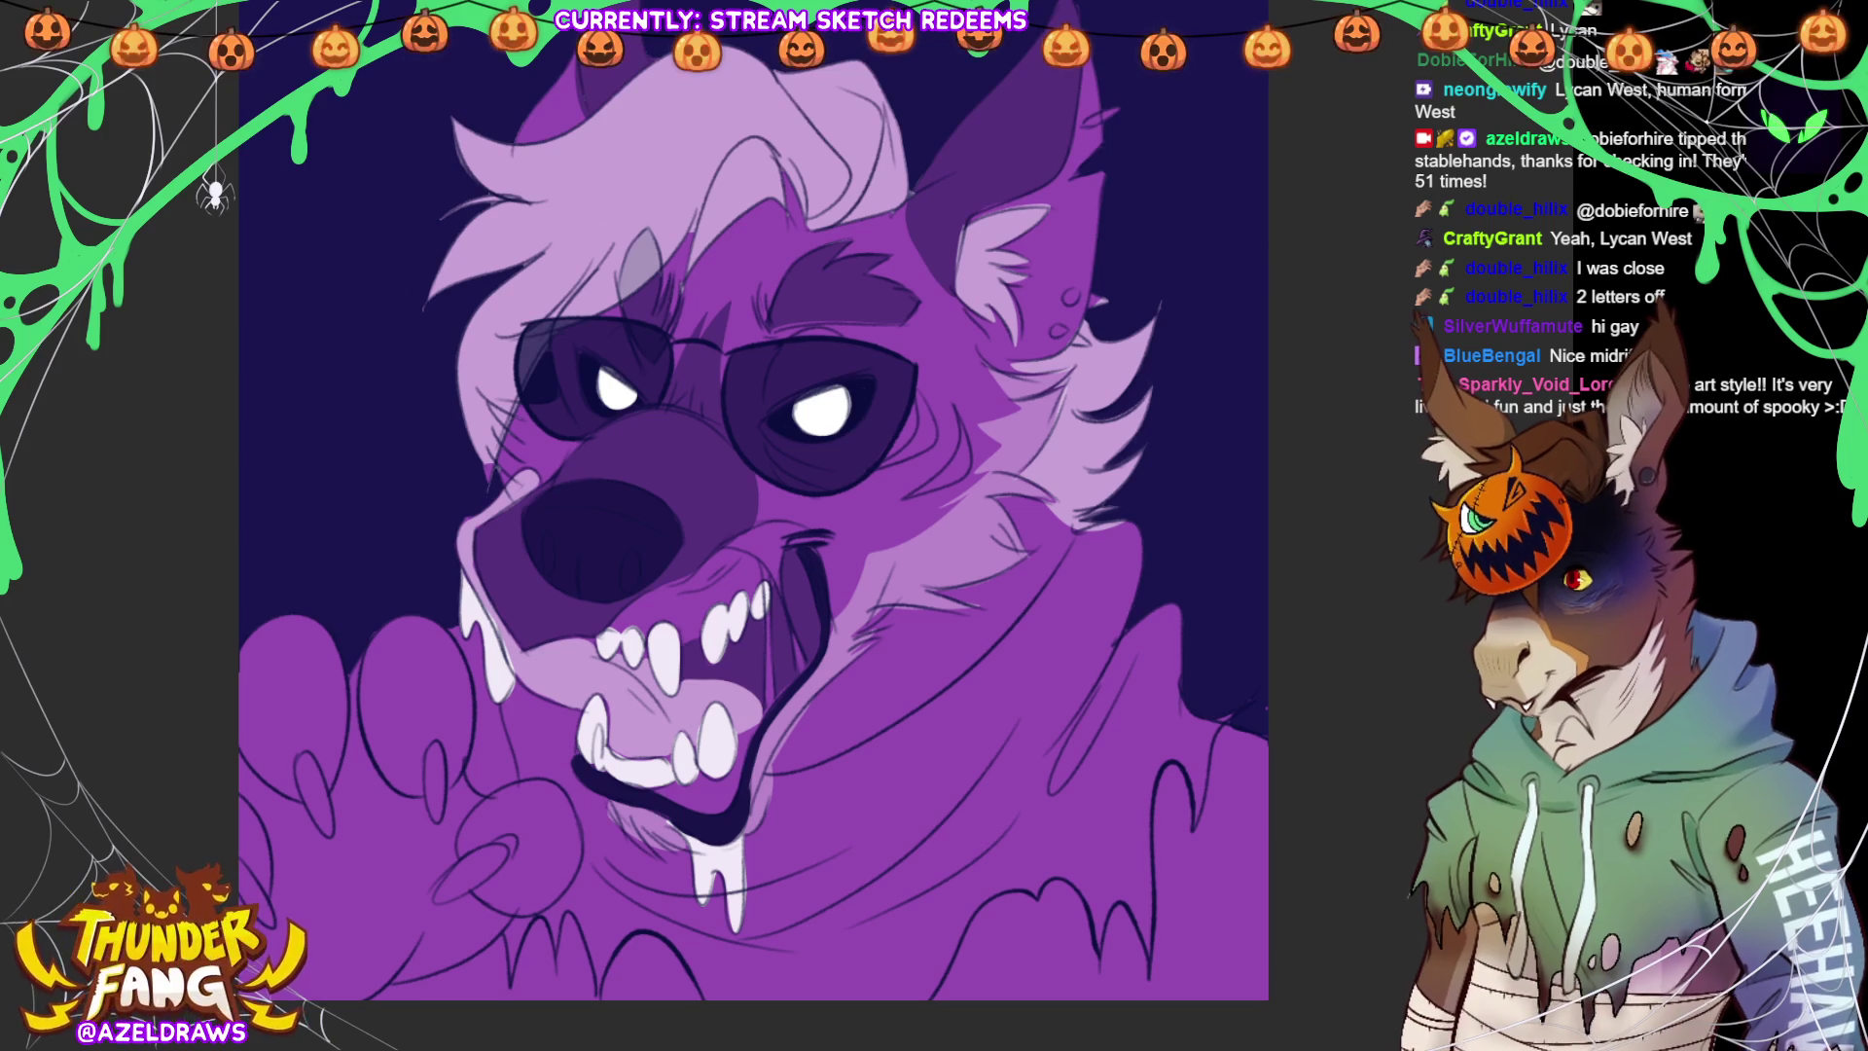
{"action": "left_click_drag", "start_coordinate": [445, 736], "coordinate": [438, 720]}
Fill the paw's remaining claws white, shade the cheek beside the glasses, and line the muzzle
{"action": "mouse_move", "coordinate": [331, 768]}
{"action": "left_mouse_down"}
{"action": "mouse_move", "coordinate": [295, 765]}
{"action": "mouse_move", "coordinate": [329, 778]}
{"action": "left_mouse_up"}
{"action": "mouse_move", "coordinate": [506, 908]}
{"action": "left_mouse_down"}
{"action": "mouse_move", "coordinate": [477, 839]}
{"action": "mouse_move", "coordinate": [501, 910]}
{"action": "left_mouse_up"}
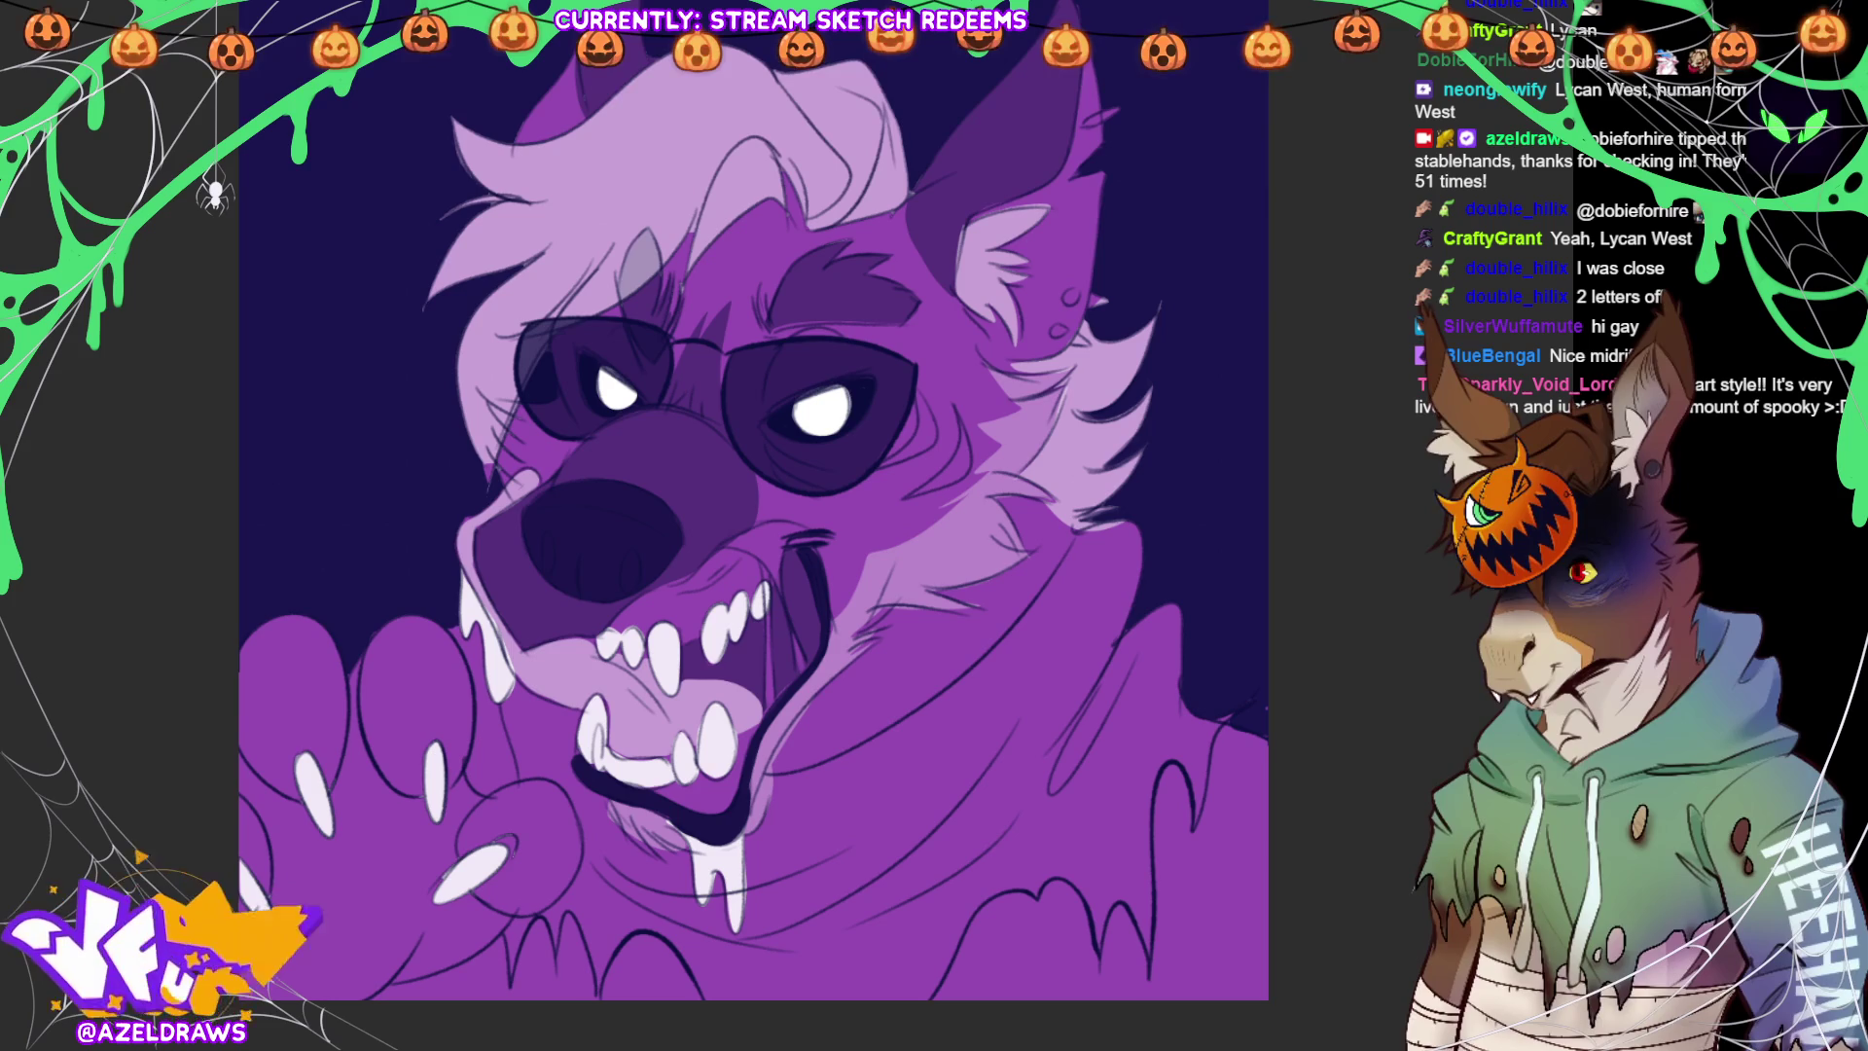
{"action": "mouse_move", "coordinate": [343, 639]}
{"action": "left_mouse_down"}
{"action": "mouse_move", "coordinate": [268, 590]}
{"action": "mouse_move", "coordinate": [331, 1039]}
{"action": "mouse_move", "coordinate": [595, 868]}
{"action": "mouse_move", "coordinate": [375, 632]}
{"action": "mouse_move", "coordinate": [343, 639]}
{"action": "left_mouse_up"}
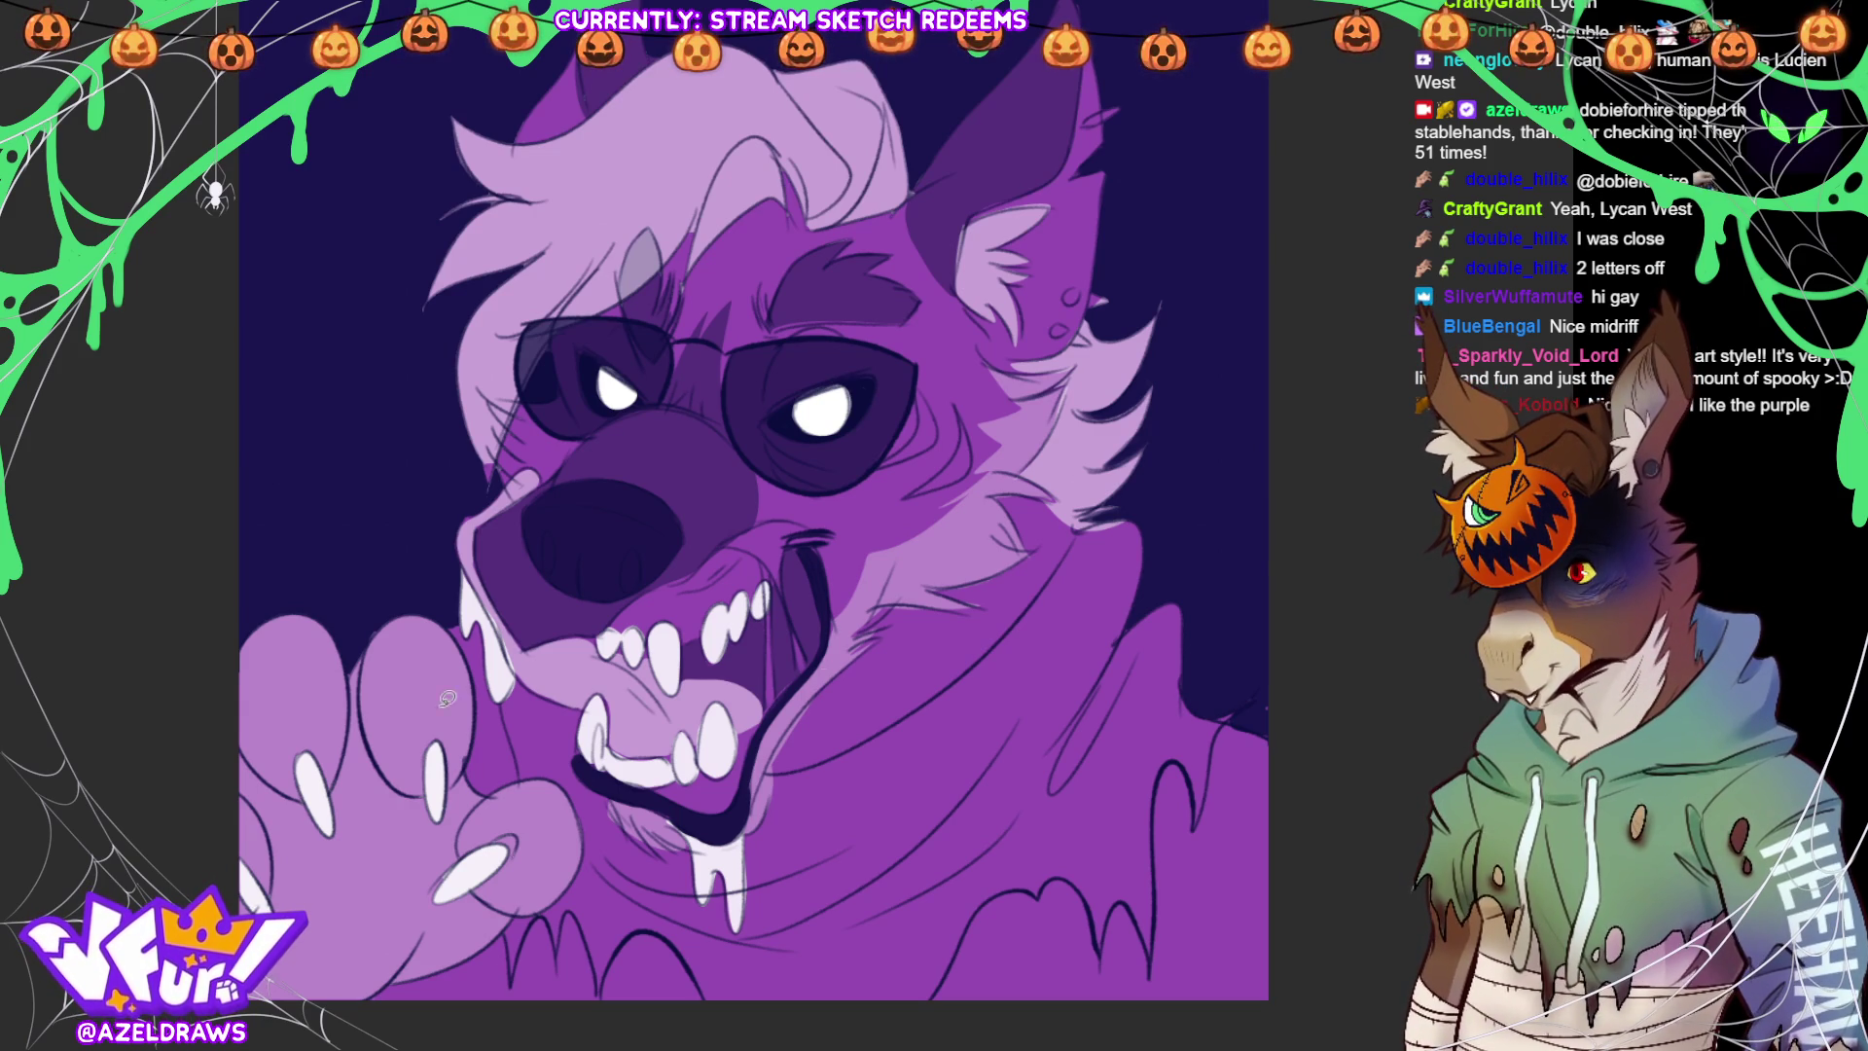
{"action": "mouse_move", "coordinate": [962, 386]}
{"action": "left_mouse_down"}
{"action": "mouse_move", "coordinate": [970, 480]}
{"action": "mouse_move", "coordinate": [948, 405]}
{"action": "mouse_move", "coordinate": [955, 428]}
{"action": "mouse_move", "coordinate": [905, 491]}
{"action": "mouse_move", "coordinate": [942, 409]}
{"action": "mouse_move", "coordinate": [890, 429]}
{"action": "mouse_move", "coordinate": [953, 373]}
{"action": "left_mouse_up"}
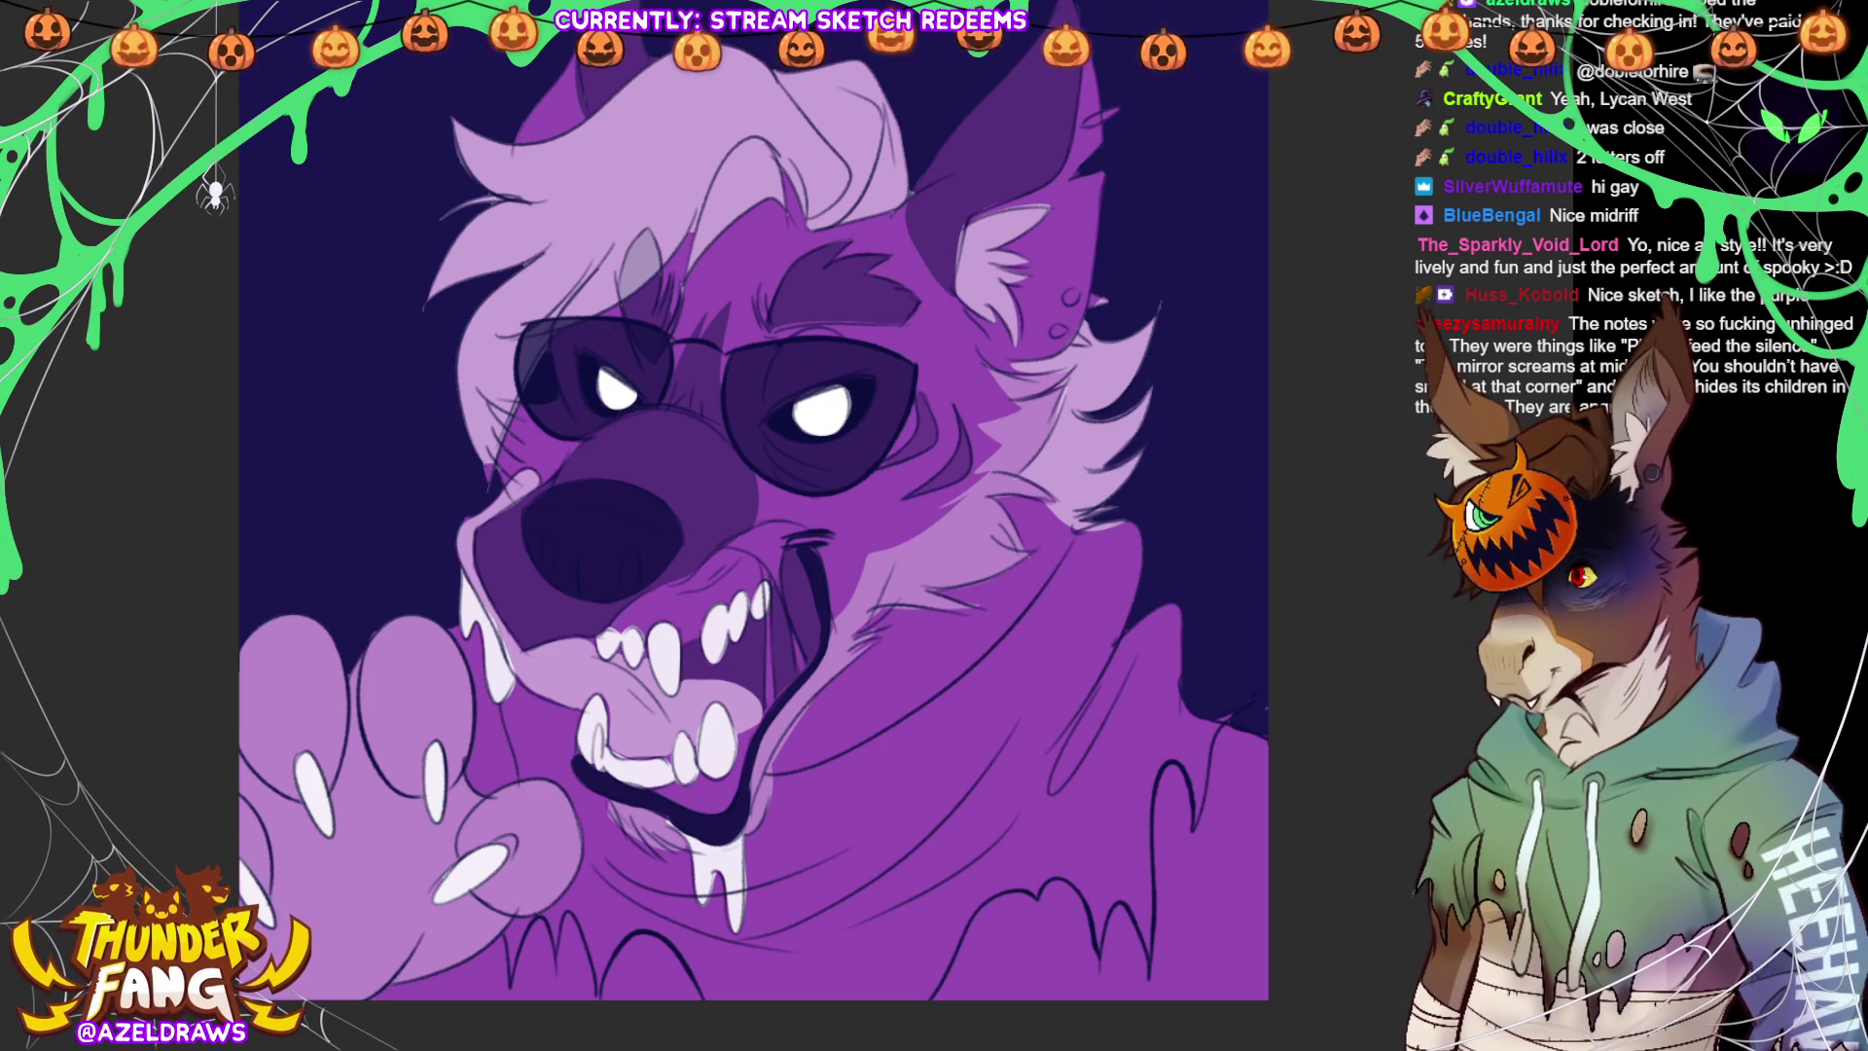
{"action": "mouse_move", "coordinate": [617, 615]}
{"action": "left_mouse_down"}
{"action": "mouse_move", "coordinate": [738, 550]}
{"action": "mouse_move", "coordinate": [769, 560]}
{"action": "mouse_move", "coordinate": [773, 578]}
{"action": "mouse_move", "coordinate": [699, 635]}
{"action": "mouse_move", "coordinate": [613, 621]}
{"action": "left_mouse_up"}
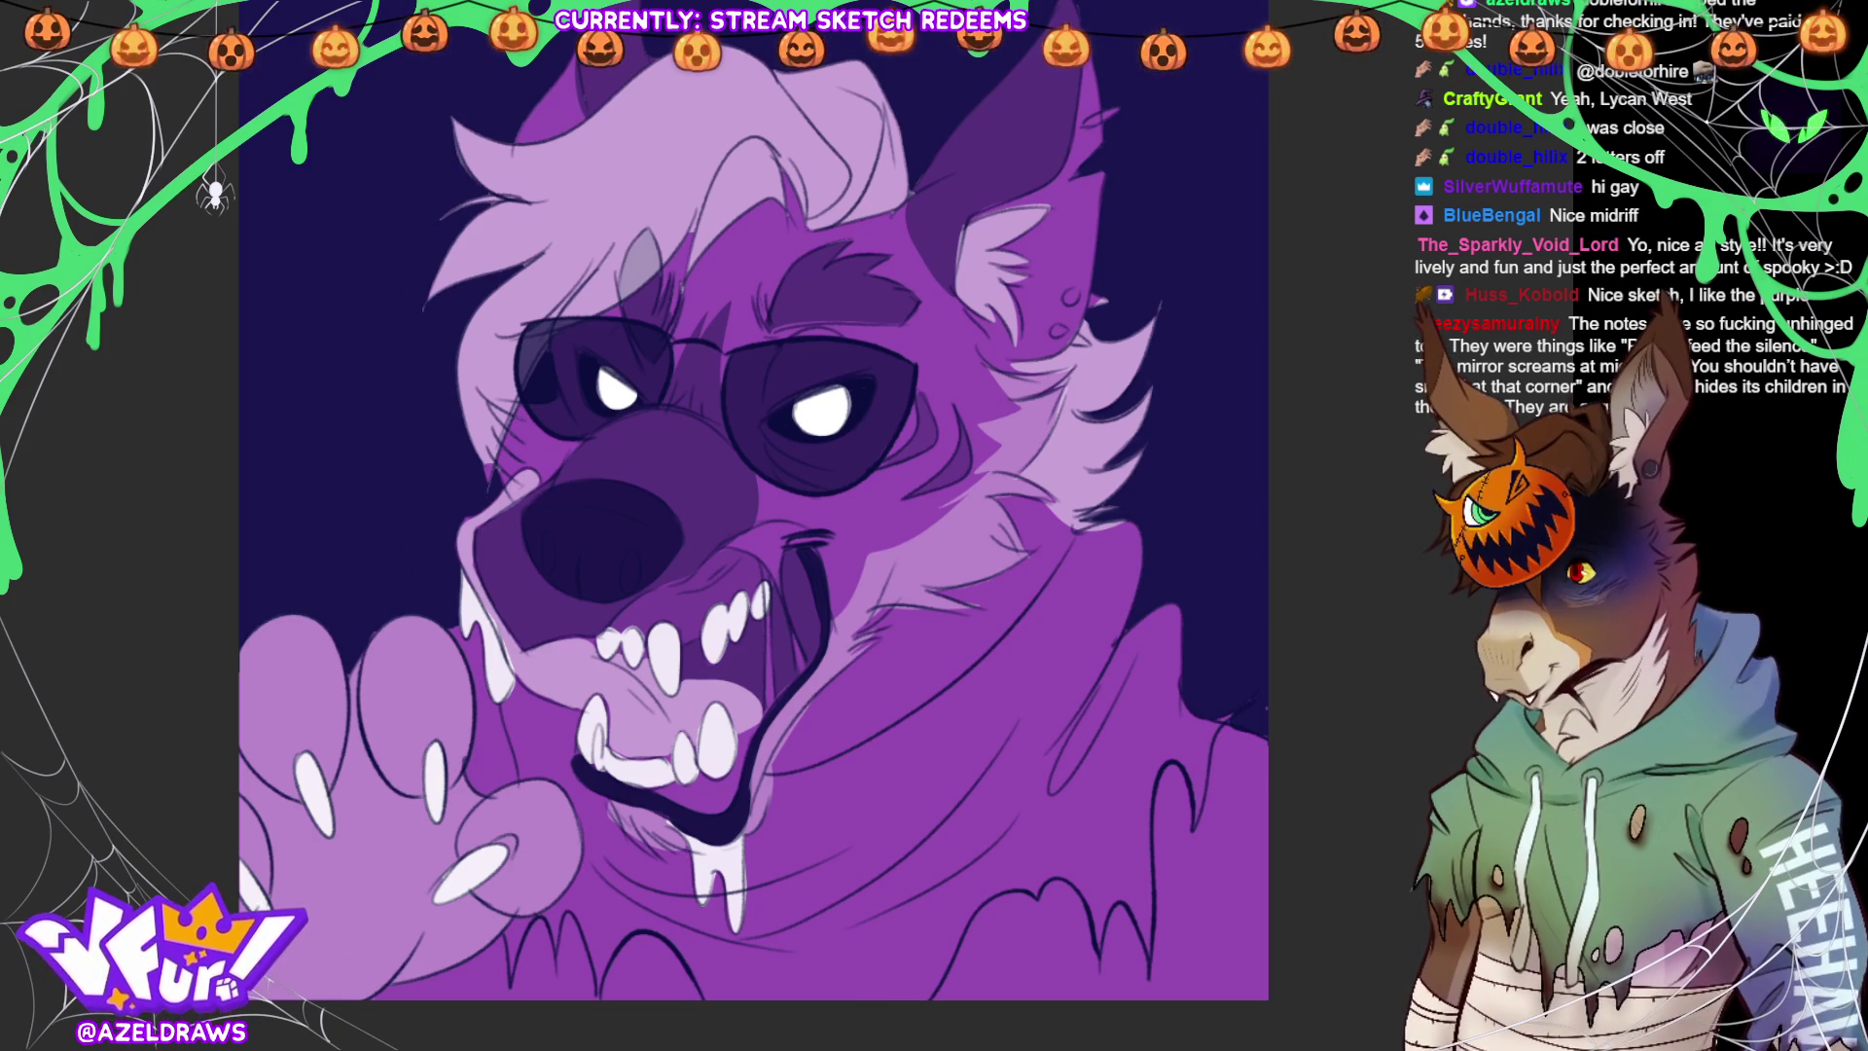
Paint a white earring stud and small spike highlight on the right ear
{"action": "left_click", "coordinate": [1070, 297]}
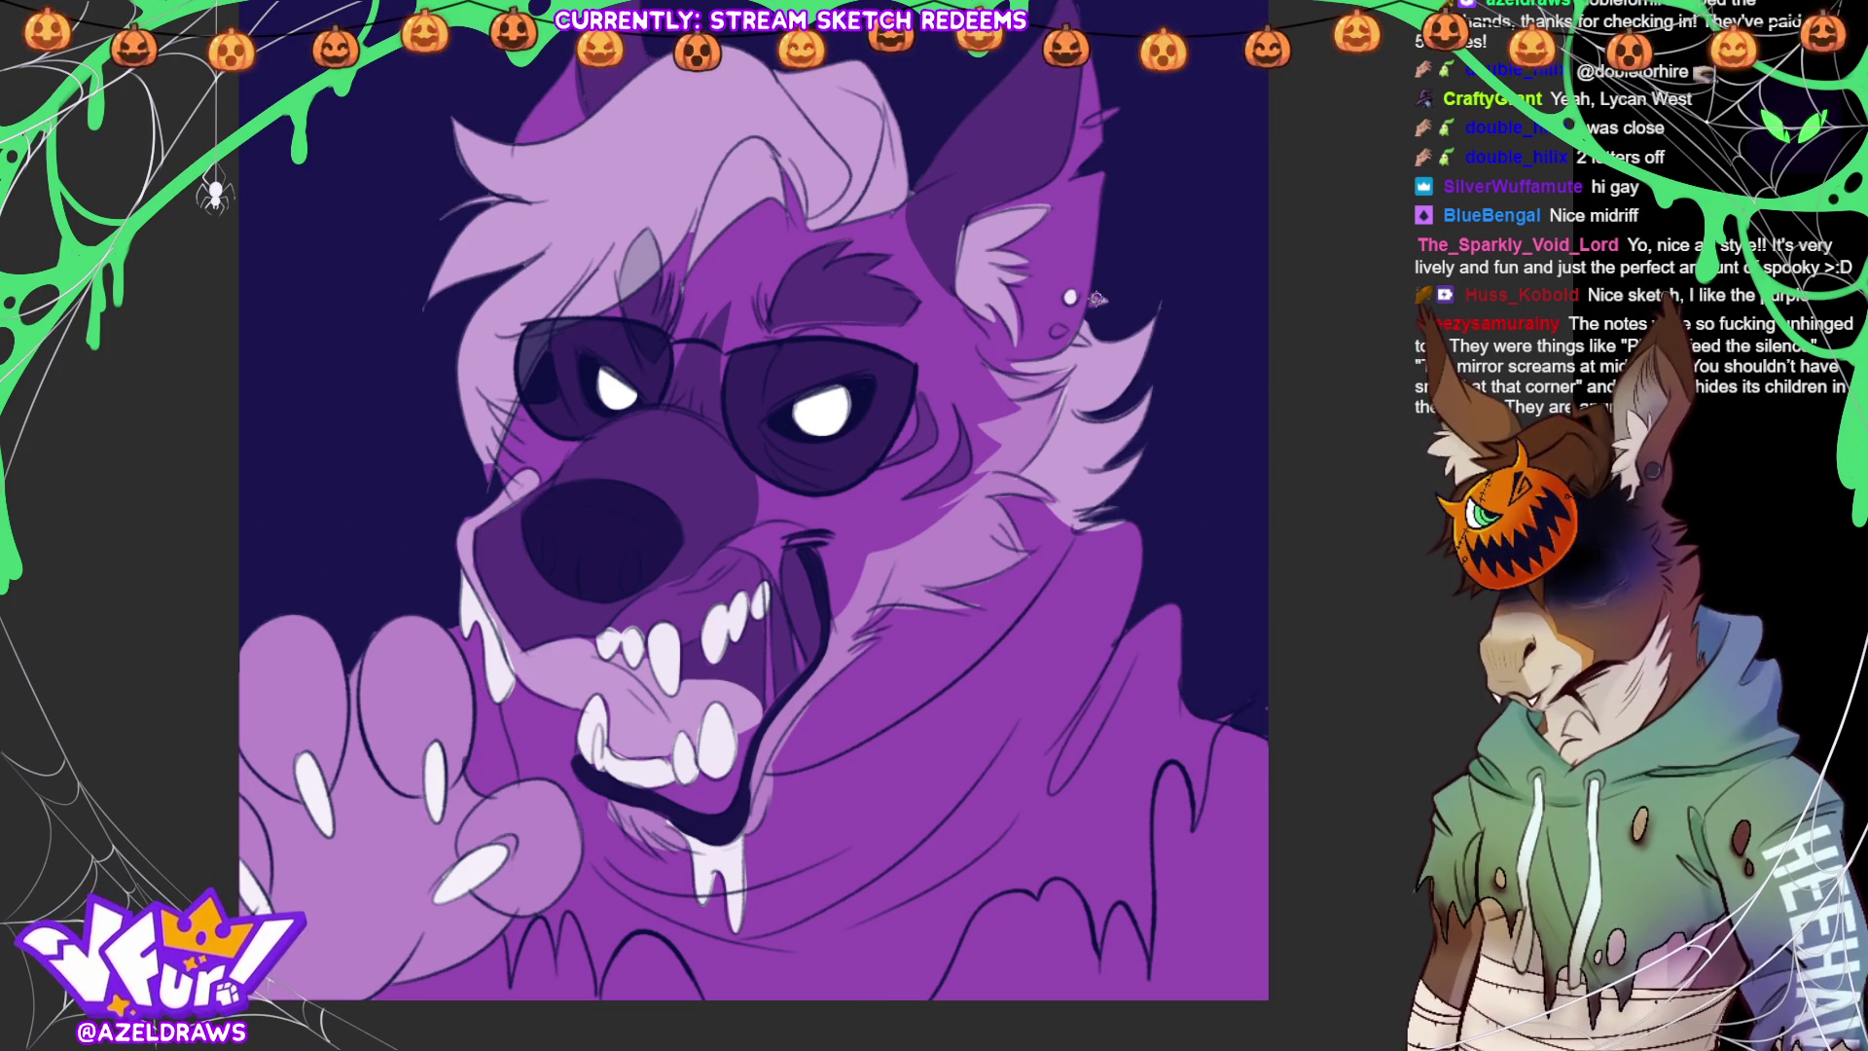
{"action": "left_click_drag", "start_coordinate": [1089, 300], "coordinate": [1099, 301]}
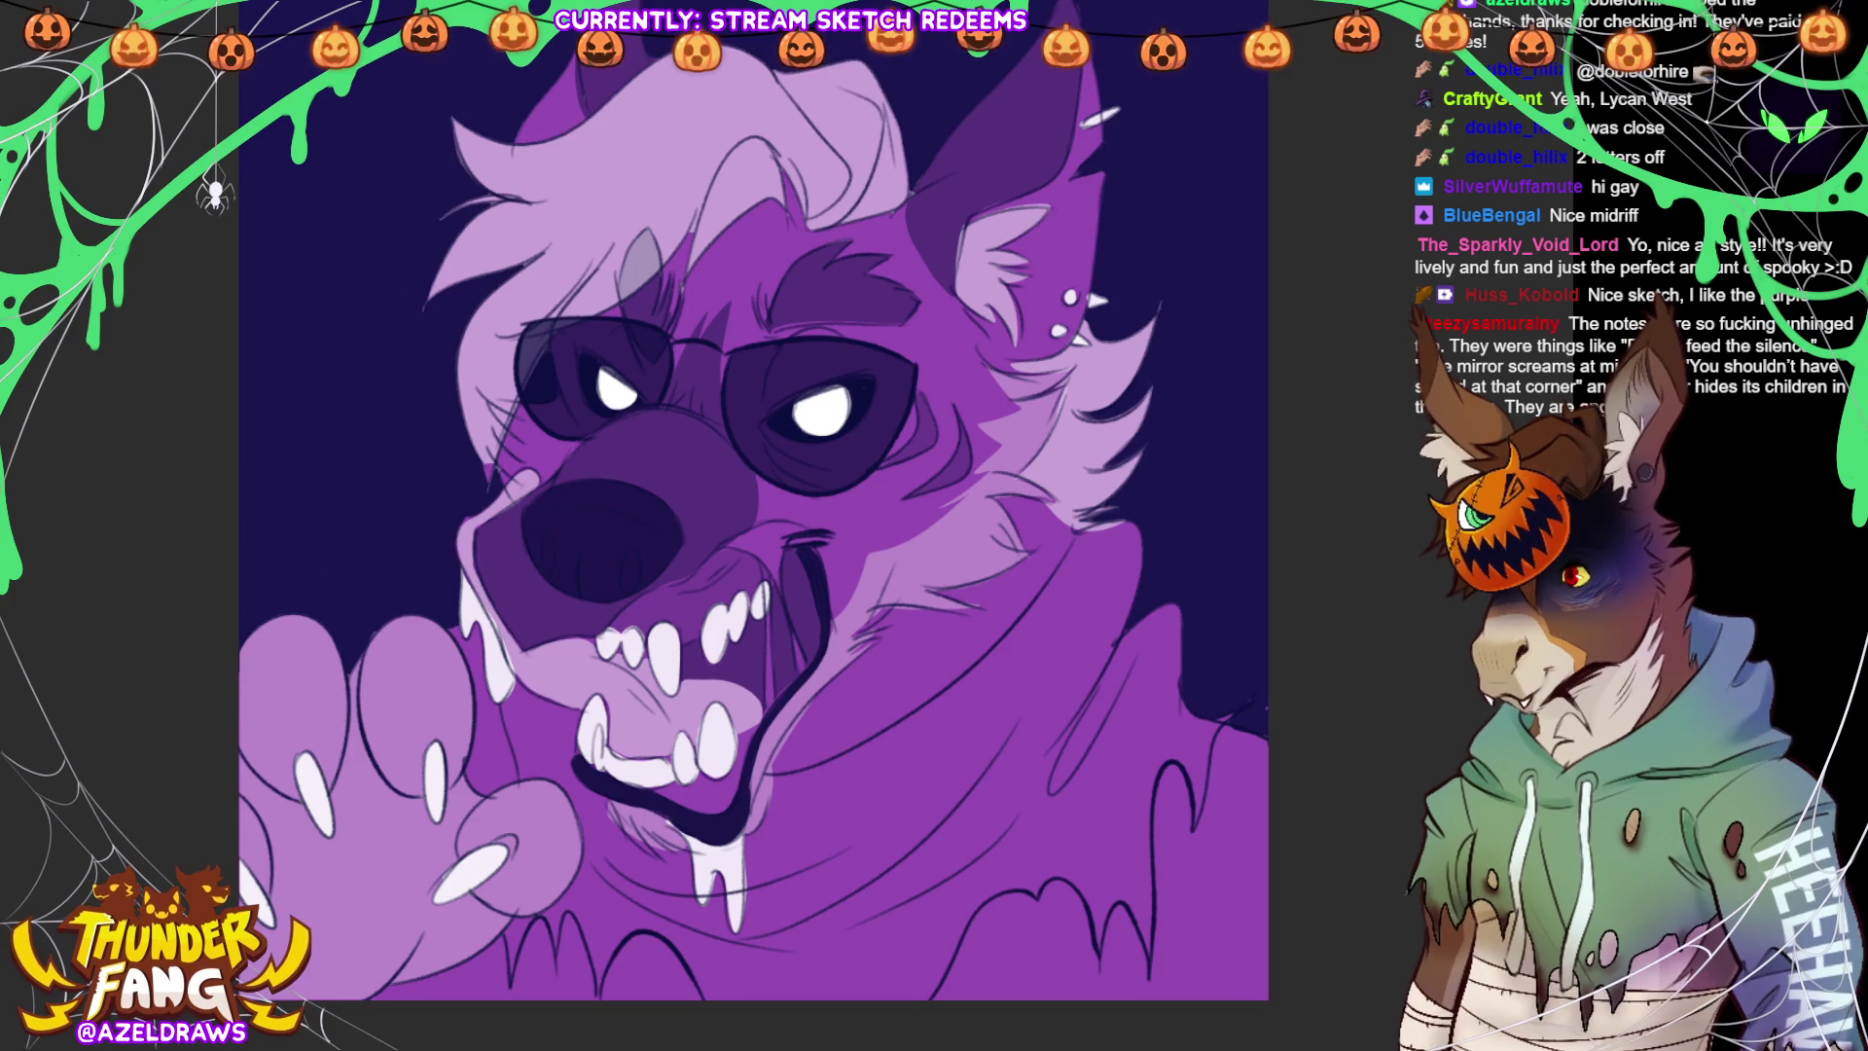
{"action": "scroll", "coordinate": [750, 570], "scroll_direction": "down", "scroll_amount": 1}
{"action": "mouse_move", "coordinate": [815, 675]}
{"action": "left_mouse_down"}
{"action": "mouse_move", "coordinate": [1075, 455]}
{"action": "mouse_move", "coordinate": [1172, 513]}
{"action": "mouse_move", "coordinate": [1264, 627]}
{"action": "mouse_move", "coordinate": [1211, 843]}
{"action": "mouse_move", "coordinate": [967, 984]}
{"action": "mouse_move", "coordinate": [668, 944]}
{"action": "mouse_move", "coordinate": [576, 956]}
{"action": "mouse_move", "coordinate": [481, 909]}
{"action": "mouse_move", "coordinate": [551, 751]}
{"action": "mouse_move", "coordinate": [462, 721]}
{"action": "mouse_move", "coordinate": [440, 608]}
{"action": "mouse_move", "coordinate": [477, 545]}
{"action": "mouse_move", "coordinate": [498, 609]}
{"action": "mouse_move", "coordinate": [588, 643]}
{"action": "mouse_move", "coordinate": [584, 695]}
{"action": "mouse_move", "coordinate": [682, 784]}
{"action": "mouse_move", "coordinate": [728, 790]}
{"action": "mouse_move", "coordinate": [808, 671]}
{"action": "left_mouse_up"}
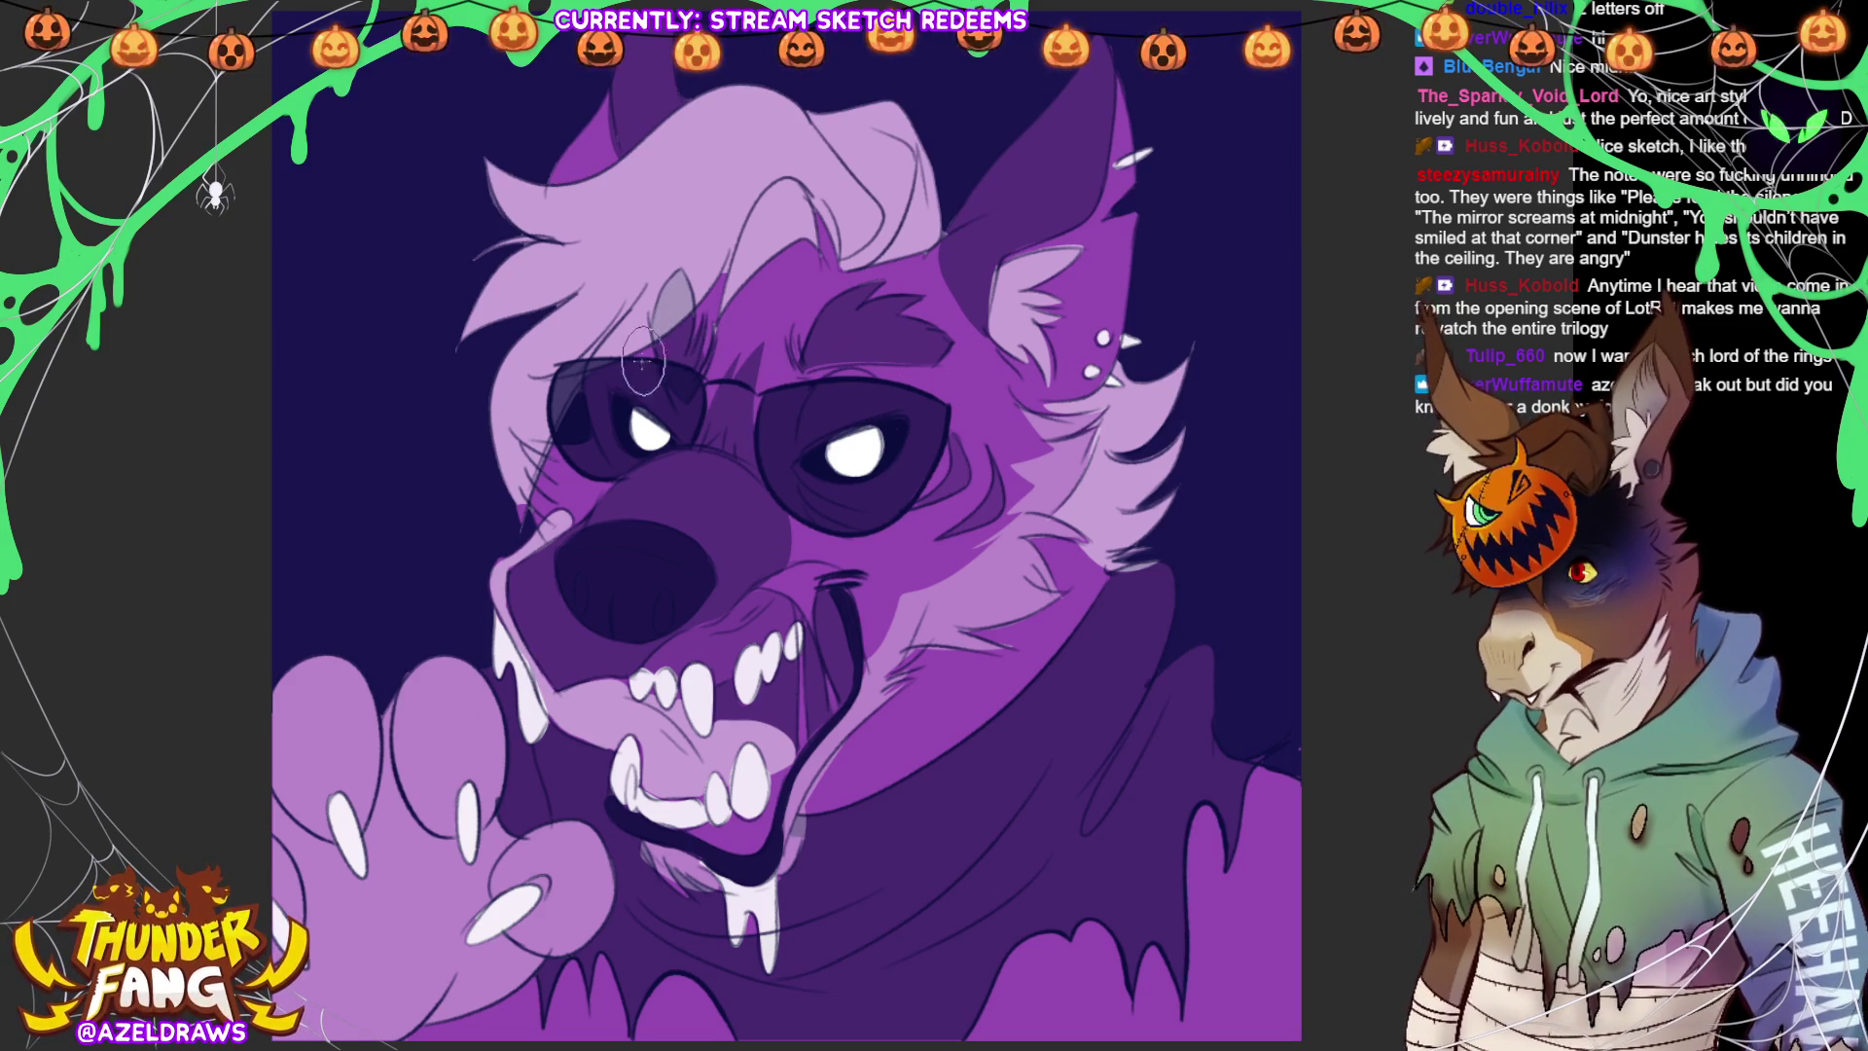
Shade the brow and hair above the glasses, darken the paw's lower left, and highlight the nose
{"action": "mouse_move", "coordinate": [677, 364]}
{"action": "left_mouse_down"}
{"action": "mouse_move", "coordinate": [793, 287]}
{"action": "mouse_move", "coordinate": [871, 289]}
{"action": "mouse_move", "coordinate": [913, 316]}
{"action": "left_mouse_up"}
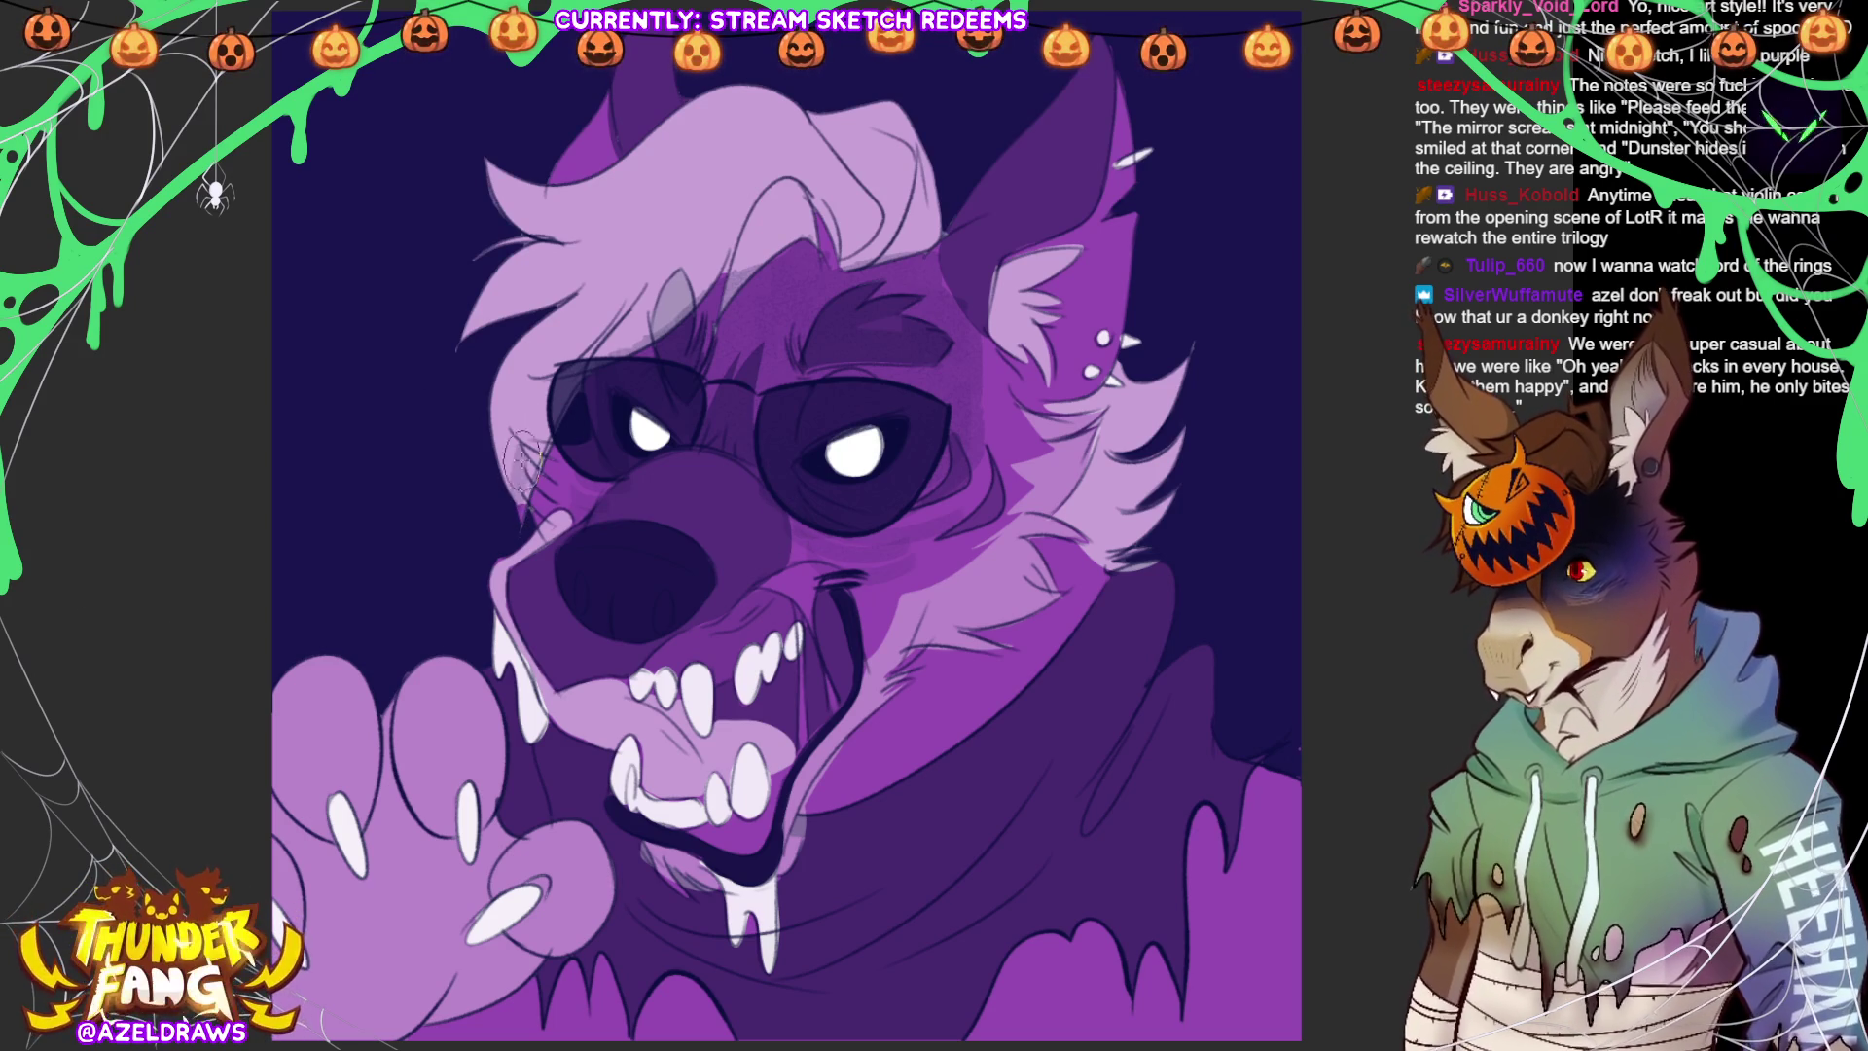
{"action": "mouse_move", "coordinate": [594, 321]}
{"action": "left_mouse_down"}
{"action": "mouse_move", "coordinate": [710, 253]}
{"action": "mouse_move", "coordinate": [520, 409]}
{"action": "mouse_move", "coordinate": [574, 292]}
{"action": "mouse_move", "coordinate": [803, 268]}
{"action": "mouse_move", "coordinate": [814, 234]}
{"action": "mouse_move", "coordinate": [844, 246]}
{"action": "mouse_move", "coordinate": [968, 189]}
{"action": "mouse_move", "coordinate": [495, 213]}
{"action": "mouse_move", "coordinate": [587, 208]}
{"action": "mouse_move", "coordinate": [788, 260]}
{"action": "left_mouse_up"}
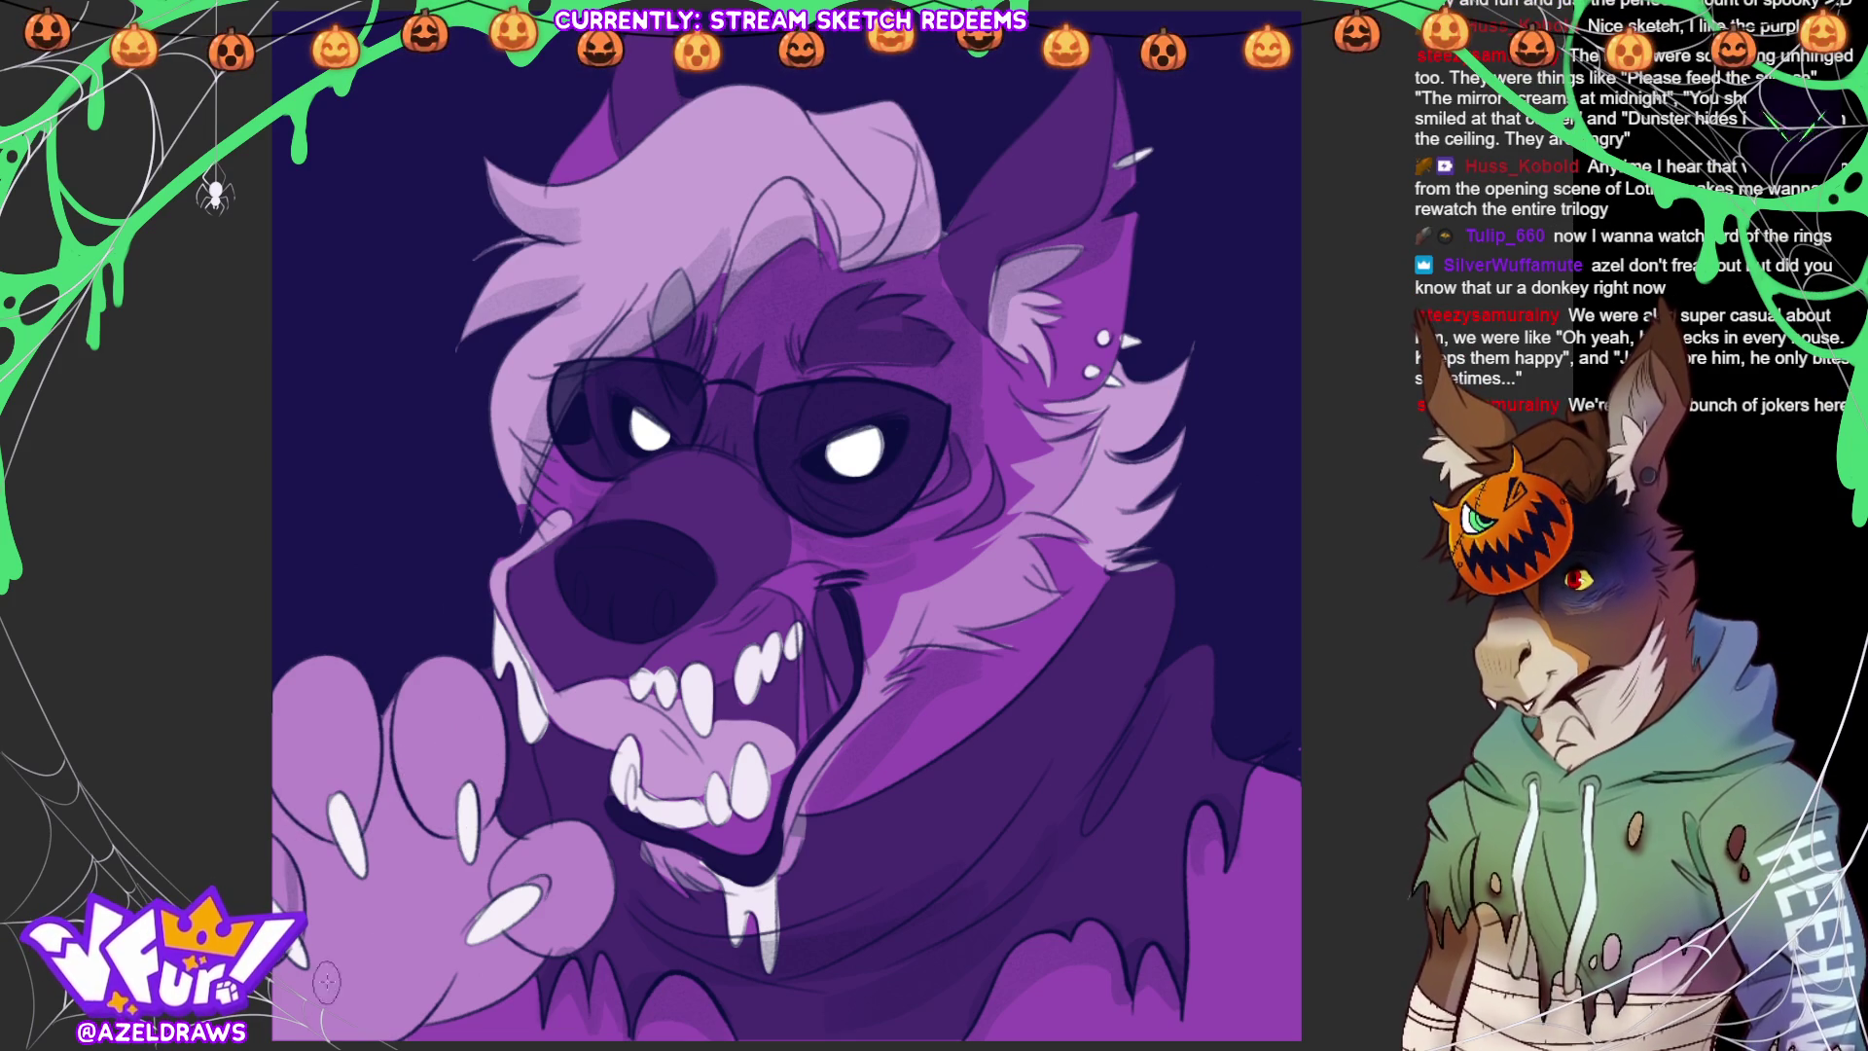
{"action": "mouse_move", "coordinate": [308, 868]}
{"action": "left_mouse_down"}
{"action": "mouse_move", "coordinate": [309, 826]}
{"action": "mouse_move", "coordinate": [340, 880]}
{"action": "mouse_move", "coordinate": [369, 871]}
{"action": "mouse_move", "coordinate": [394, 788]}
{"action": "mouse_move", "coordinate": [453, 871]}
{"action": "mouse_move", "coordinate": [486, 854]}
{"action": "mouse_move", "coordinate": [409, 973]}
{"action": "mouse_move", "coordinate": [388, 842]}
{"action": "mouse_move", "coordinate": [336, 905]}
{"action": "mouse_move", "coordinate": [380, 1016]}
{"action": "mouse_move", "coordinate": [384, 978]}
{"action": "mouse_move", "coordinate": [447, 987]}
{"action": "mouse_move", "coordinate": [453, 960]}
{"action": "mouse_move", "coordinate": [501, 958]}
{"action": "mouse_move", "coordinate": [517, 977]}
{"action": "left_mouse_up"}
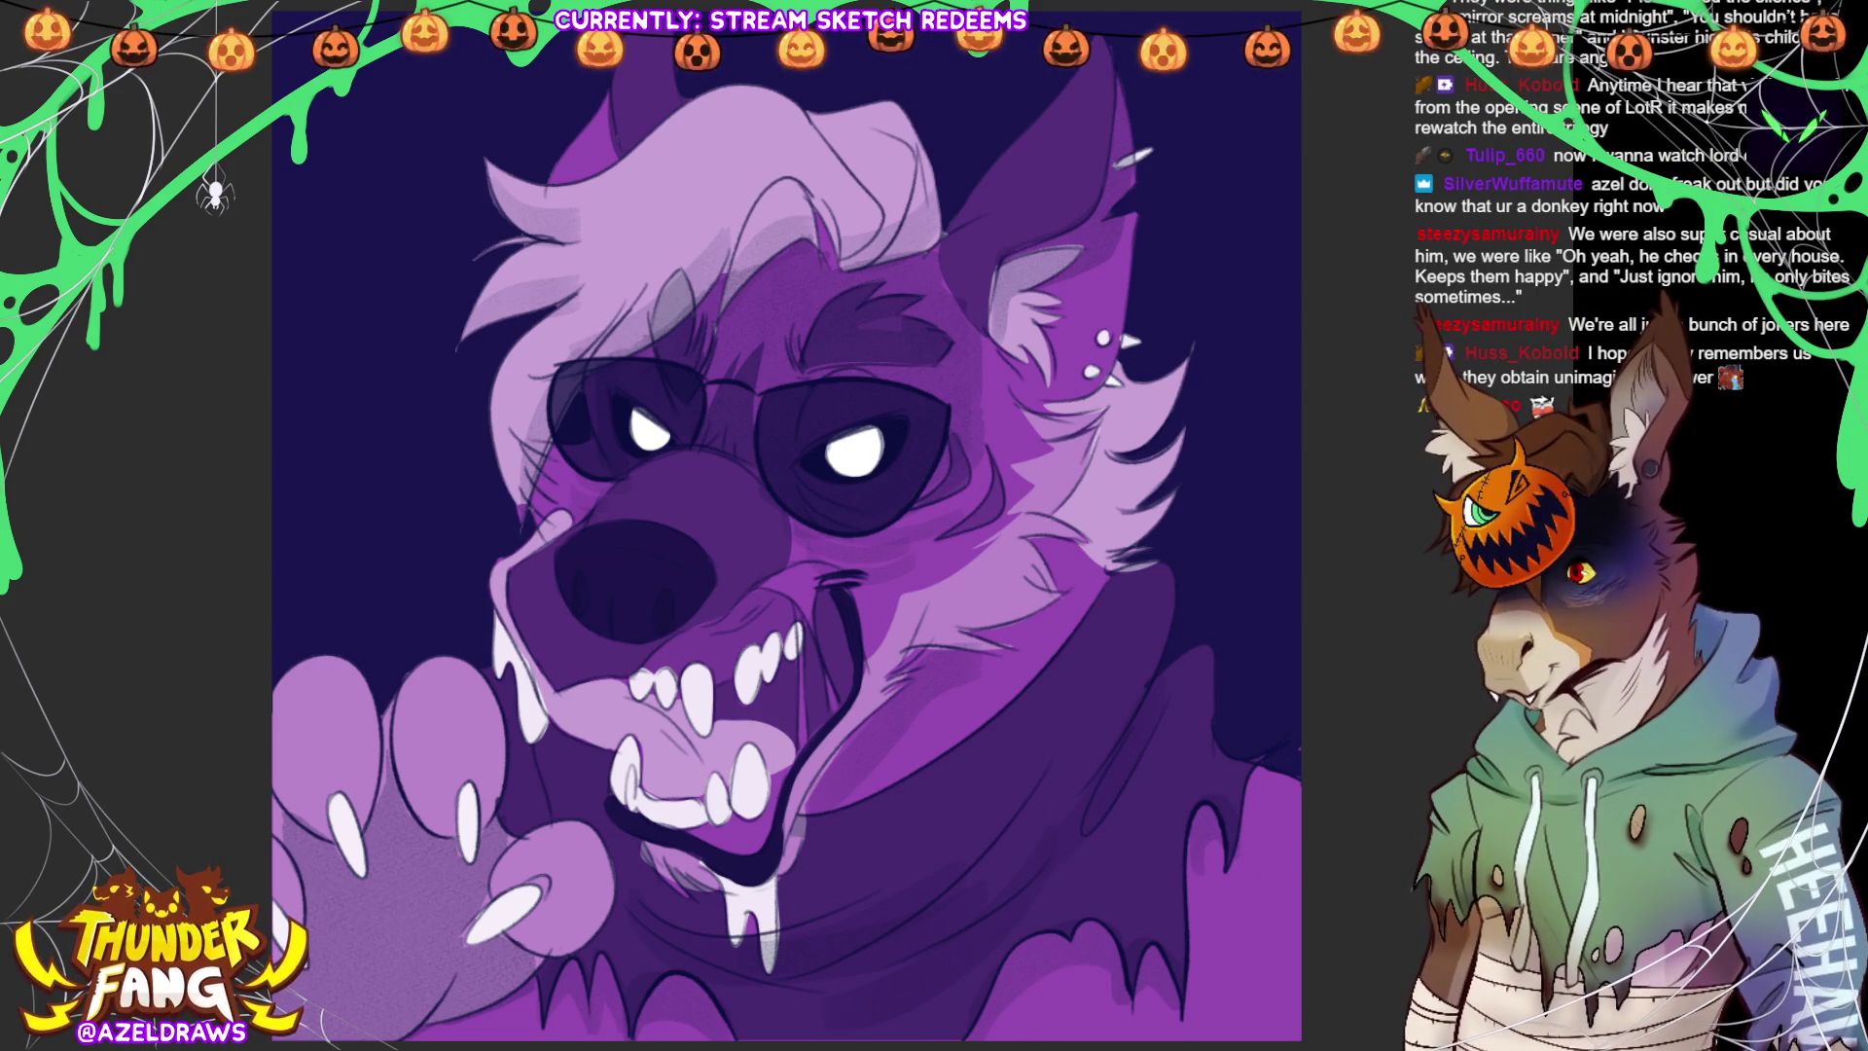
{"action": "left_click_drag", "start_coordinate": [584, 535], "coordinate": [700, 567]}
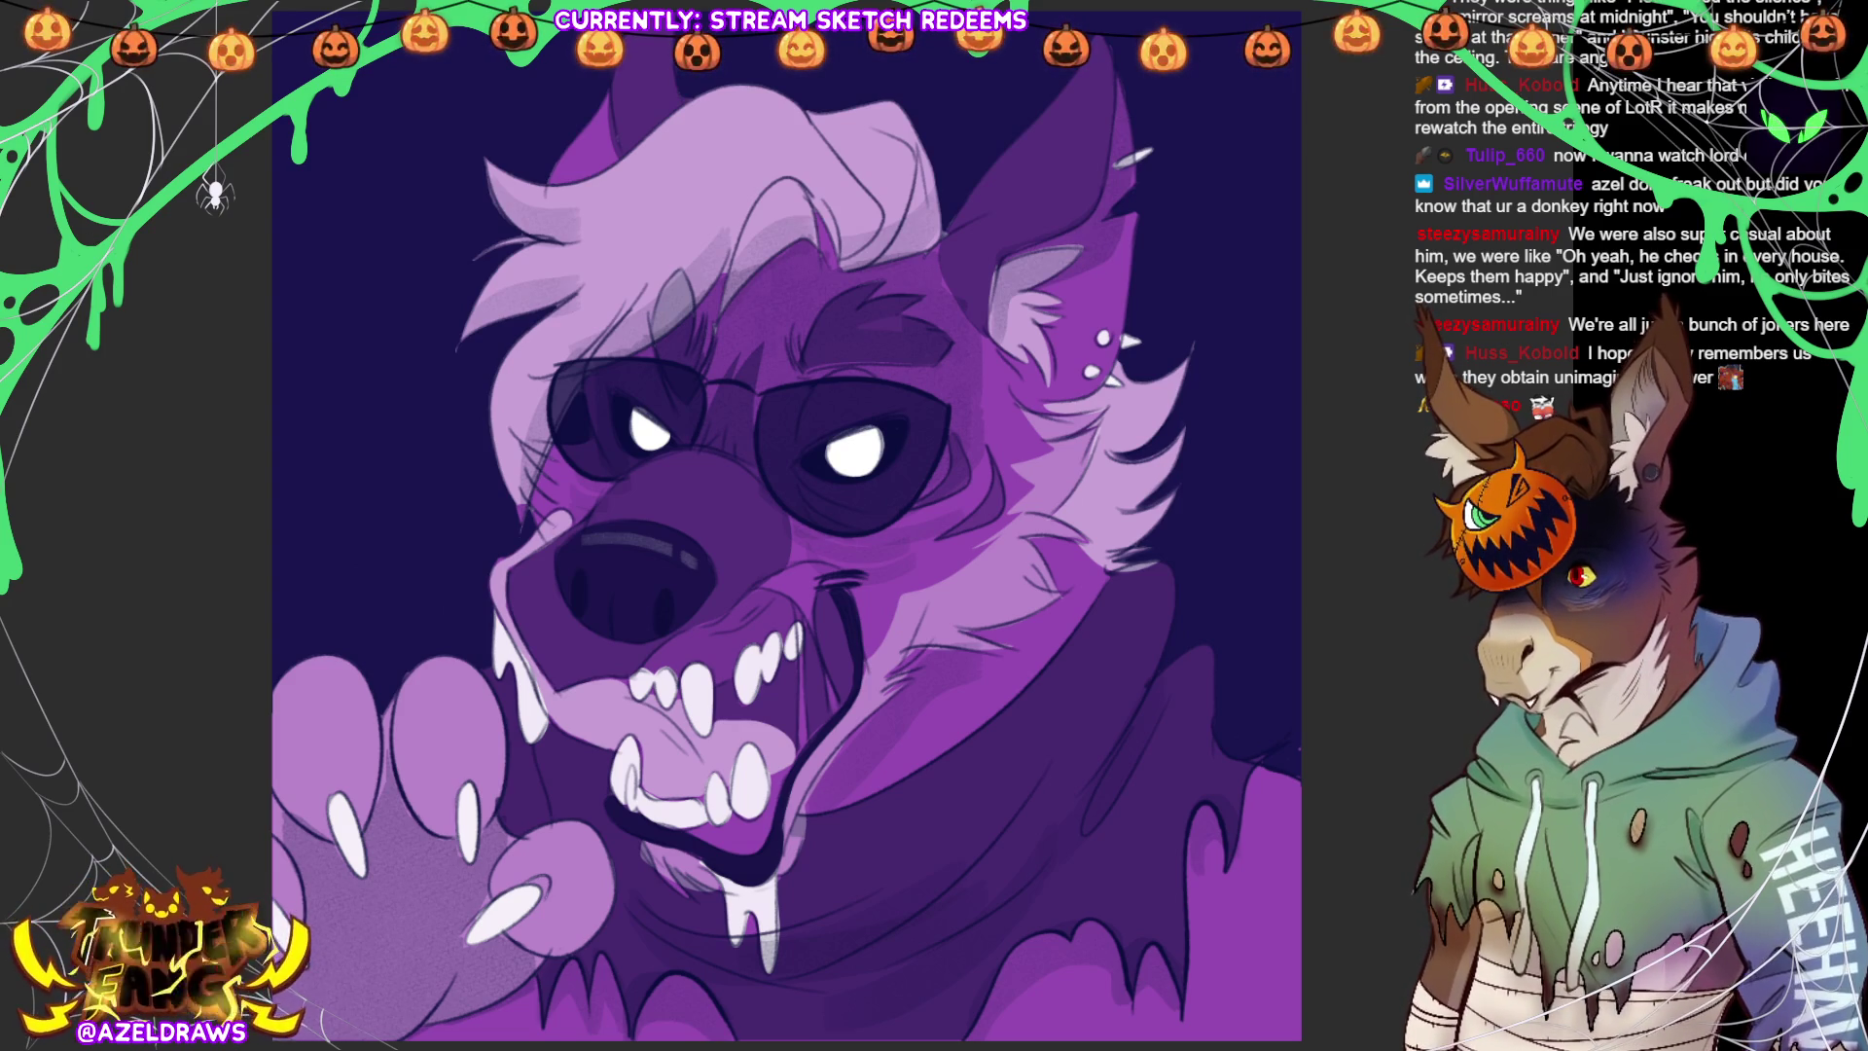
{"action": "scroll", "coordinate": [763, 525], "scroll_direction": "down", "scroll_amount": 3}
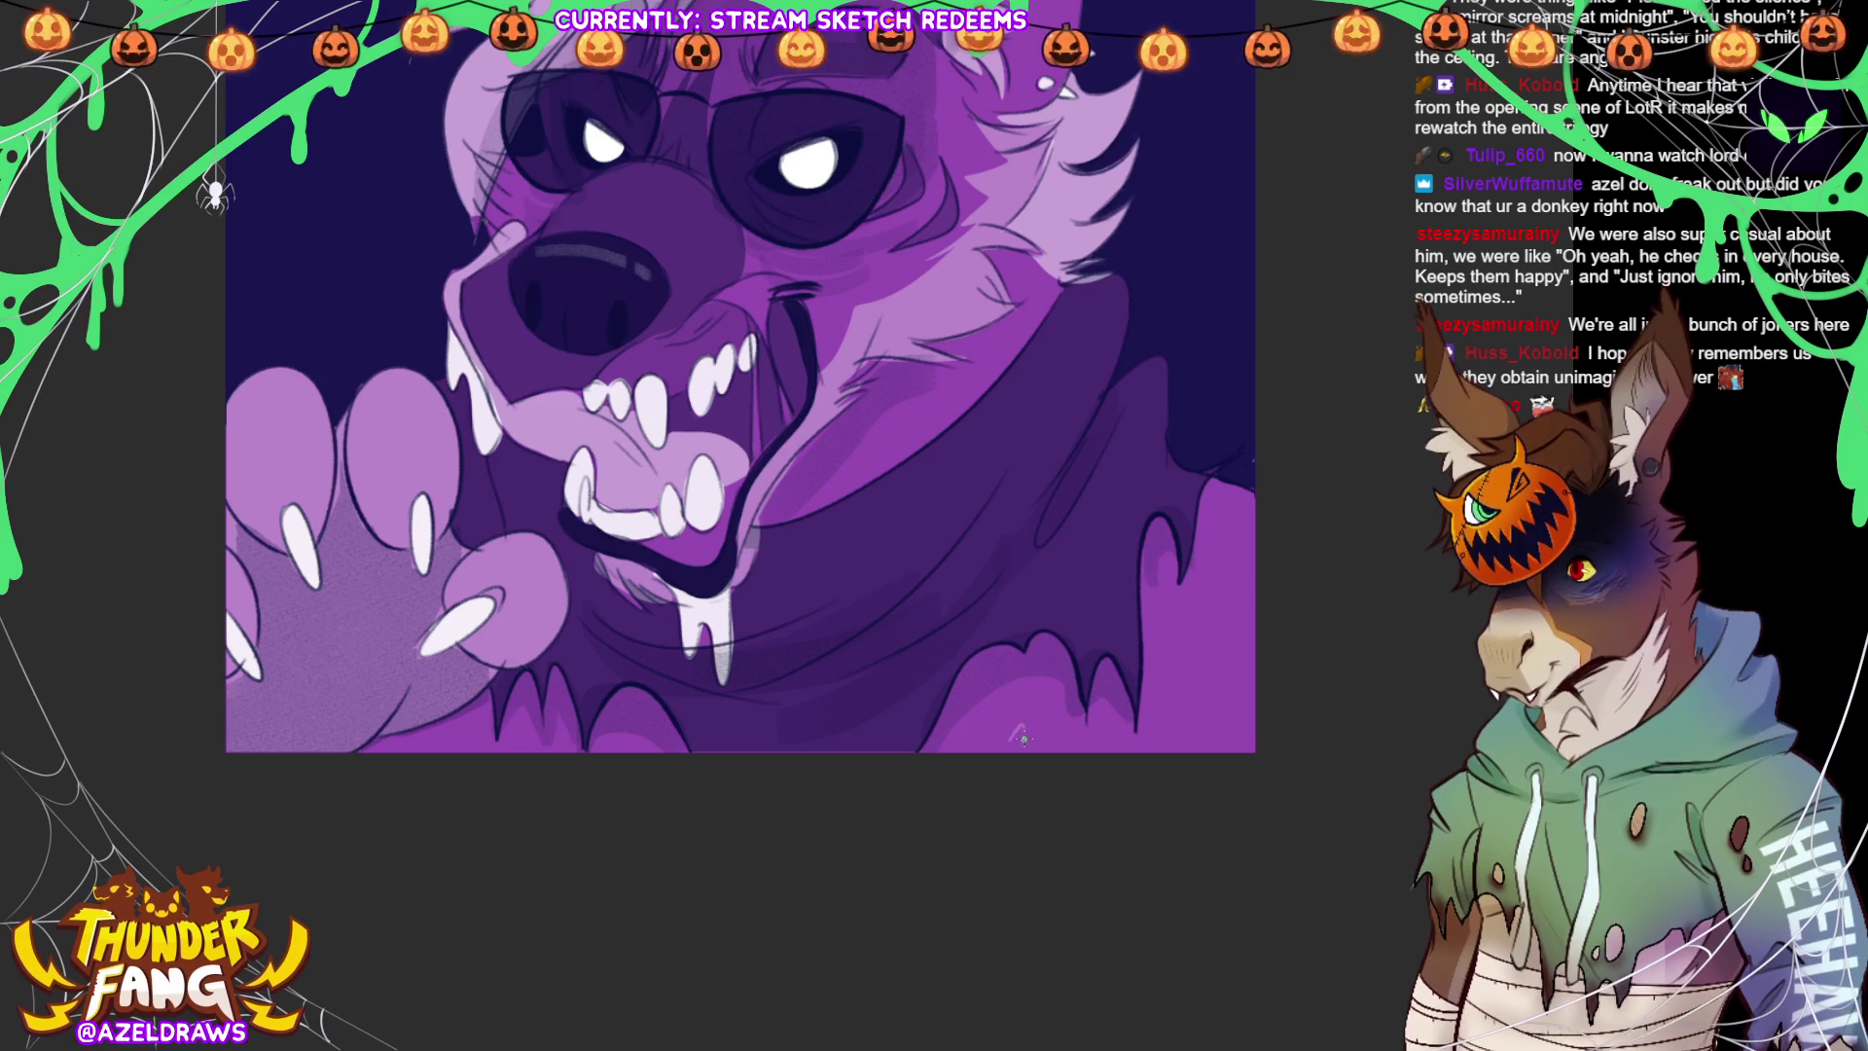
Brush the AZELDRAWS signature bottom-right, nudge it rightward, and fit the full painting in view
{"action": "mouse_move", "coordinate": [1021, 731]}
{"action": "left_mouse_down"}
{"action": "mouse_move", "coordinate": [1167, 720]}
{"action": "mouse_move", "coordinate": [1160, 737]}
{"action": "mouse_move", "coordinate": [1217, 740]}
{"action": "left_mouse_up"}
{"action": "key", "text": "ctrl+t"}
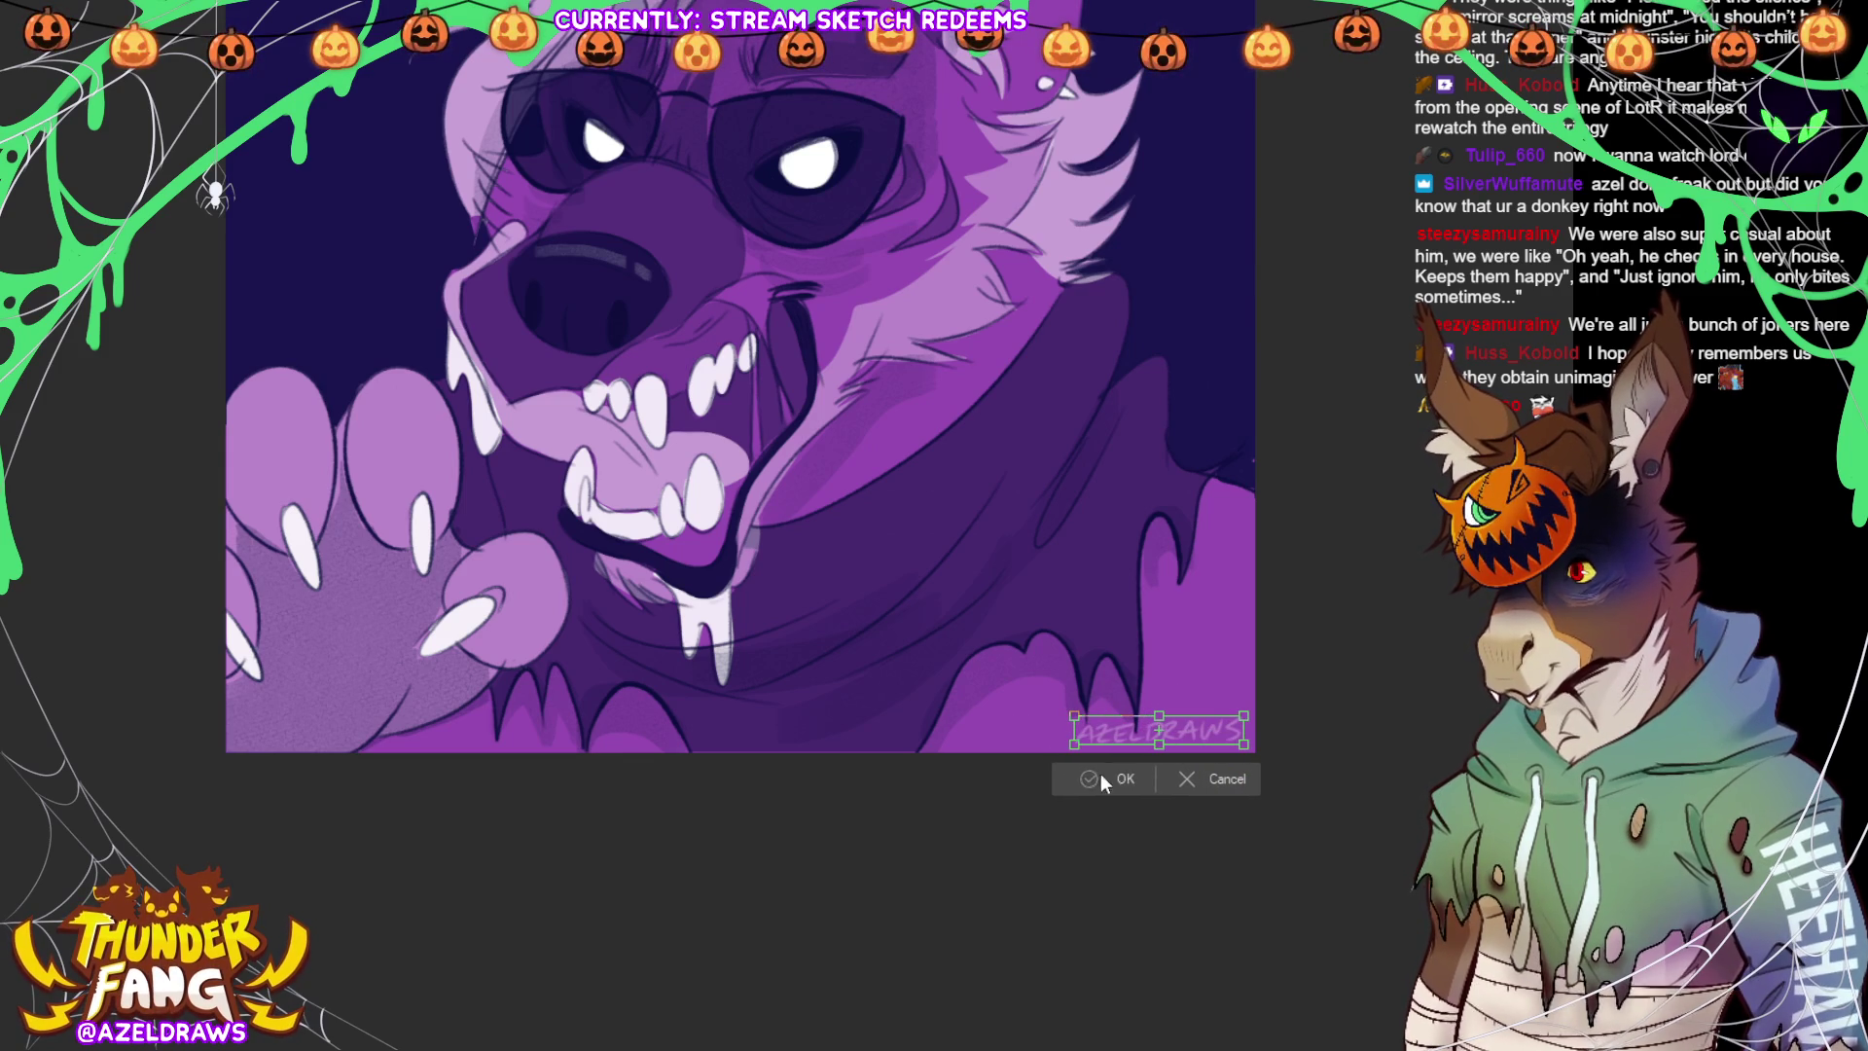
{"action": "left_click", "coordinate": [1111, 777]}
{"action": "key", "text": "ctrl+0"}
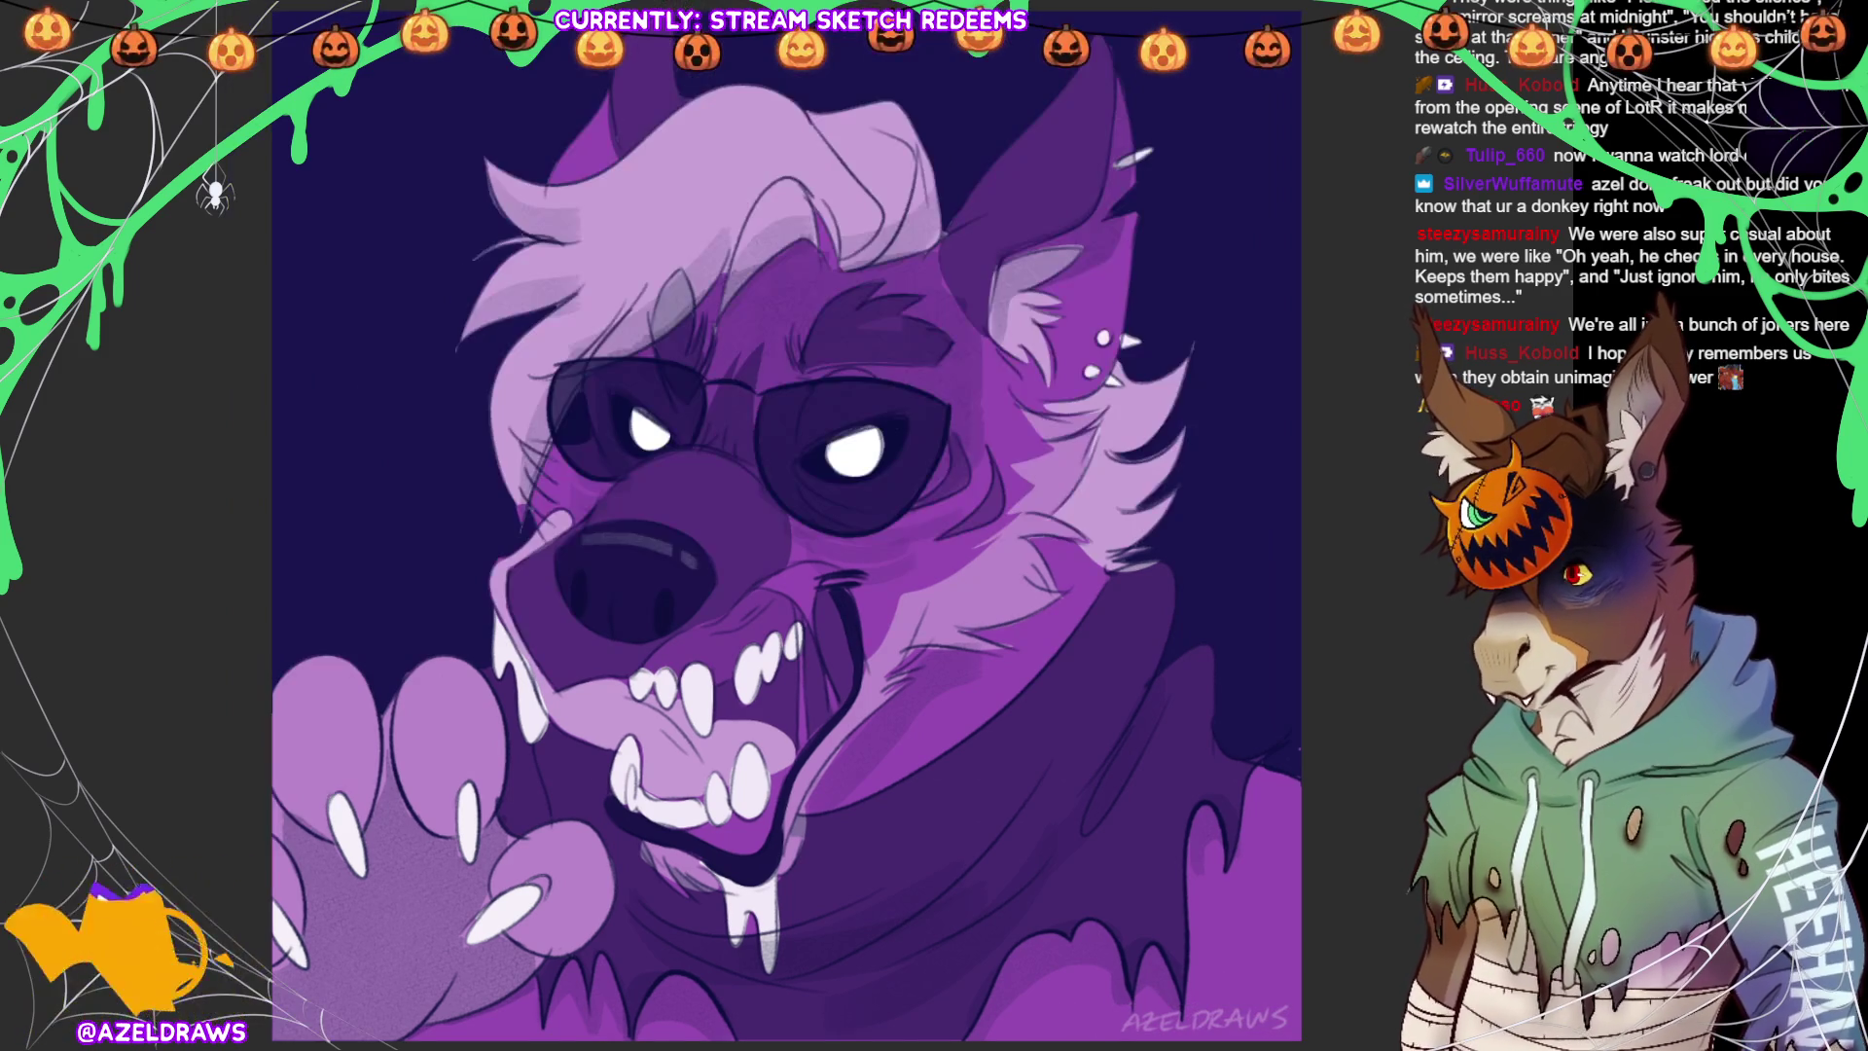
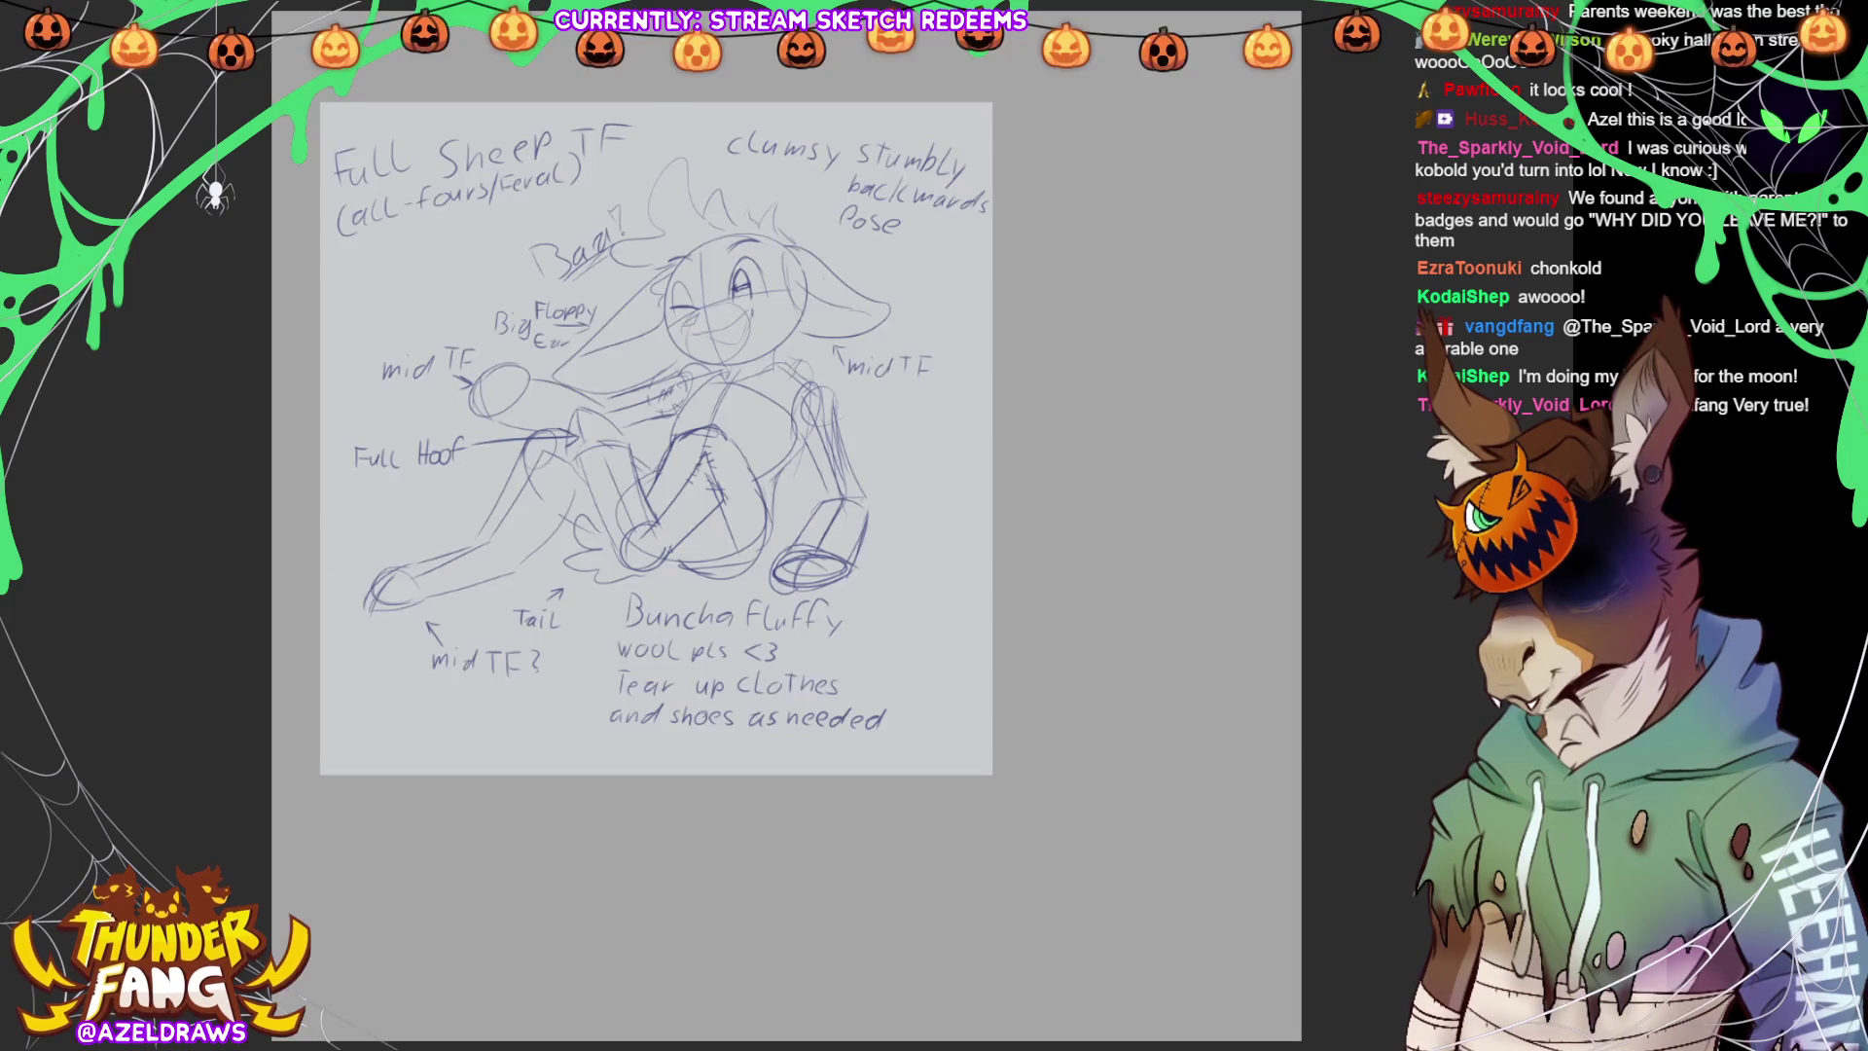
Zoom in on the reference sketch, then zoom back out to view it whole
{"action": "left_click", "coordinate": [364, 202]}
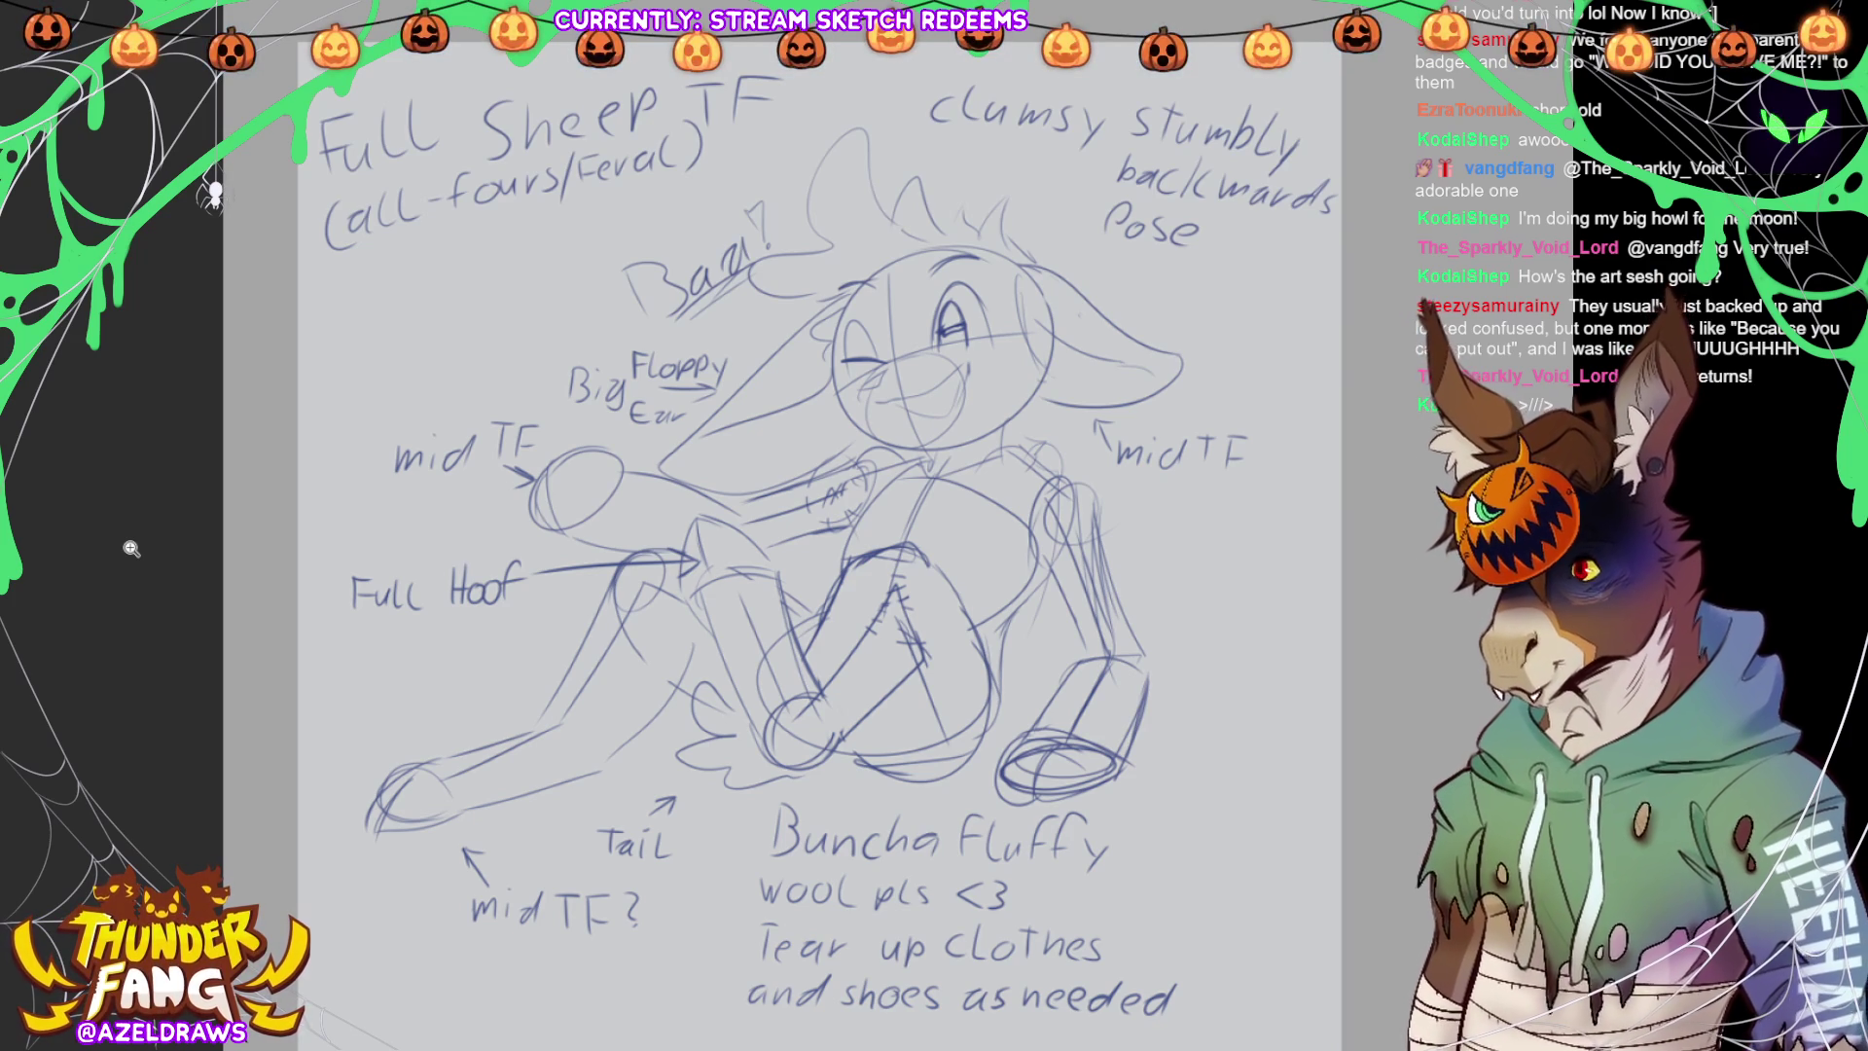
{"action": "left_click", "coordinate": [360, 202], "text": "alt"}
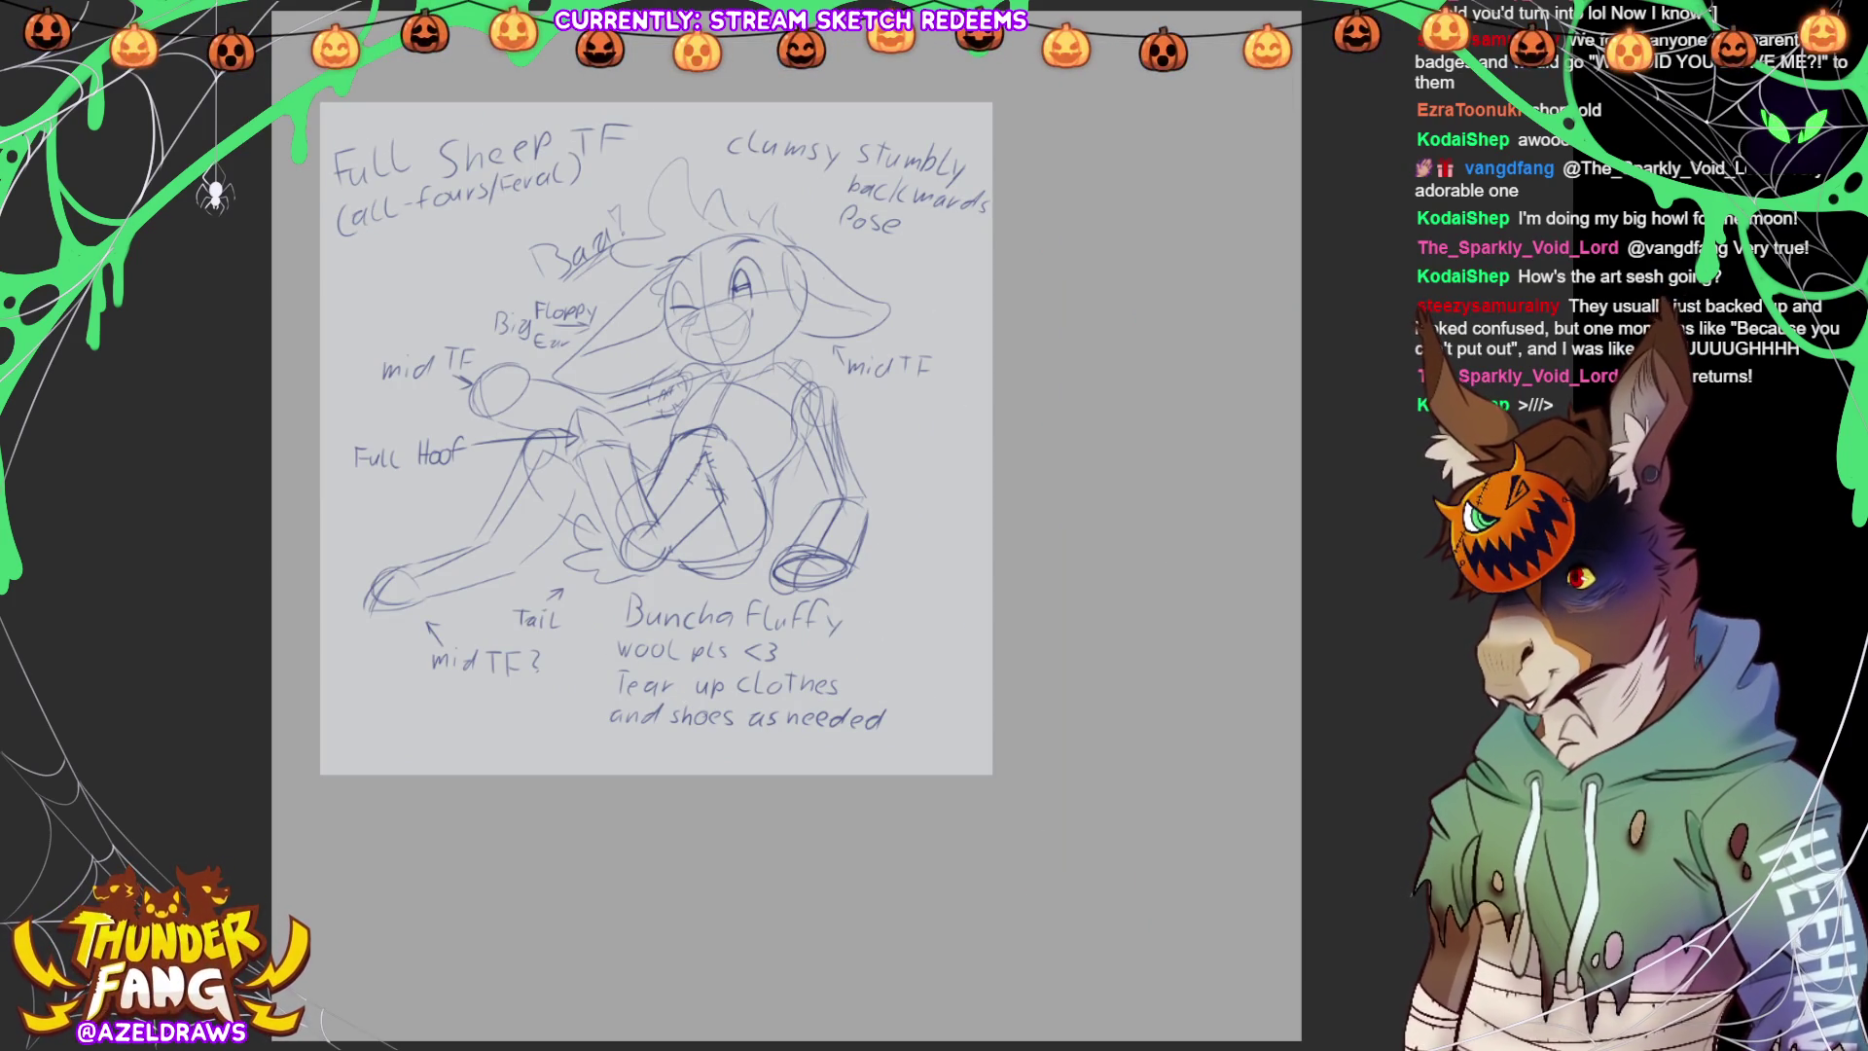
{"action": "scroll", "coordinate": [331, 141], "scroll_direction": "up", "scroll_amount": 5}
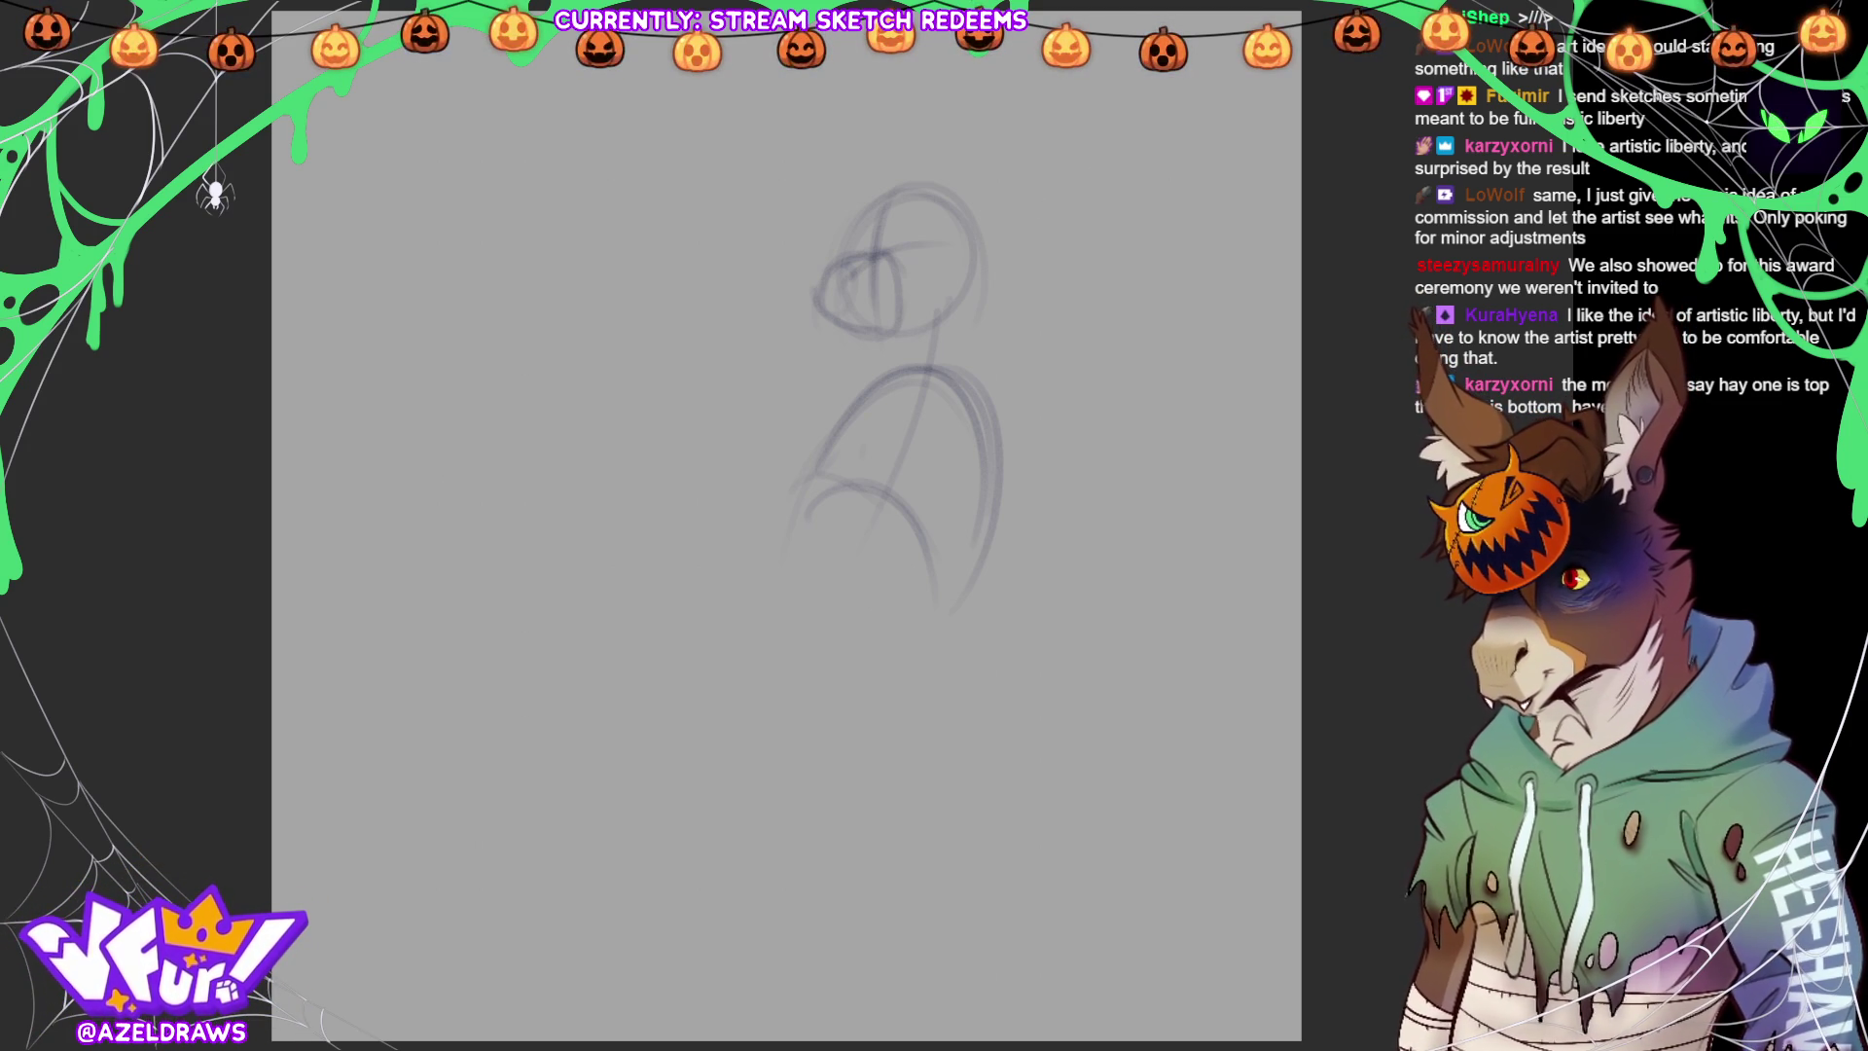
Rough in the hip oval, then a thigh, knee circle and hoof stretching left
{"action": "mouse_move", "coordinate": [745, 640]}
{"action": "left_mouse_down"}
{"action": "mouse_move", "coordinate": [837, 622]}
{"action": "mouse_move", "coordinate": [720, 705]}
{"action": "mouse_move", "coordinate": [717, 629]}
{"action": "mouse_move", "coordinate": [699, 693]}
{"action": "mouse_move", "coordinate": [900, 681]}
{"action": "left_mouse_up"}
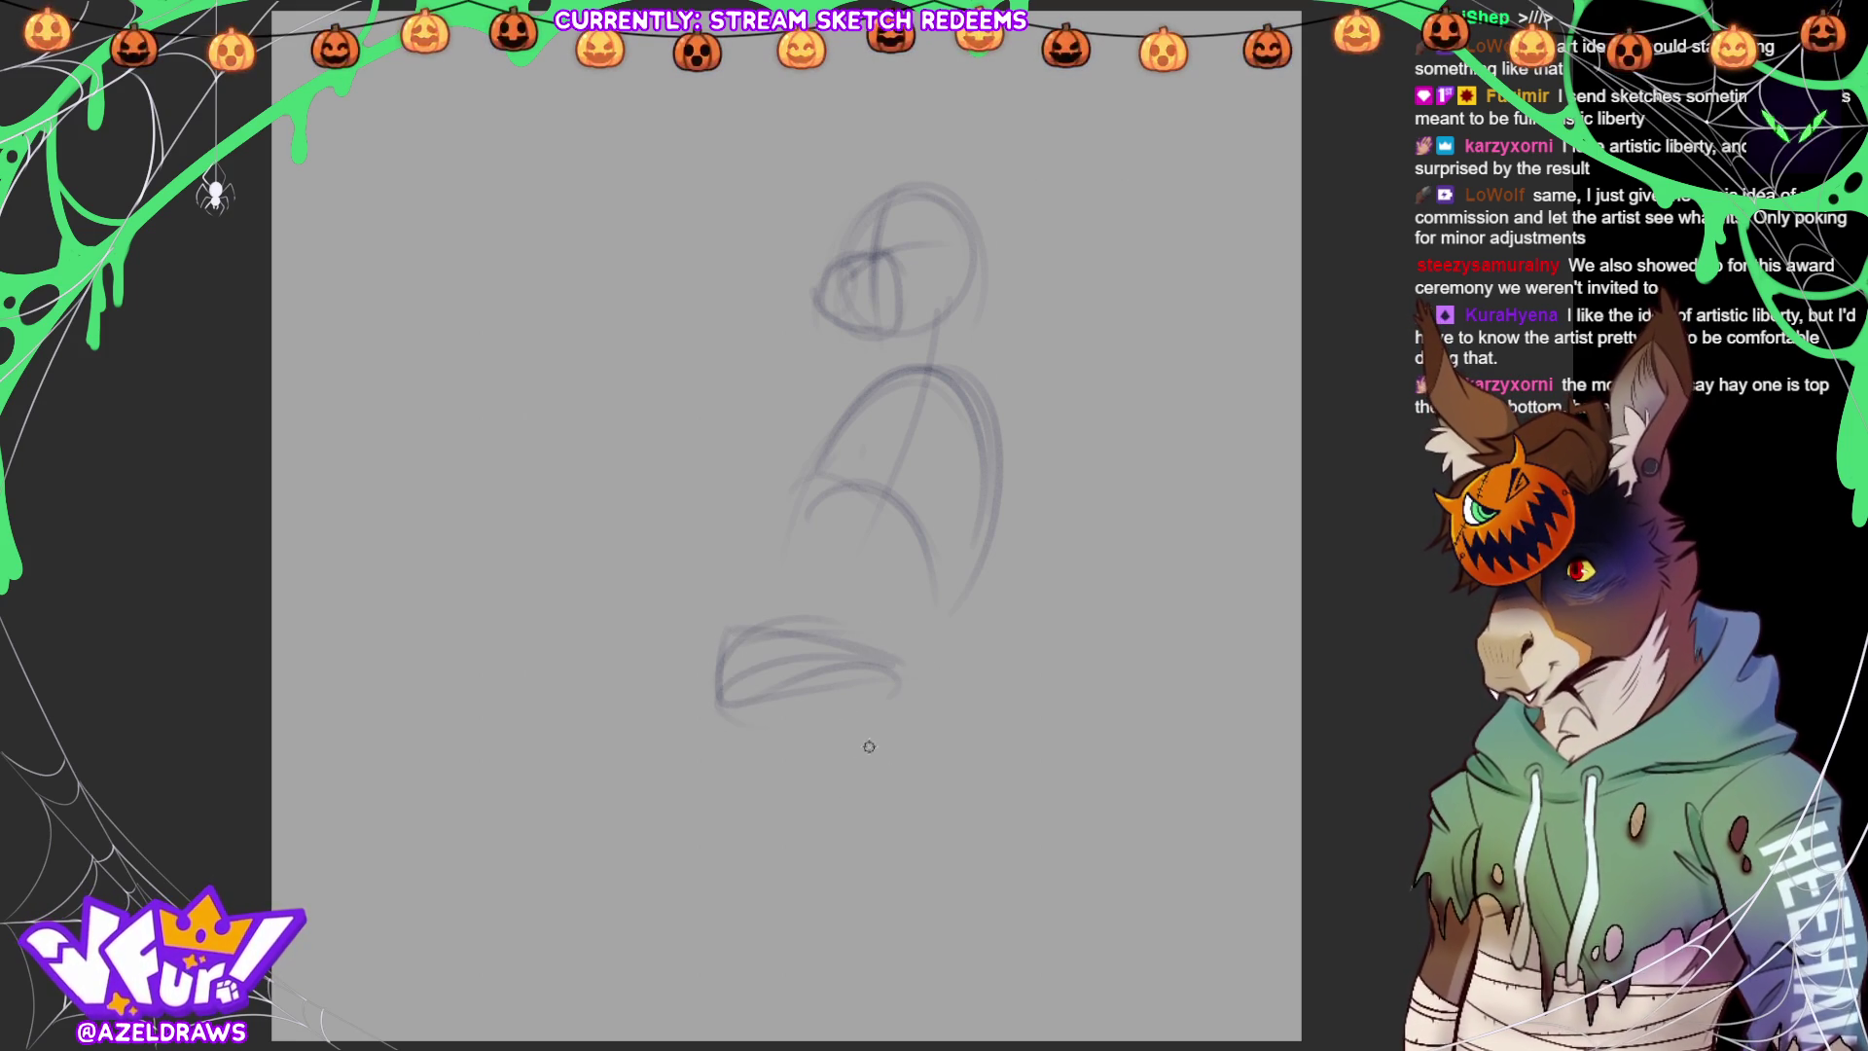
{"action": "mouse_move", "coordinate": [683, 518]}
{"action": "left_mouse_down"}
{"action": "mouse_move", "coordinate": [810, 754]}
{"action": "mouse_move", "coordinate": [900, 608]}
{"action": "mouse_move", "coordinate": [828, 554]}
{"action": "left_mouse_up"}
{"action": "mouse_move", "coordinate": [679, 549]}
{"action": "left_mouse_down"}
{"action": "mouse_move", "coordinate": [827, 749]}
{"action": "mouse_move", "coordinate": [856, 608]}
{"action": "left_mouse_up"}
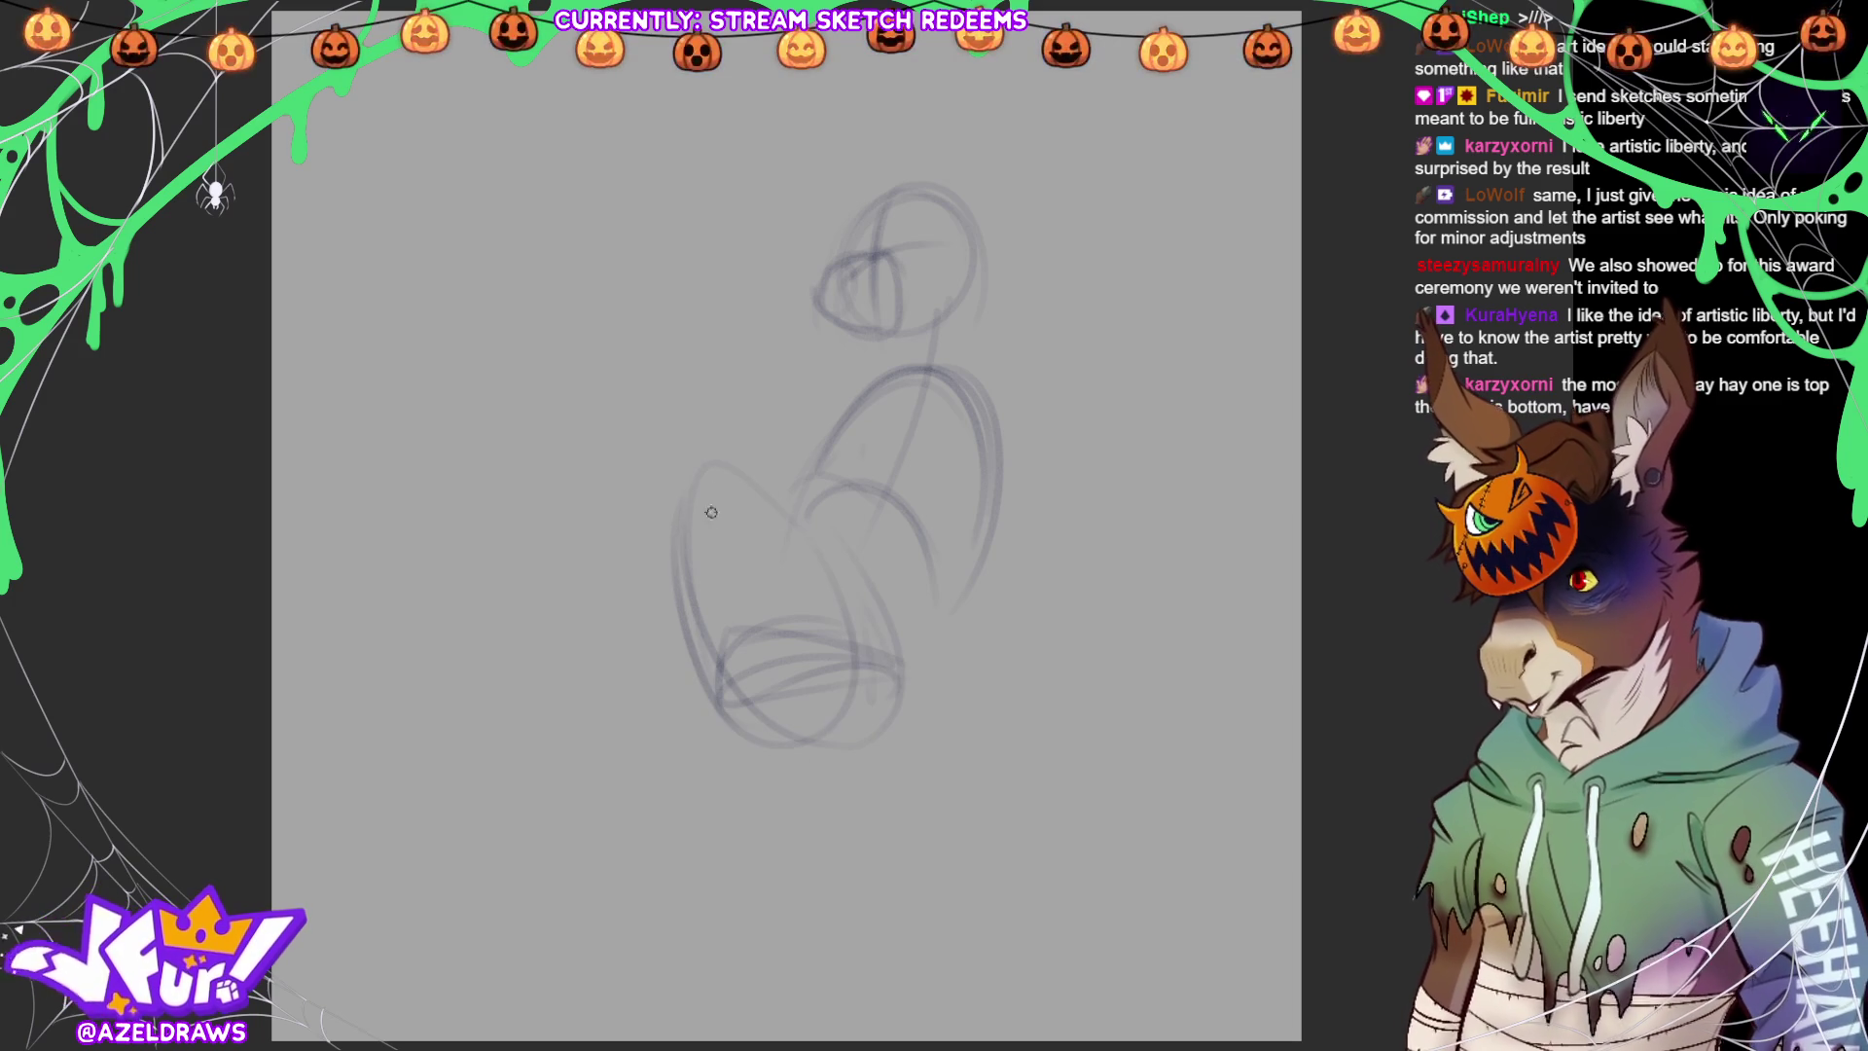
{"action": "mouse_move", "coordinate": [689, 484]}
{"action": "left_mouse_down"}
{"action": "mouse_move", "coordinate": [722, 598]}
{"action": "mouse_move", "coordinate": [640, 556]}
{"action": "mouse_move", "coordinate": [745, 574]}
{"action": "mouse_move", "coordinate": [594, 670]}
{"action": "left_mouse_up"}
{"action": "mouse_move", "coordinate": [525, 545]}
{"action": "left_mouse_down"}
{"action": "mouse_move", "coordinate": [493, 543]}
{"action": "mouse_move", "coordinate": [511, 567]}
{"action": "left_mouse_up"}
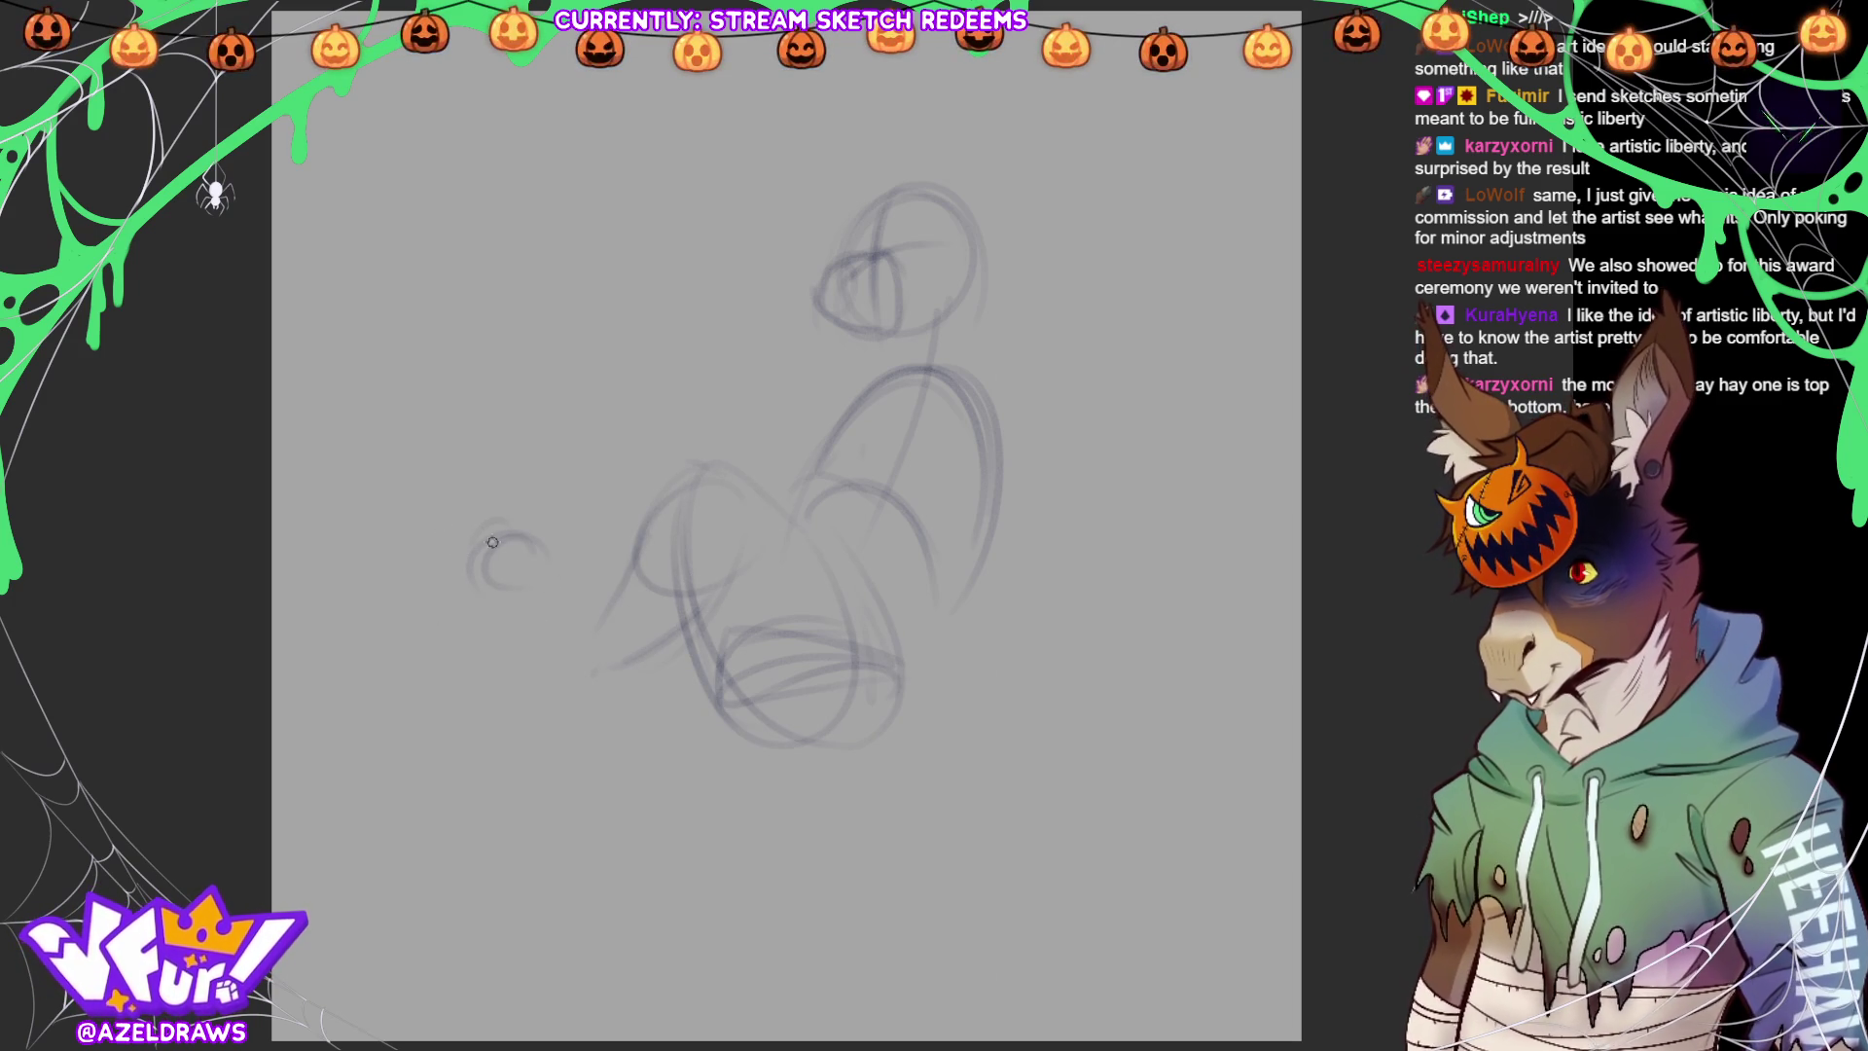
{"action": "mouse_move", "coordinate": [425, 544]}
{"action": "left_mouse_down"}
{"action": "mouse_move", "coordinate": [496, 540]}
{"action": "mouse_move", "coordinate": [526, 565]}
{"action": "mouse_move", "coordinate": [530, 637]}
{"action": "mouse_move", "coordinate": [576, 701]}
{"action": "mouse_move", "coordinate": [511, 595]}
{"action": "mouse_move", "coordinate": [586, 622]}
{"action": "mouse_move", "coordinate": [615, 597]}
{"action": "left_mouse_up"}
{"action": "left_click_drag", "start_coordinate": [554, 681], "coordinate": [623, 669]}
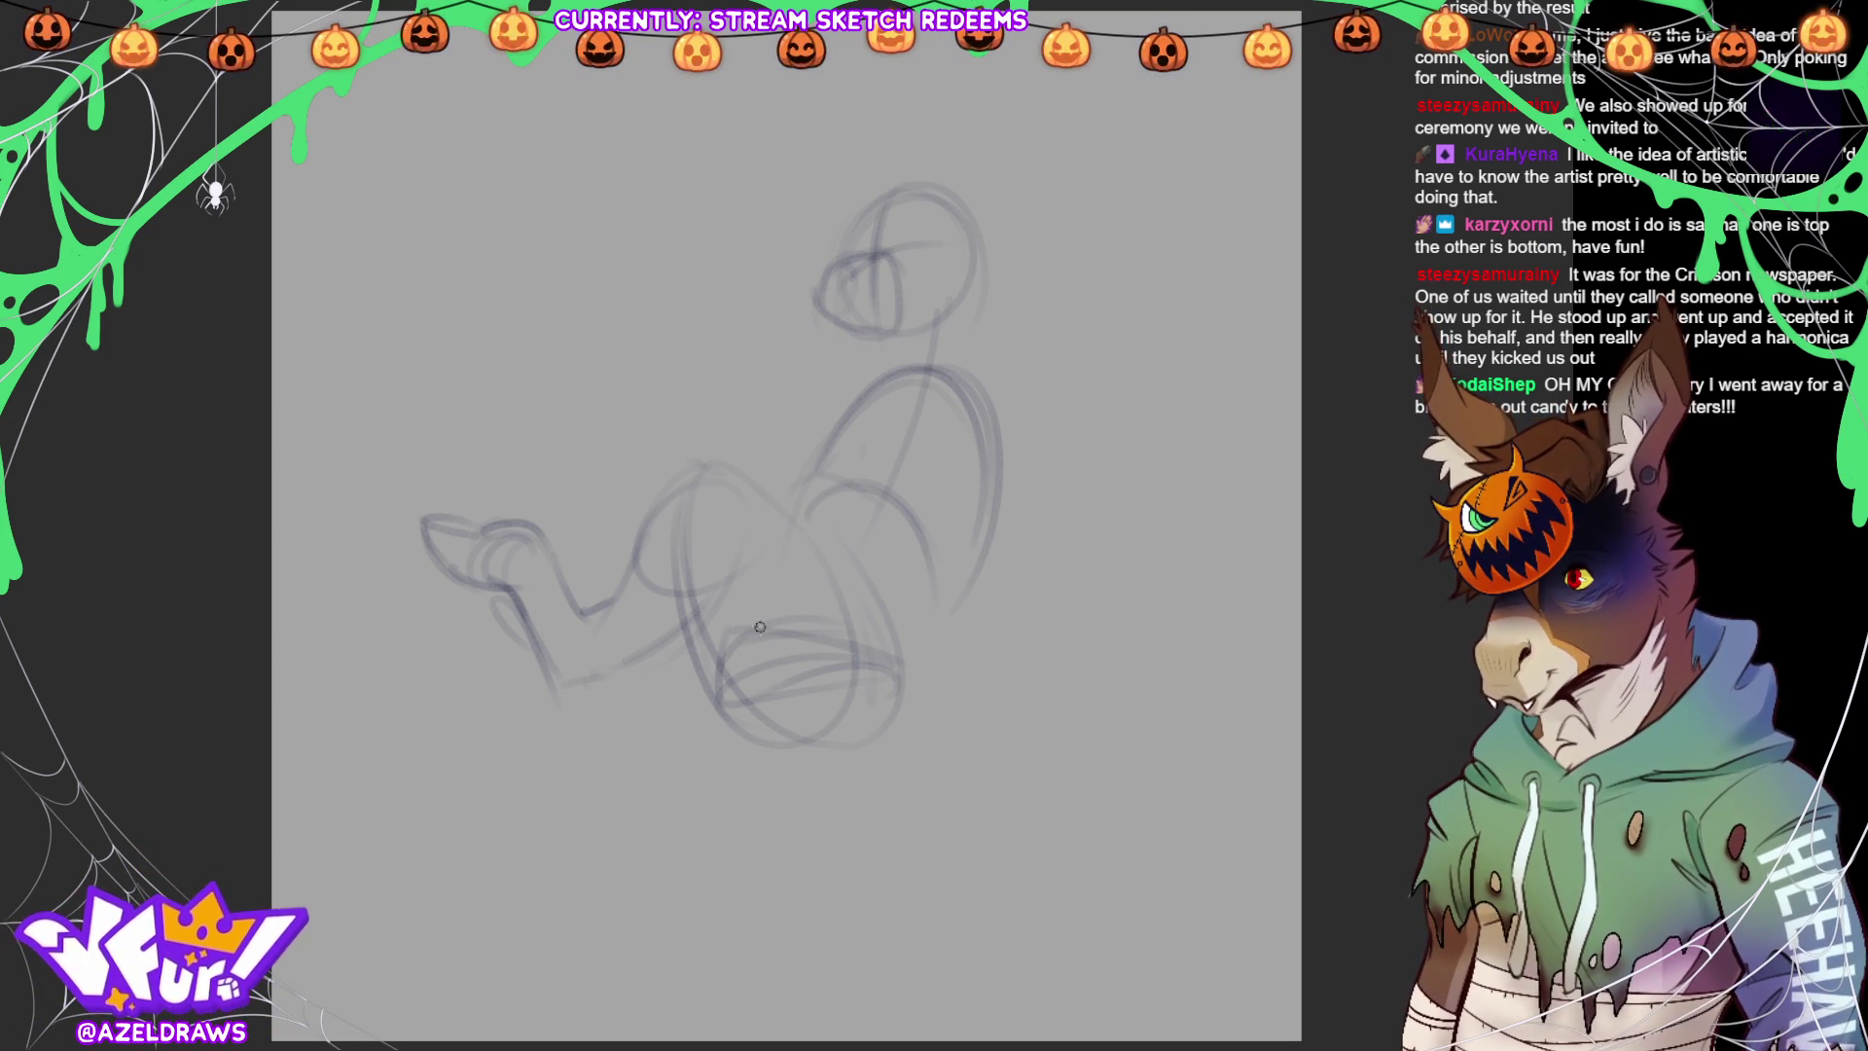
Sketch the second leg's thigh and the lower curves of both legs
{"action": "left_click_drag", "start_coordinate": [756, 636], "coordinate": [671, 537]}
{"action": "mouse_move", "coordinate": [707, 611]}
{"action": "left_mouse_down"}
{"action": "mouse_move", "coordinate": [598, 496]}
{"action": "mouse_move", "coordinate": [574, 502]}
{"action": "left_mouse_up"}
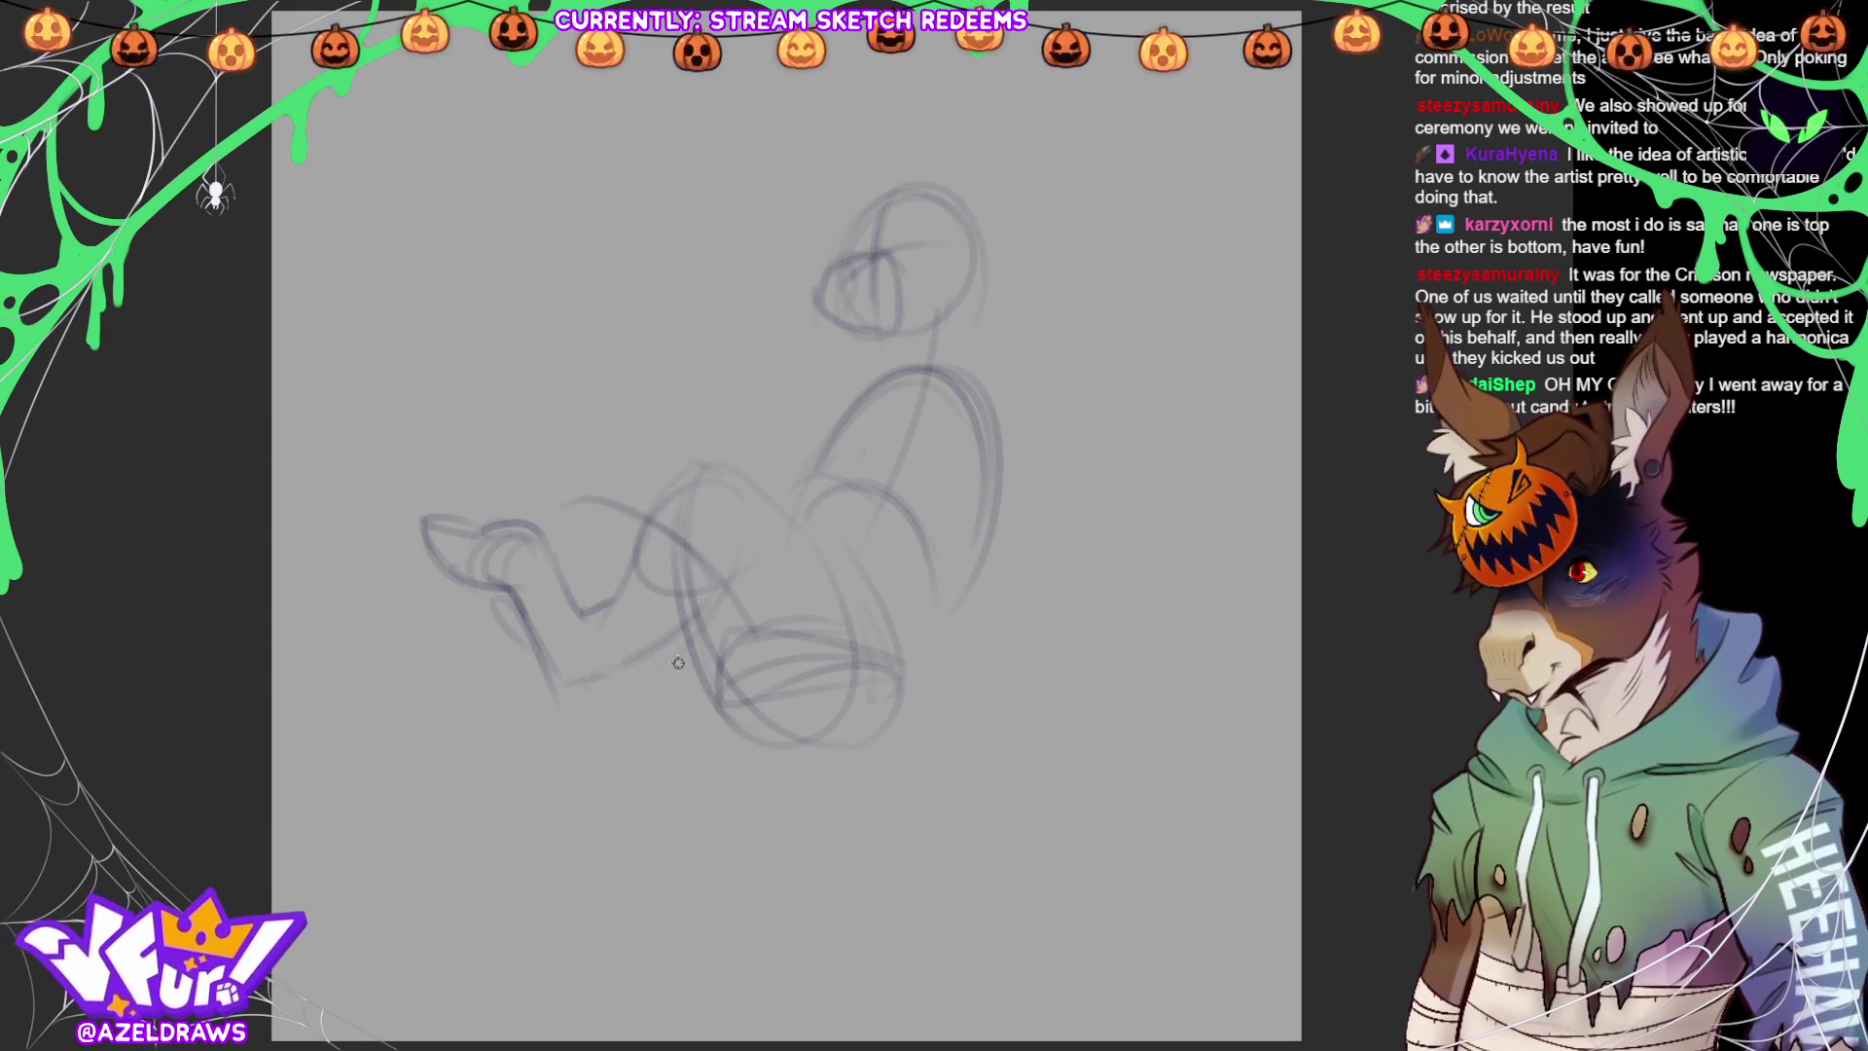
{"action": "mouse_move", "coordinate": [574, 608]}
{"action": "left_mouse_down"}
{"action": "mouse_move", "coordinate": [643, 692]}
{"action": "mouse_move", "coordinate": [737, 710]}
{"action": "left_mouse_up"}
{"action": "left_click_drag", "start_coordinate": [562, 556], "coordinate": [720, 724]}
{"action": "left_click_drag", "start_coordinate": [507, 551], "coordinate": [578, 604]}
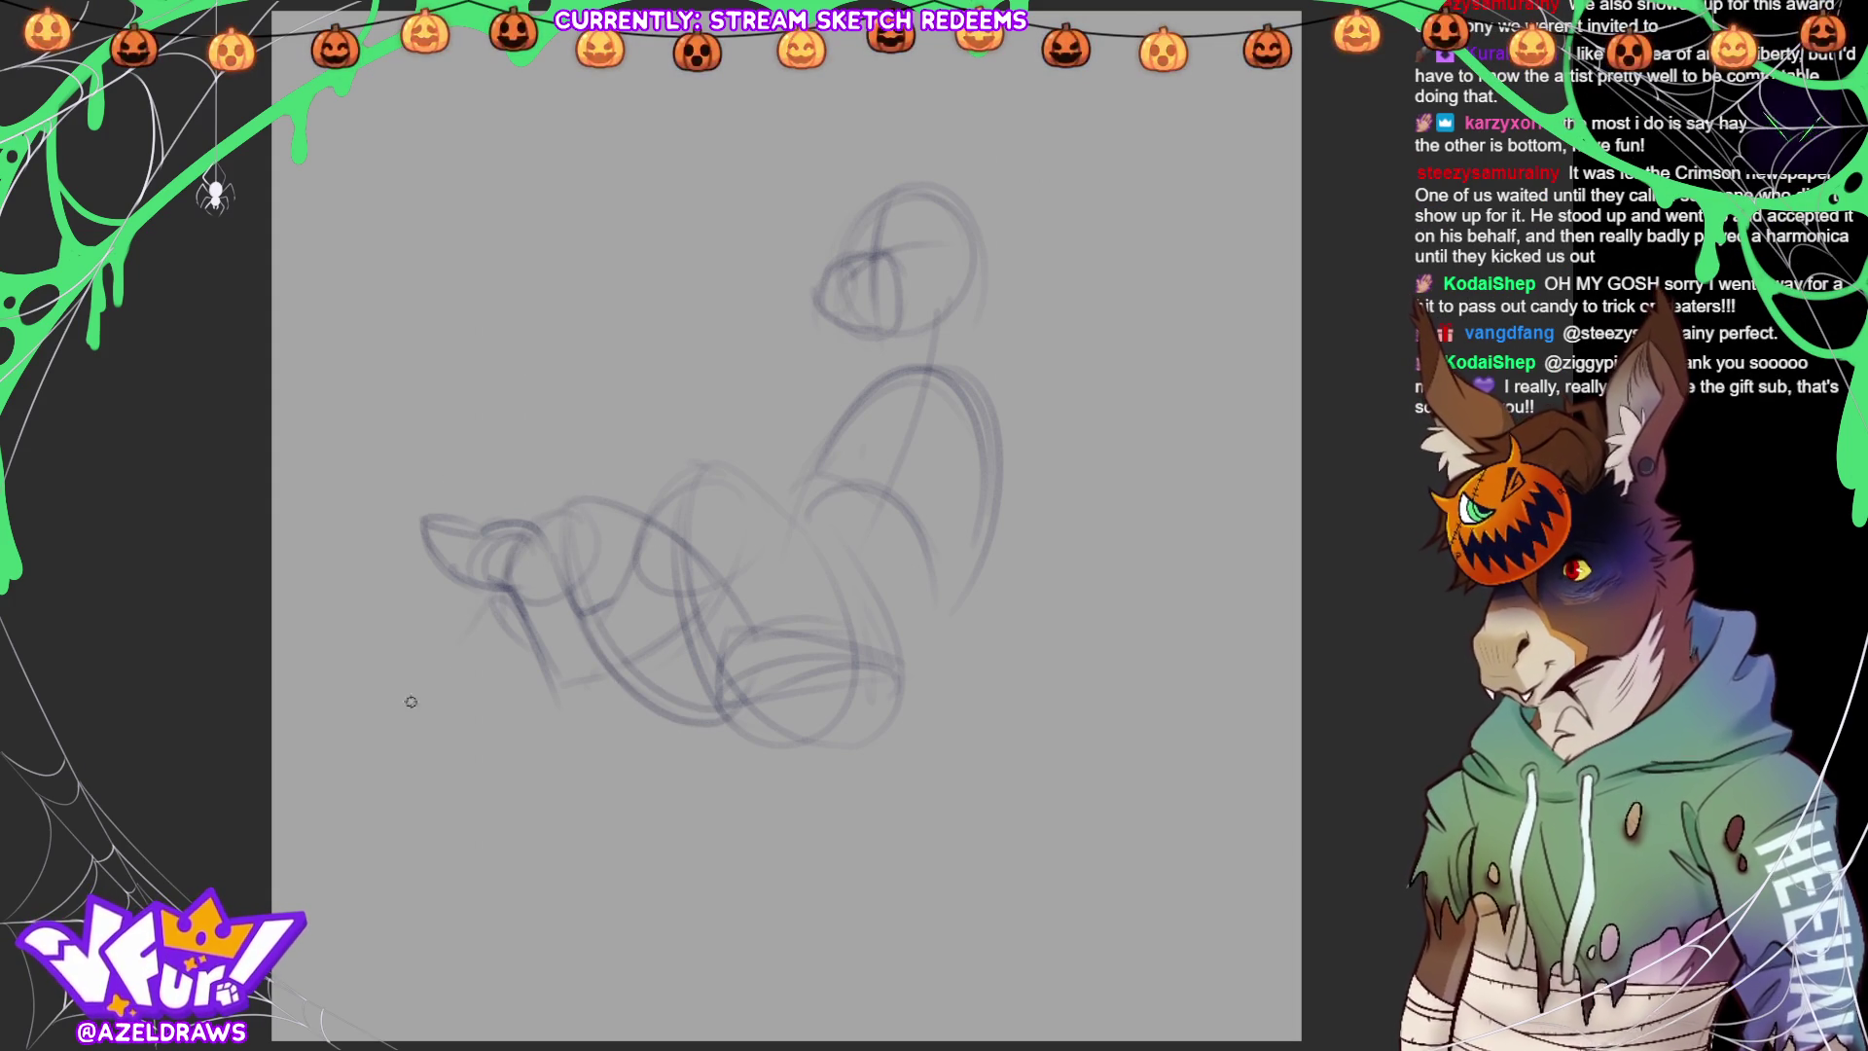
Draw the second shin crossing the first leg, ending in a lower-left hoof
{"action": "left_click_drag", "start_coordinate": [506, 670], "coordinate": [598, 586]}
{"action": "mouse_move", "coordinate": [434, 692]}
{"action": "left_mouse_down"}
{"action": "mouse_move", "coordinate": [477, 647]}
{"action": "mouse_move", "coordinate": [385, 681]}
{"action": "left_mouse_up"}
{"action": "mouse_move", "coordinate": [584, 607]}
{"action": "left_mouse_down"}
{"action": "mouse_move", "coordinate": [468, 737]}
{"action": "mouse_move", "coordinate": [389, 695]}
{"action": "left_mouse_up"}
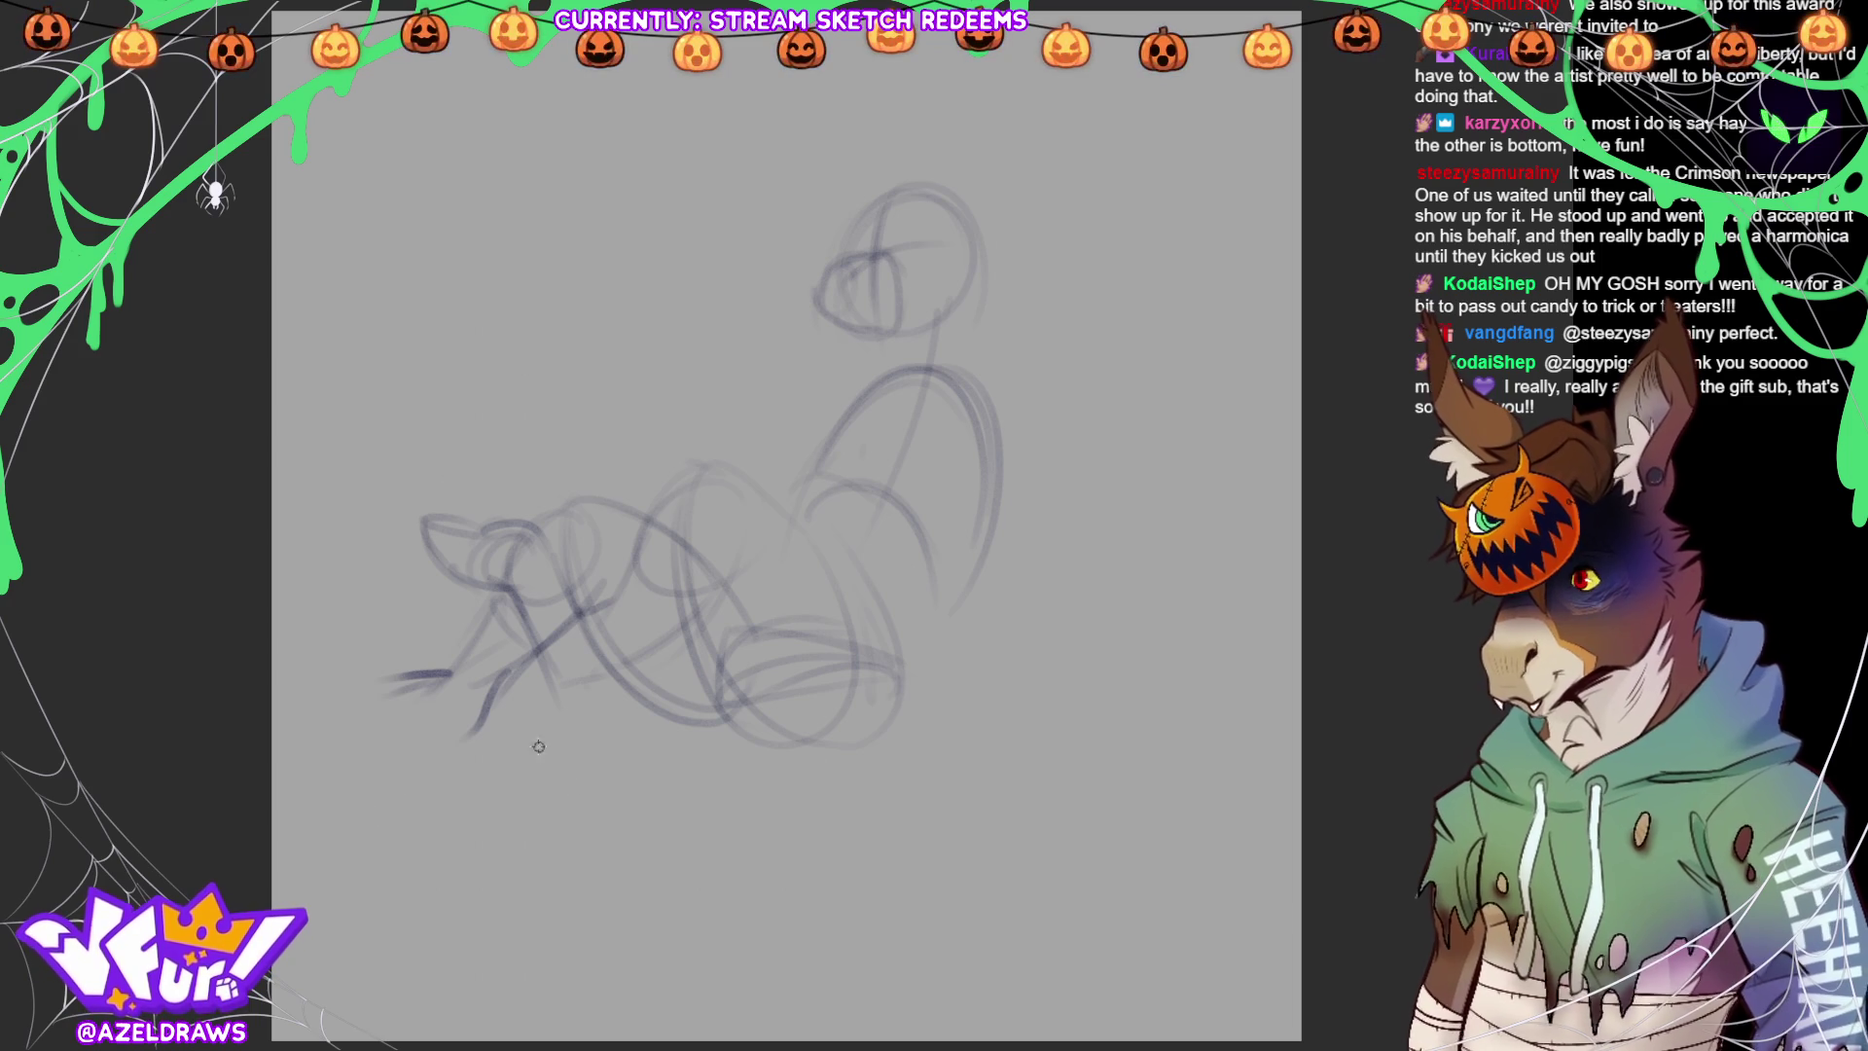
{"action": "mouse_move", "coordinate": [313, 648]}
{"action": "left_mouse_down"}
{"action": "mouse_move", "coordinate": [299, 679]}
{"action": "mouse_move", "coordinate": [336, 711]}
{"action": "mouse_move", "coordinate": [297, 648]}
{"action": "mouse_move", "coordinate": [331, 700]}
{"action": "mouse_move", "coordinate": [379, 670]}
{"action": "mouse_move", "coordinate": [349, 714]}
{"action": "mouse_move", "coordinate": [409, 725]}
{"action": "mouse_move", "coordinate": [447, 725]}
{"action": "mouse_move", "coordinate": [517, 679]}
{"action": "left_mouse_up"}
{"action": "left_click_drag", "start_coordinate": [475, 751], "coordinate": [547, 652]}
{"action": "mouse_move", "coordinate": [330, 684]}
{"action": "left_mouse_down"}
{"action": "mouse_move", "coordinate": [297, 653]}
{"action": "mouse_move", "coordinate": [351, 662]}
{"action": "mouse_move", "coordinate": [382, 721]}
{"action": "left_mouse_up"}
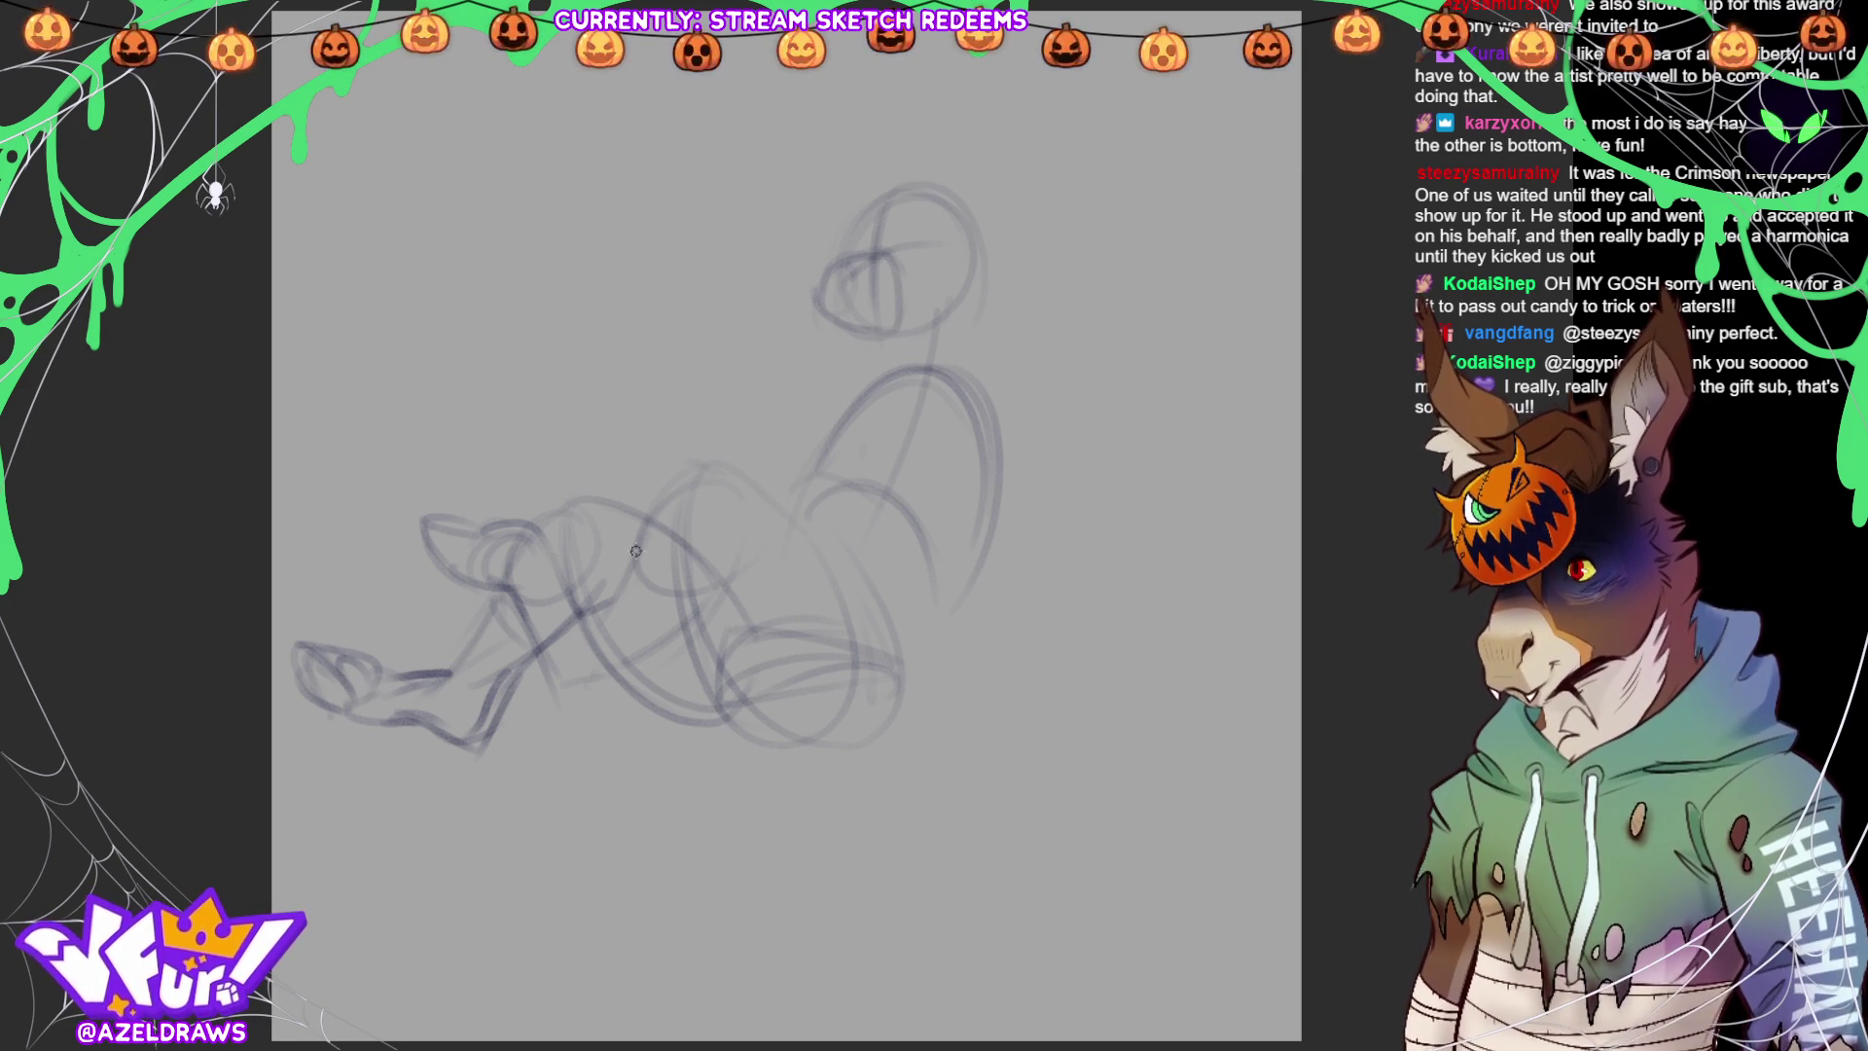
{"action": "mouse_move", "coordinate": [545, 635]}
{"action": "left_mouse_down"}
{"action": "mouse_move", "coordinate": [587, 708]}
{"action": "mouse_move", "coordinate": [685, 624]}
{"action": "left_mouse_up"}
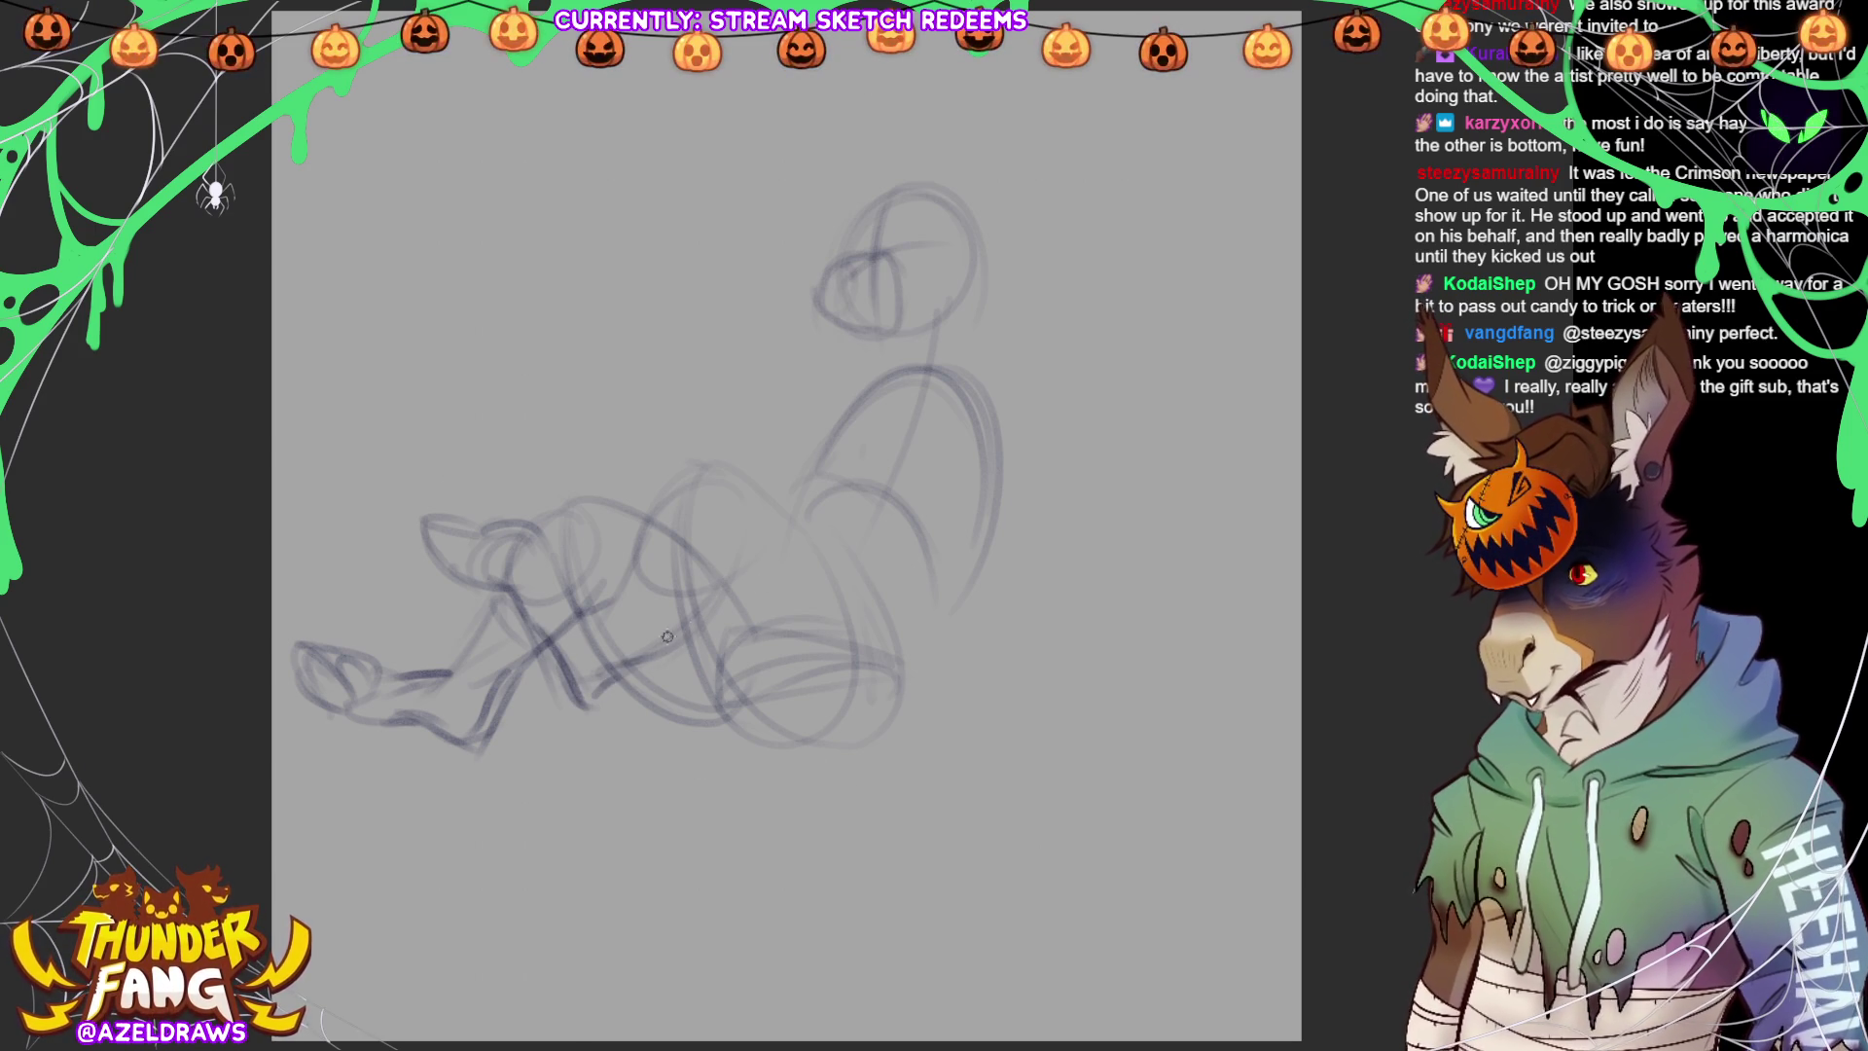
Rough in the supporting arm from the right shoulder down to the ground
{"action": "mouse_move", "coordinate": [970, 390]}
{"action": "left_mouse_down"}
{"action": "mouse_move", "coordinate": [993, 360]}
{"action": "mouse_move", "coordinate": [964, 448]}
{"action": "mouse_move", "coordinate": [1037, 394]}
{"action": "mouse_move", "coordinate": [968, 453]}
{"action": "mouse_move", "coordinate": [1036, 491]}
{"action": "mouse_move", "coordinate": [1046, 477]}
{"action": "left_mouse_up"}
{"action": "left_click_drag", "start_coordinate": [973, 428], "coordinate": [1051, 533]}
{"action": "mouse_move", "coordinate": [1032, 438]}
{"action": "left_mouse_down"}
{"action": "mouse_move", "coordinate": [1099, 552]}
{"action": "mouse_move", "coordinate": [1041, 667]}
{"action": "left_mouse_up"}
{"action": "left_click_drag", "start_coordinate": [1095, 530], "coordinate": [1055, 669]}
{"action": "left_click_drag", "start_coordinate": [1036, 574], "coordinate": [1017, 747]}
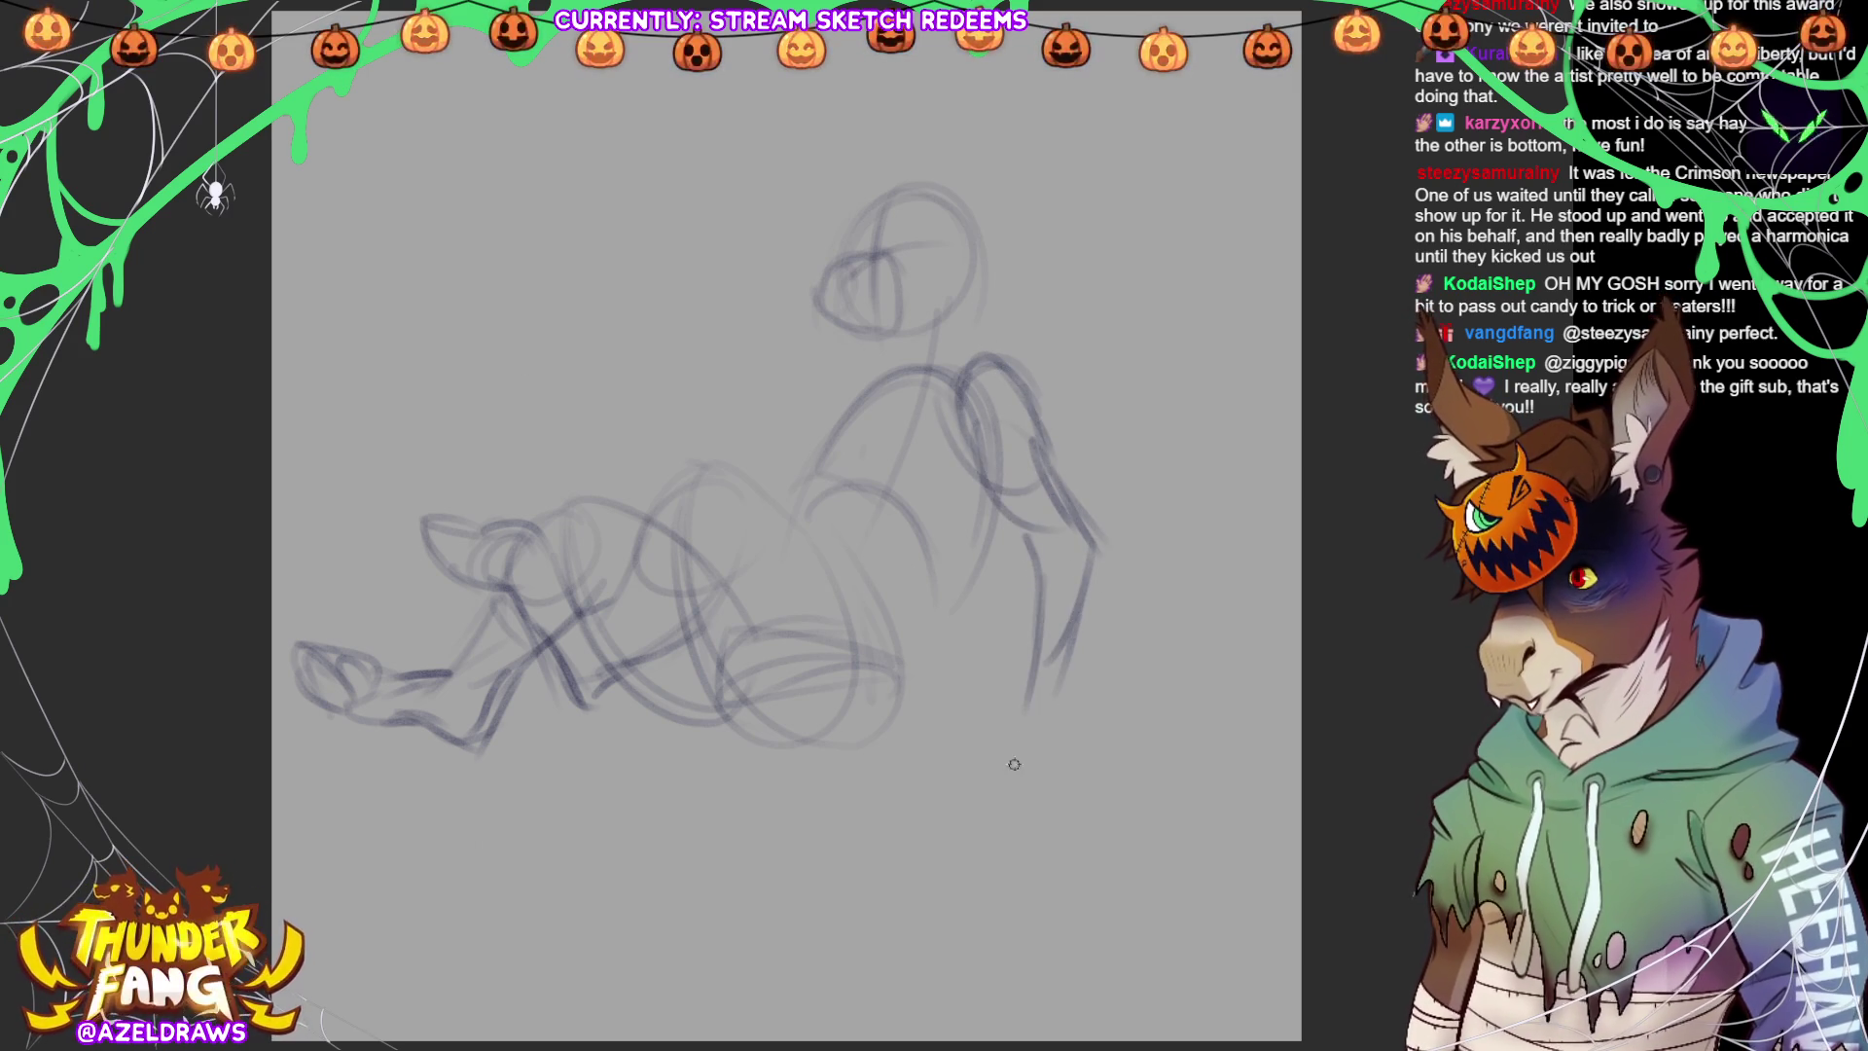
{"action": "mouse_move", "coordinate": [1043, 666]}
{"action": "left_mouse_down"}
{"action": "mouse_move", "coordinate": [1002, 698]}
{"action": "mouse_move", "coordinate": [976, 764]}
{"action": "mouse_move", "coordinate": [1071, 723]}
{"action": "left_mouse_up"}
Darken both edges of the supporting arm and define its elbow
{"action": "left_click_drag", "start_coordinate": [1019, 574], "coordinate": [1033, 637]}
{"action": "left_click_drag", "start_coordinate": [973, 501], "coordinate": [1017, 560]}
{"action": "left_click_drag", "start_coordinate": [929, 438], "coordinate": [1002, 559]}
{"action": "left_click_drag", "start_coordinate": [934, 486], "coordinate": [1022, 564]}
{"action": "left_click_drag", "start_coordinate": [931, 421], "coordinate": [941, 501]}
{"action": "mouse_move", "coordinate": [1020, 409]}
{"action": "left_mouse_down"}
{"action": "mouse_move", "coordinate": [1084, 526]}
{"action": "mouse_move", "coordinate": [1078, 608]}
{"action": "left_mouse_up"}
{"action": "left_click_drag", "start_coordinate": [1027, 559], "coordinate": [1019, 660]}
{"action": "left_click_drag", "start_coordinate": [942, 530], "coordinate": [1008, 576]}
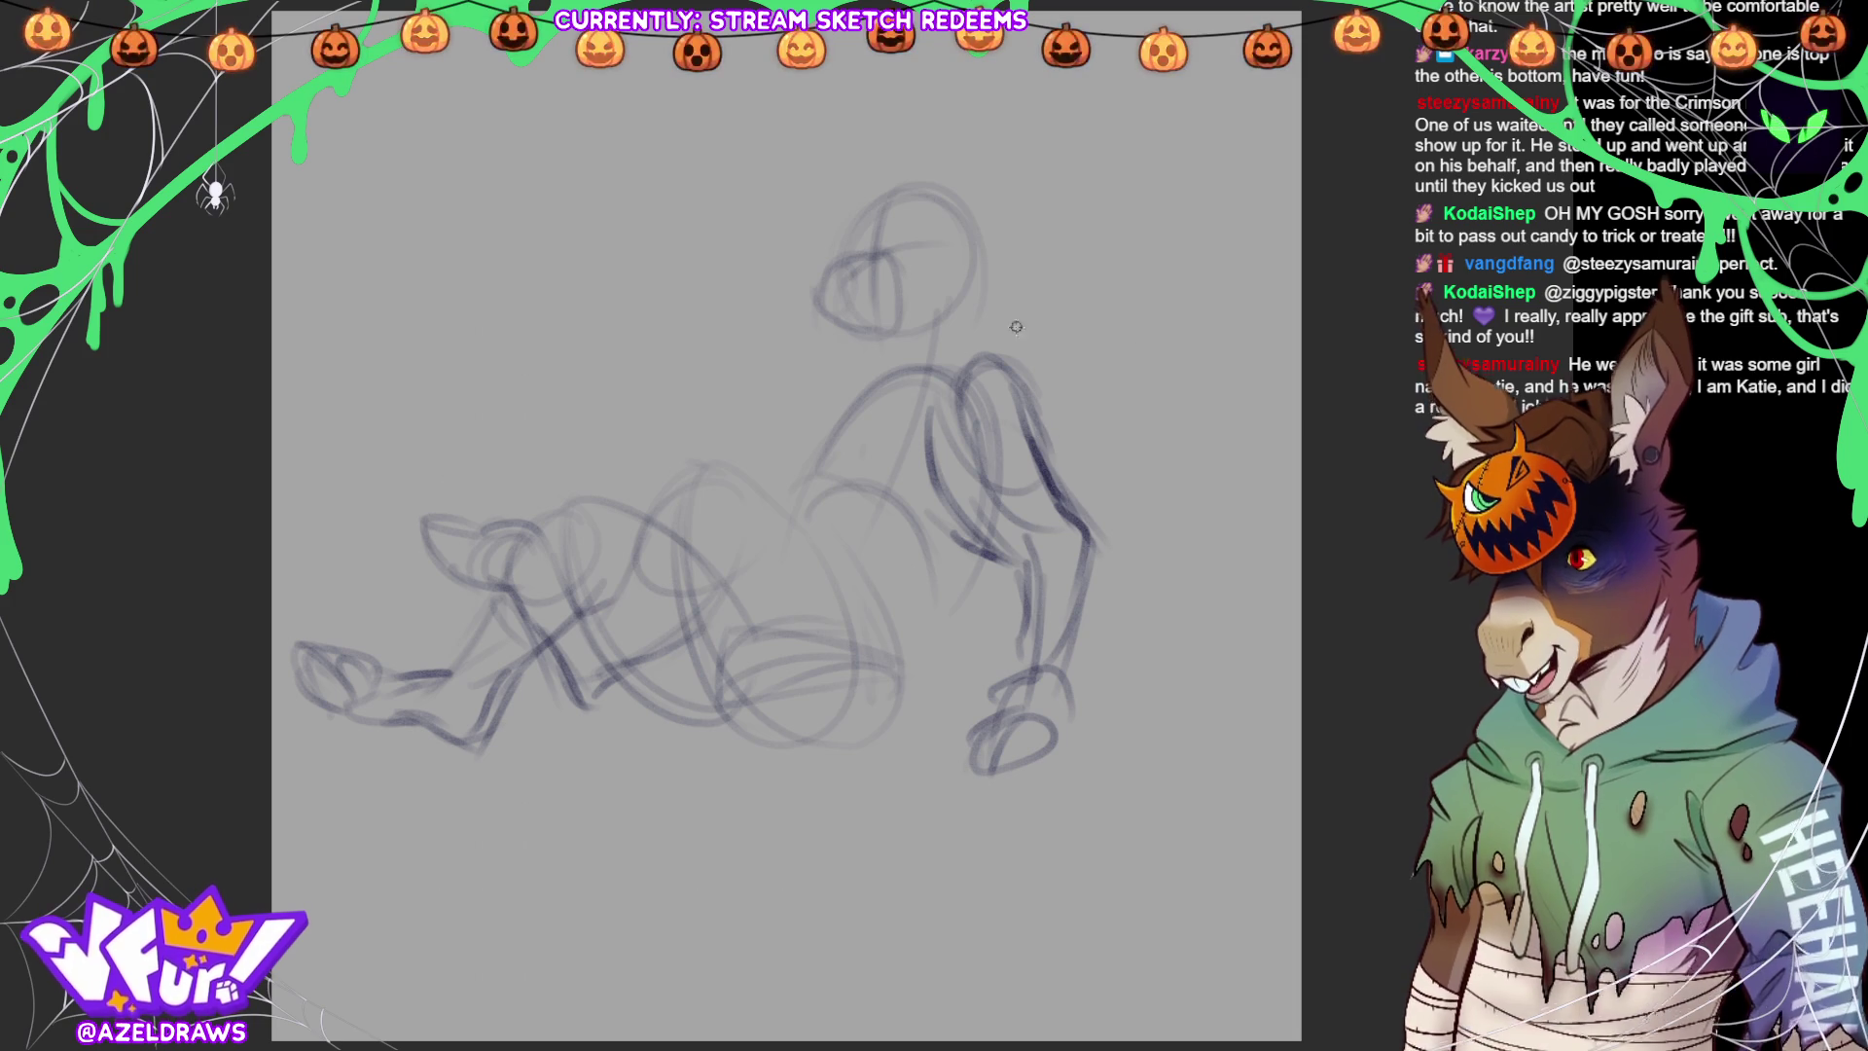
Refine the neck, shoulder and chest lines, adding a faint line below the elbow
{"action": "mouse_move", "coordinate": [803, 433]}
{"action": "left_mouse_down"}
{"action": "mouse_move", "coordinate": [880, 350]}
{"action": "mouse_move", "coordinate": [883, 385]}
{"action": "left_mouse_up"}
{"action": "left_click_drag", "start_coordinate": [978, 251], "coordinate": [983, 378]}
{"action": "left_click_drag", "start_coordinate": [827, 385], "coordinate": [796, 486]}
{"action": "left_click_drag", "start_coordinate": [982, 581], "coordinate": [958, 640]}
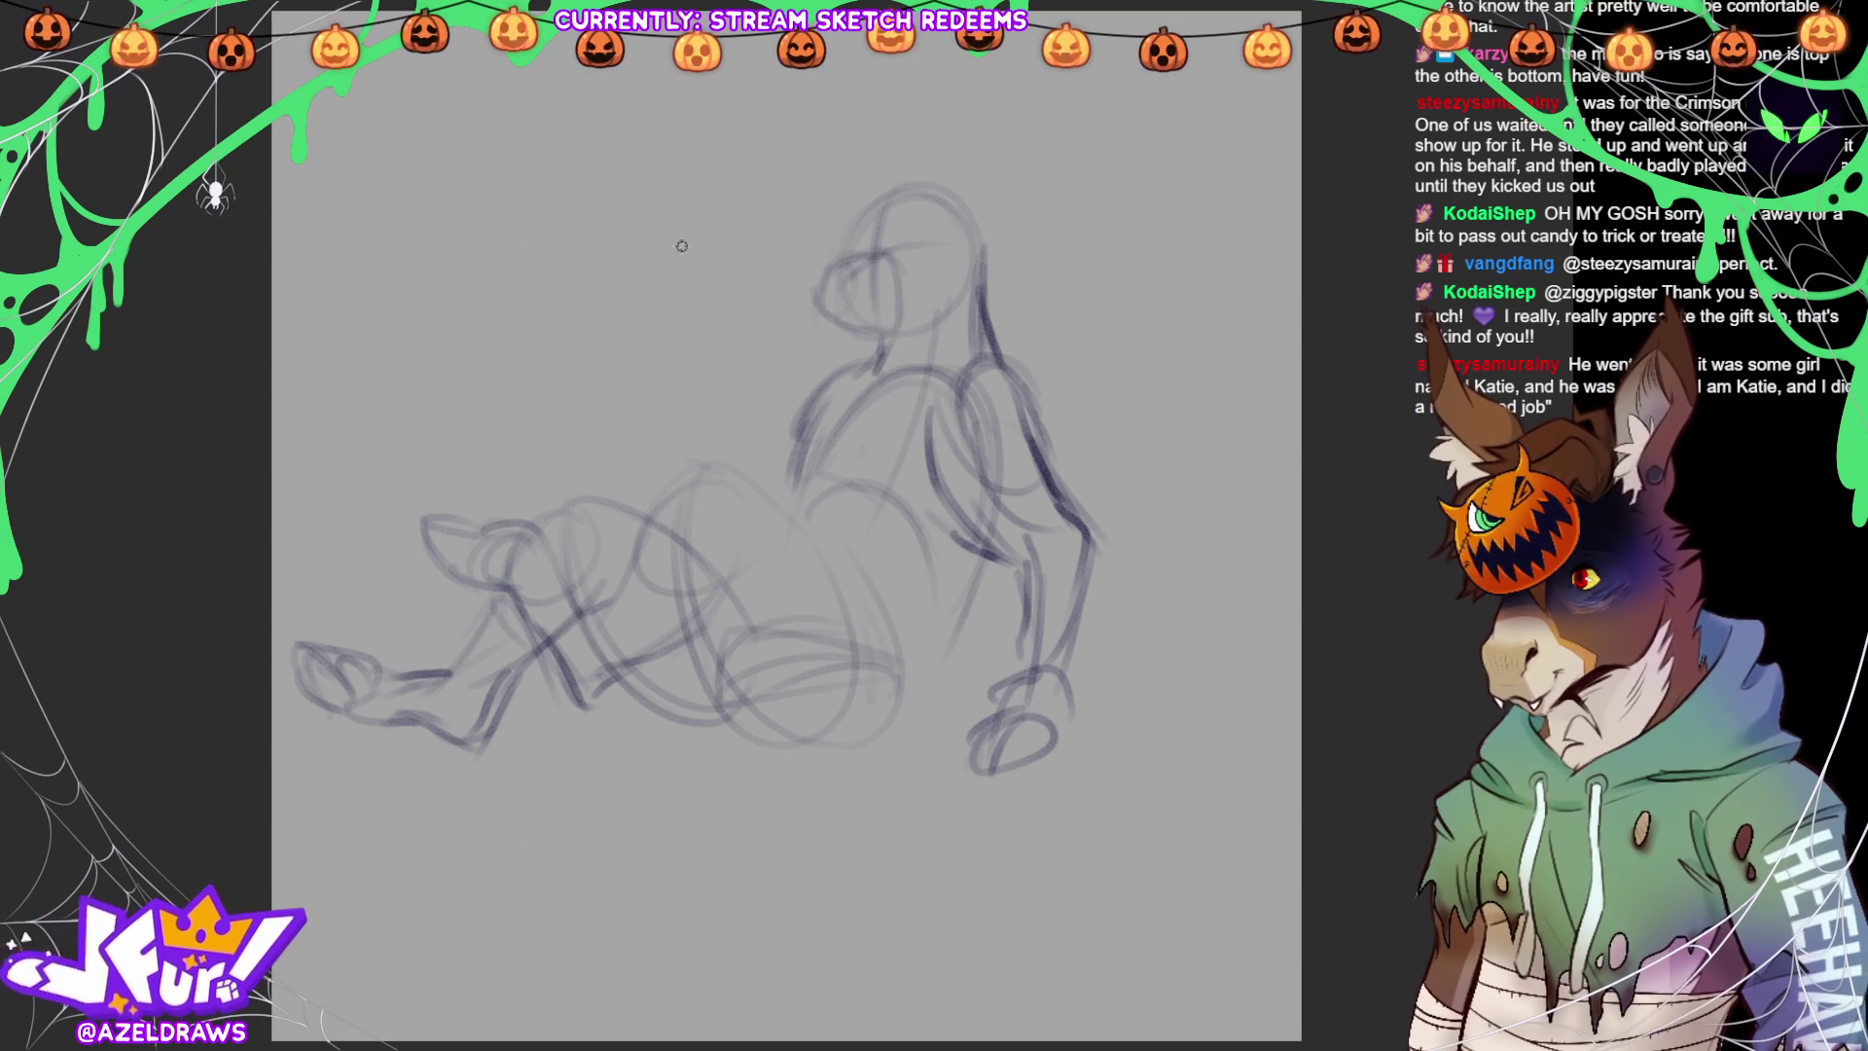
Sketch a raised arm and hand at the upper left, undoing a stray stroke
{"action": "mouse_move", "coordinate": [588, 343]}
{"action": "left_mouse_down"}
{"action": "mouse_move", "coordinate": [524, 310]}
{"action": "mouse_move", "coordinate": [510, 370]}
{"action": "mouse_move", "coordinate": [596, 343]}
{"action": "mouse_move", "coordinate": [551, 394]}
{"action": "mouse_move", "coordinate": [508, 290]}
{"action": "mouse_move", "coordinate": [603, 344]}
{"action": "mouse_move", "coordinate": [679, 426]}
{"action": "mouse_move", "coordinate": [664, 426]}
{"action": "mouse_move", "coordinate": [734, 423]}
{"action": "left_mouse_up"}
{"action": "mouse_move", "coordinate": [593, 384]}
{"action": "left_mouse_down"}
{"action": "mouse_move", "coordinate": [615, 433]}
{"action": "mouse_move", "coordinate": [691, 474]}
{"action": "left_mouse_up"}
{"action": "left_click_drag", "start_coordinate": [623, 397], "coordinate": [700, 462]}
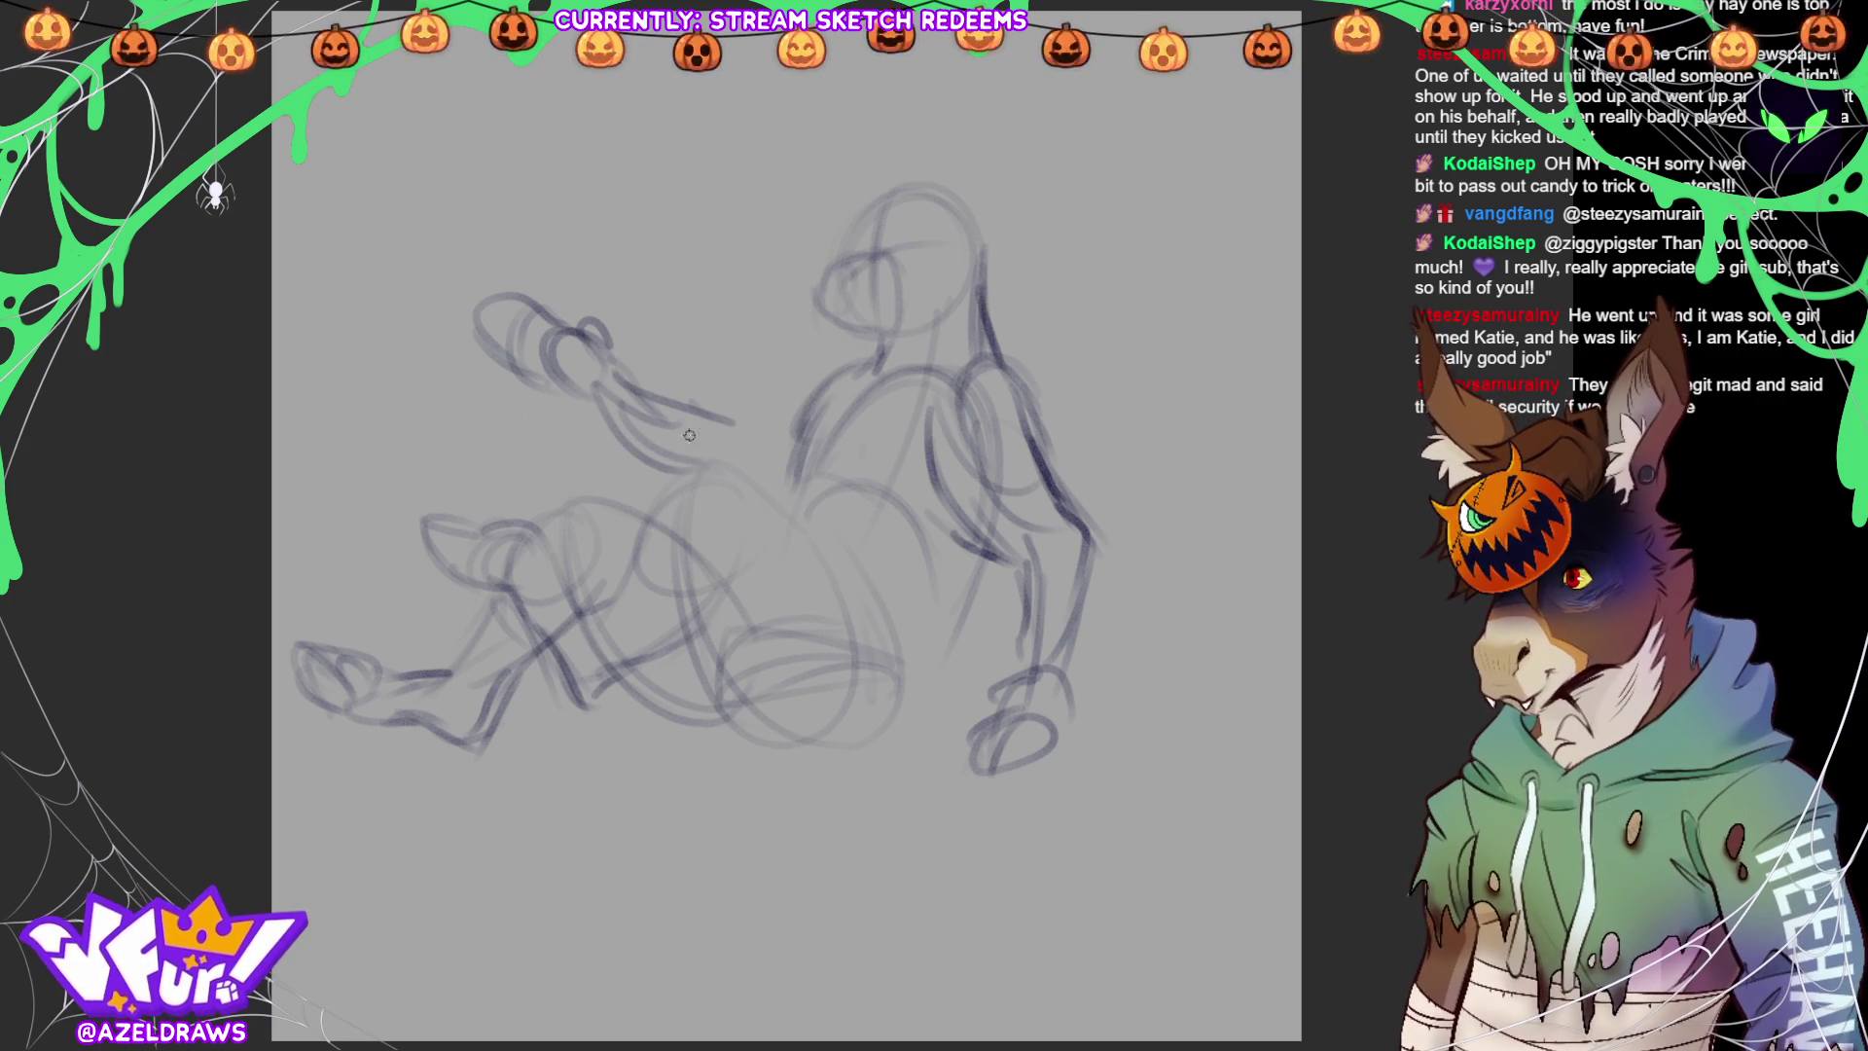
{"action": "mouse_move", "coordinate": [591, 389]}
{"action": "left_mouse_down"}
{"action": "mouse_move", "coordinate": [428, 389]}
{"action": "mouse_move", "coordinate": [588, 496]}
{"action": "left_mouse_up"}
{"action": "key", "text": "ctrl+z"}
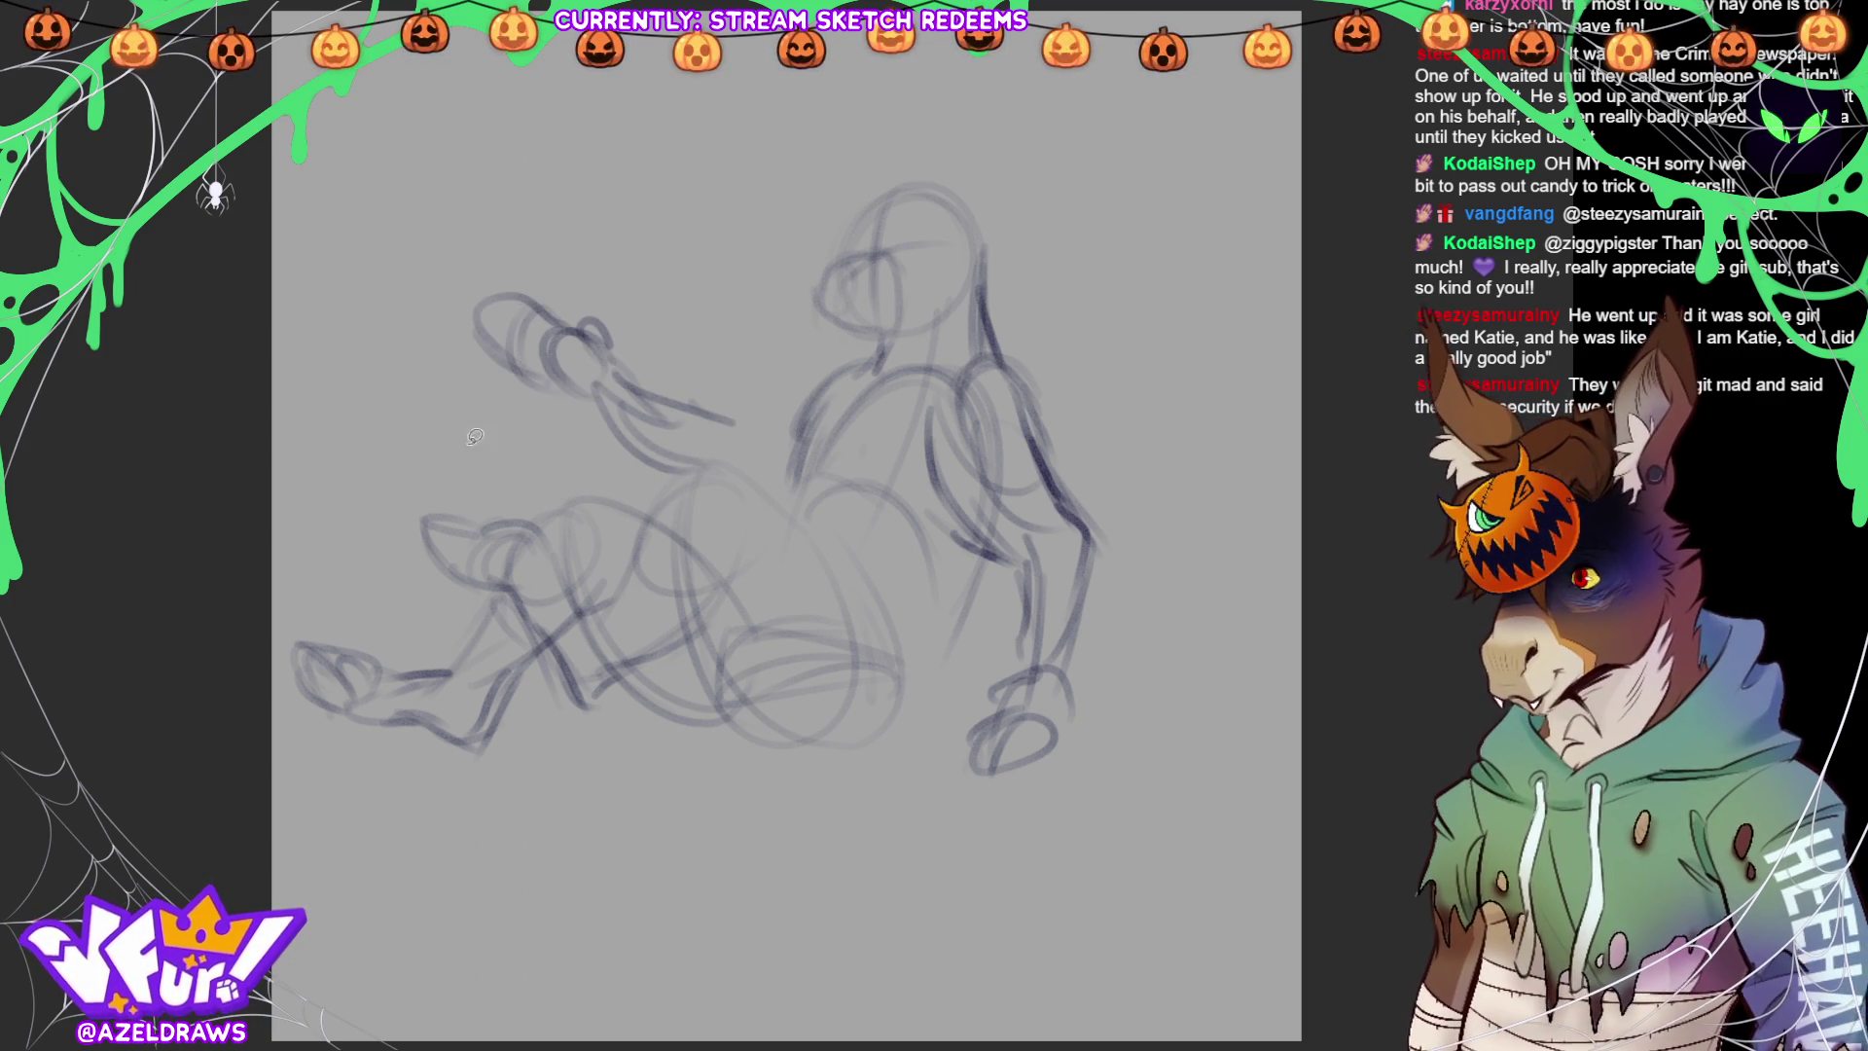
Lasso the raised hand and rotate it clockwise with Transform, then deselect
{"action": "mouse_move", "coordinate": [559, 397]}
{"action": "left_mouse_down"}
{"action": "mouse_move", "coordinate": [669, 387]}
{"action": "mouse_move", "coordinate": [586, 380]}
{"action": "mouse_move", "coordinate": [650, 399]}
{"action": "mouse_move", "coordinate": [601, 395]}
{"action": "left_mouse_up"}
{"action": "left_click", "coordinate": [646, 459]}
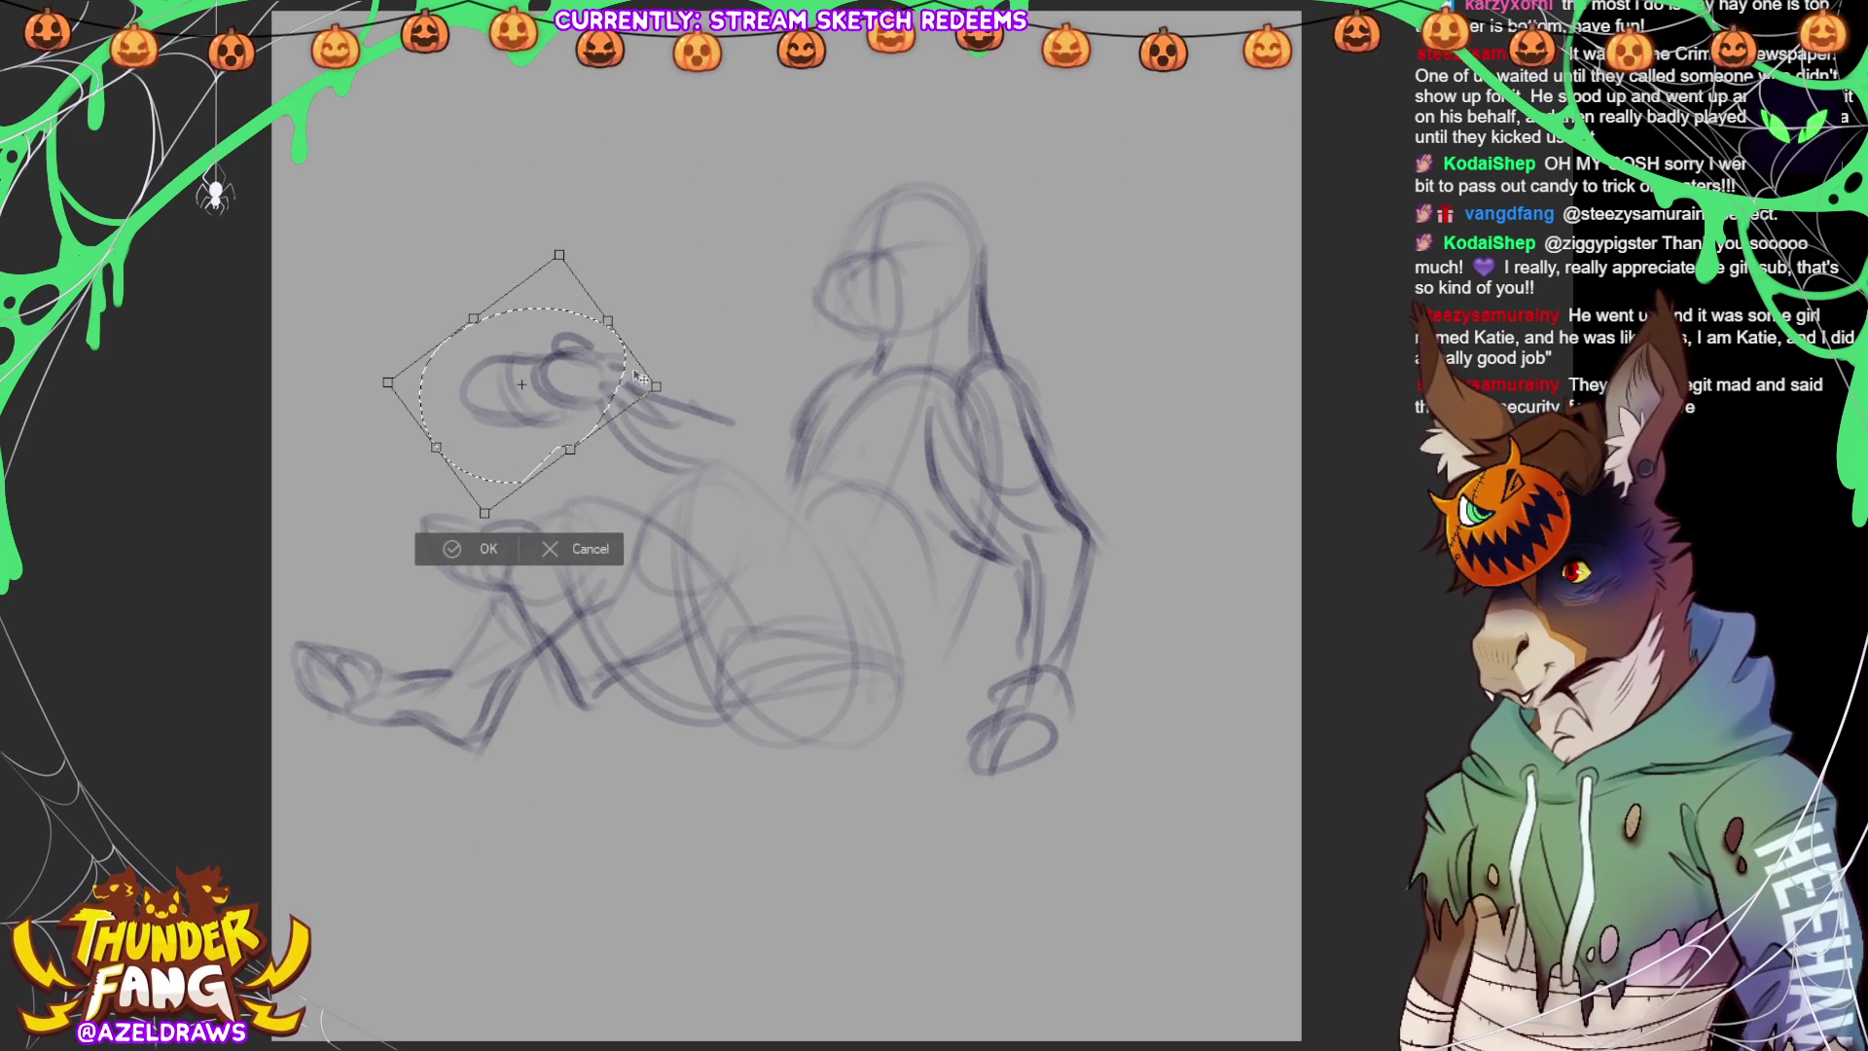
{"action": "left_click", "coordinate": [447, 551]}
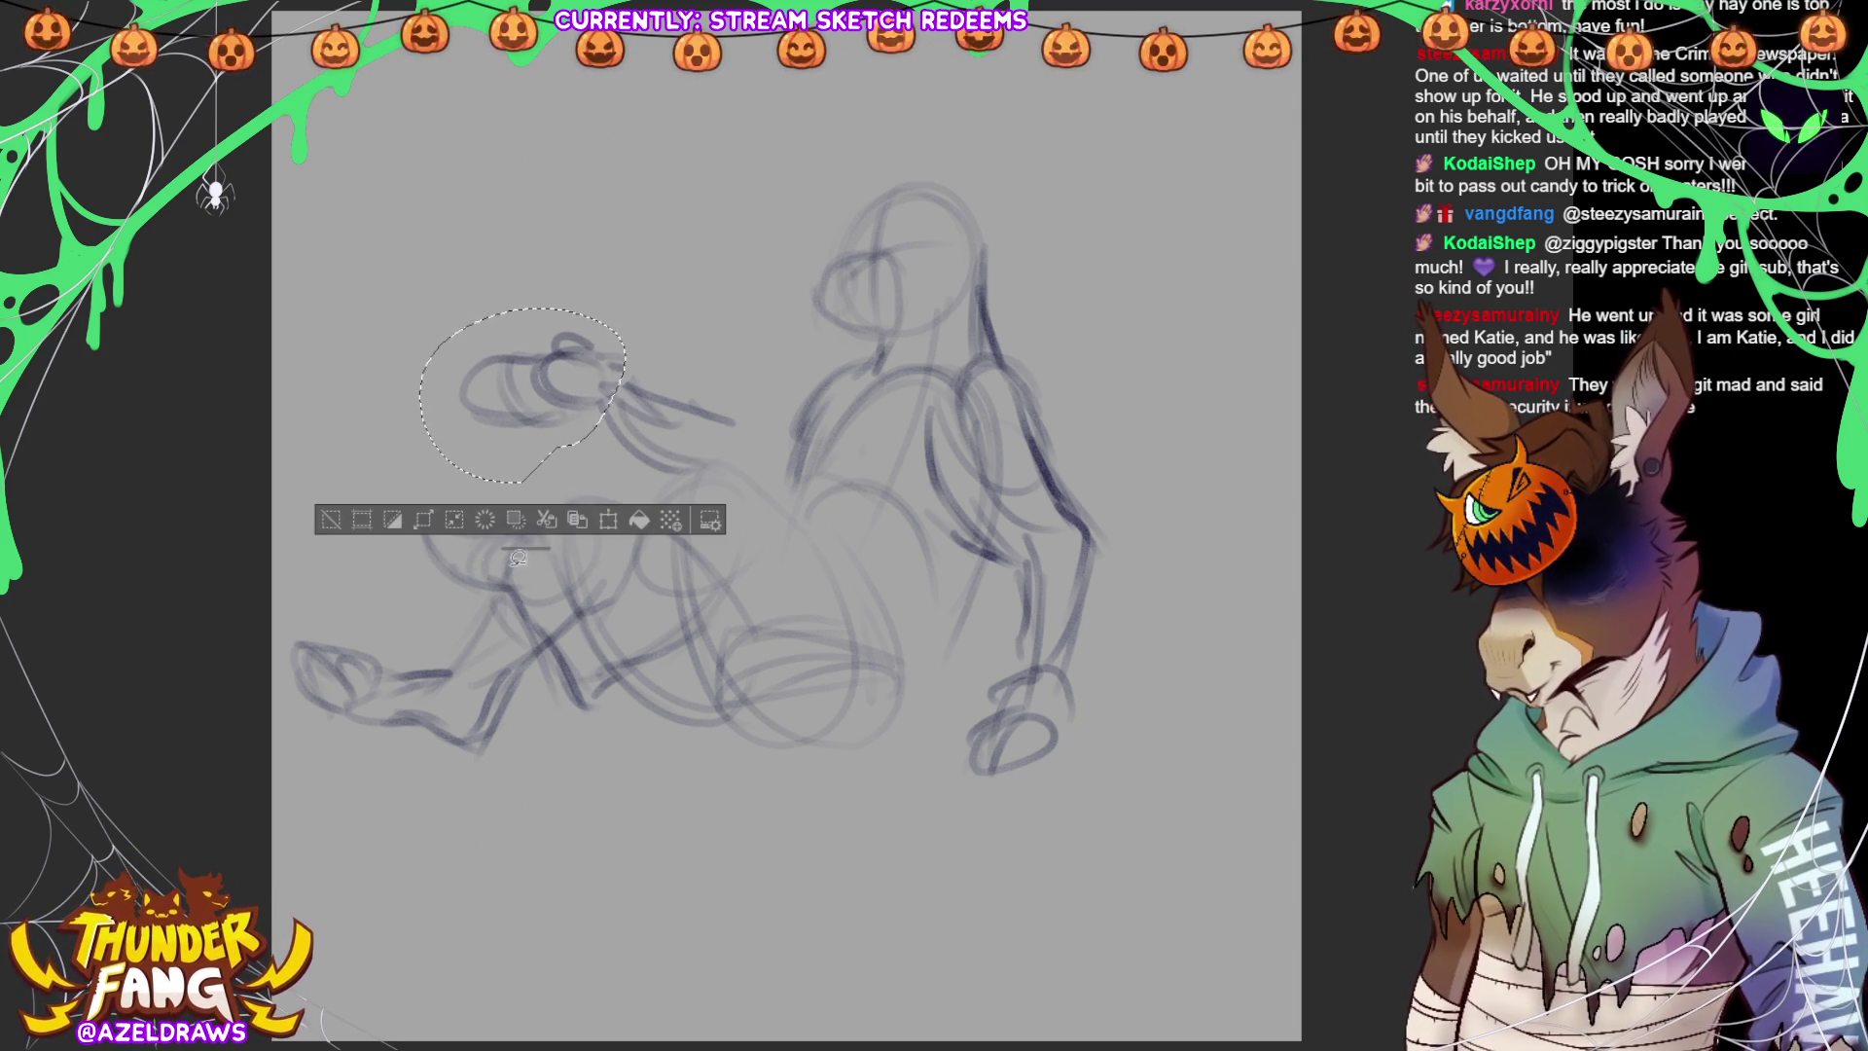
{"action": "left_click", "coordinate": [334, 517]}
{"action": "mouse_move", "coordinate": [749, 403]}
{"action": "left_mouse_down"}
{"action": "mouse_move", "coordinate": [628, 477]}
{"action": "mouse_move", "coordinate": [724, 362]}
{"action": "mouse_move", "coordinate": [740, 414]}
{"action": "mouse_move", "coordinate": [718, 449]}
{"action": "mouse_move", "coordinate": [693, 430]}
{"action": "left_mouse_up"}
{"action": "left_click", "coordinate": [644, 512]}
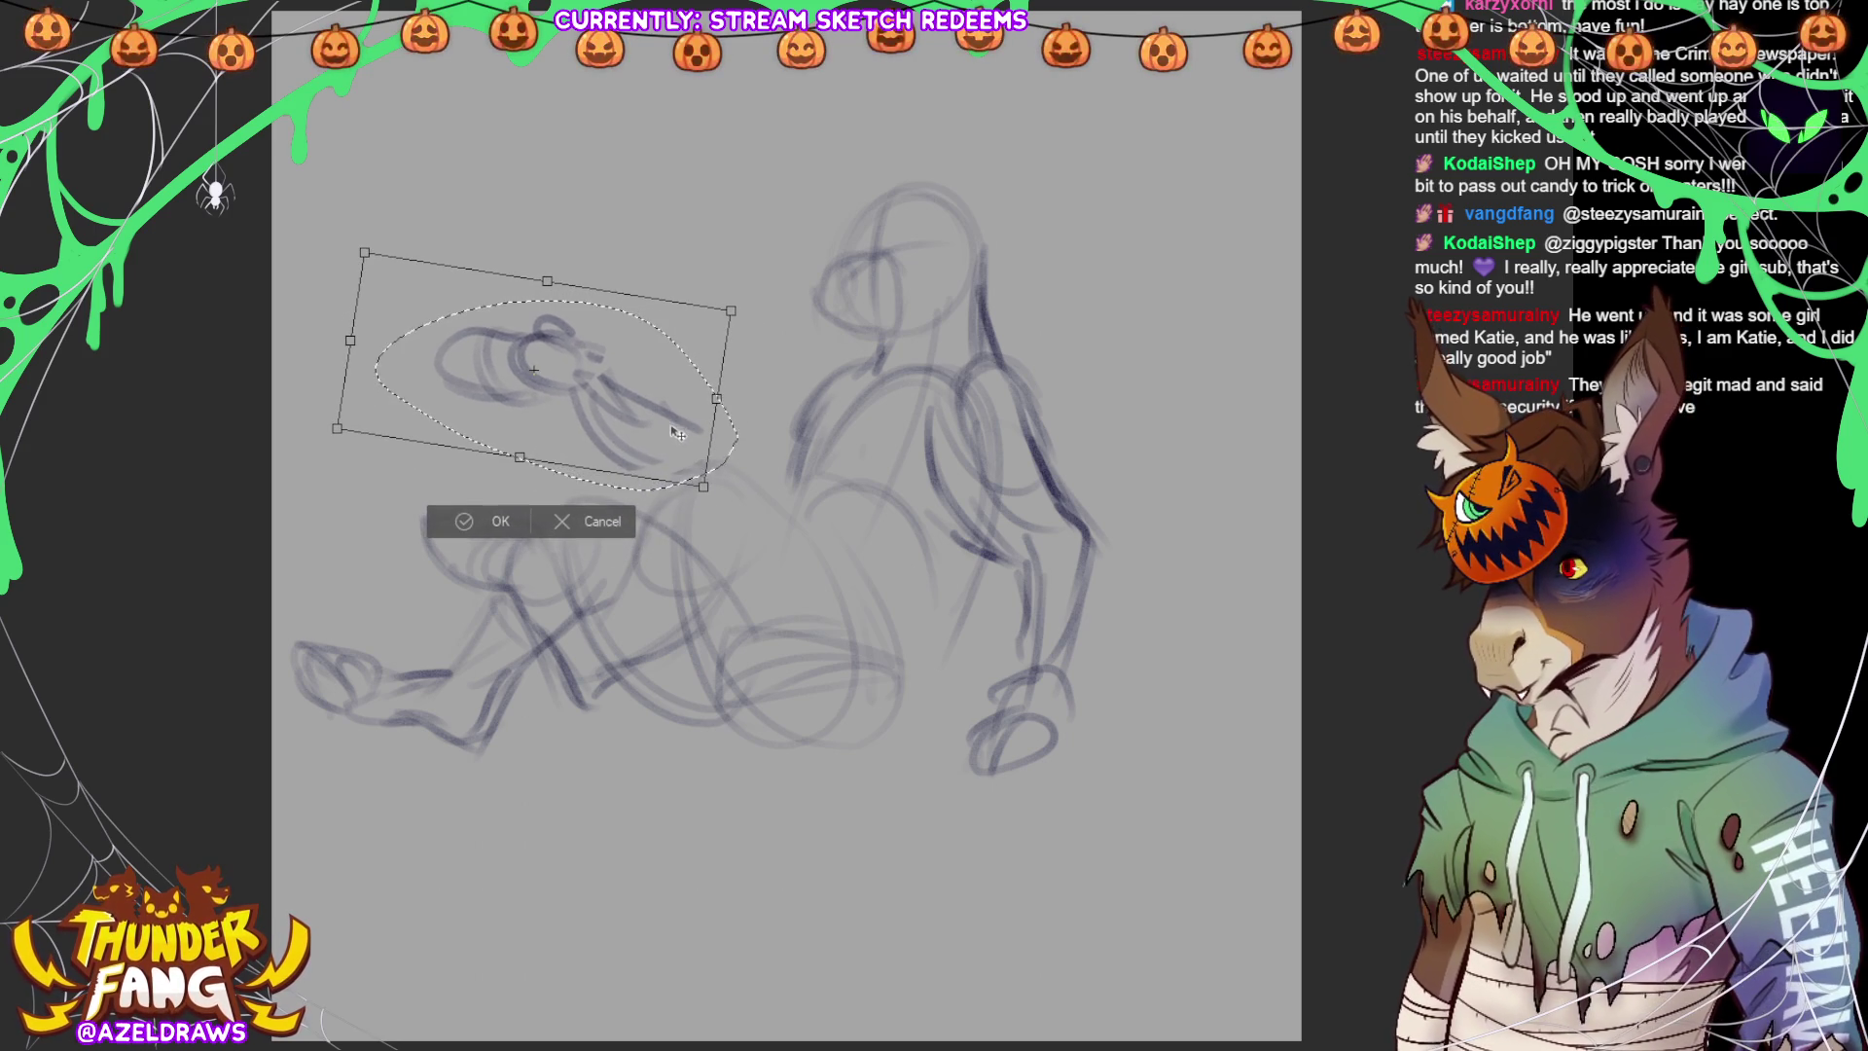
{"action": "left_click", "coordinate": [469, 528]}
{"action": "key", "text": "ctrl+d"}
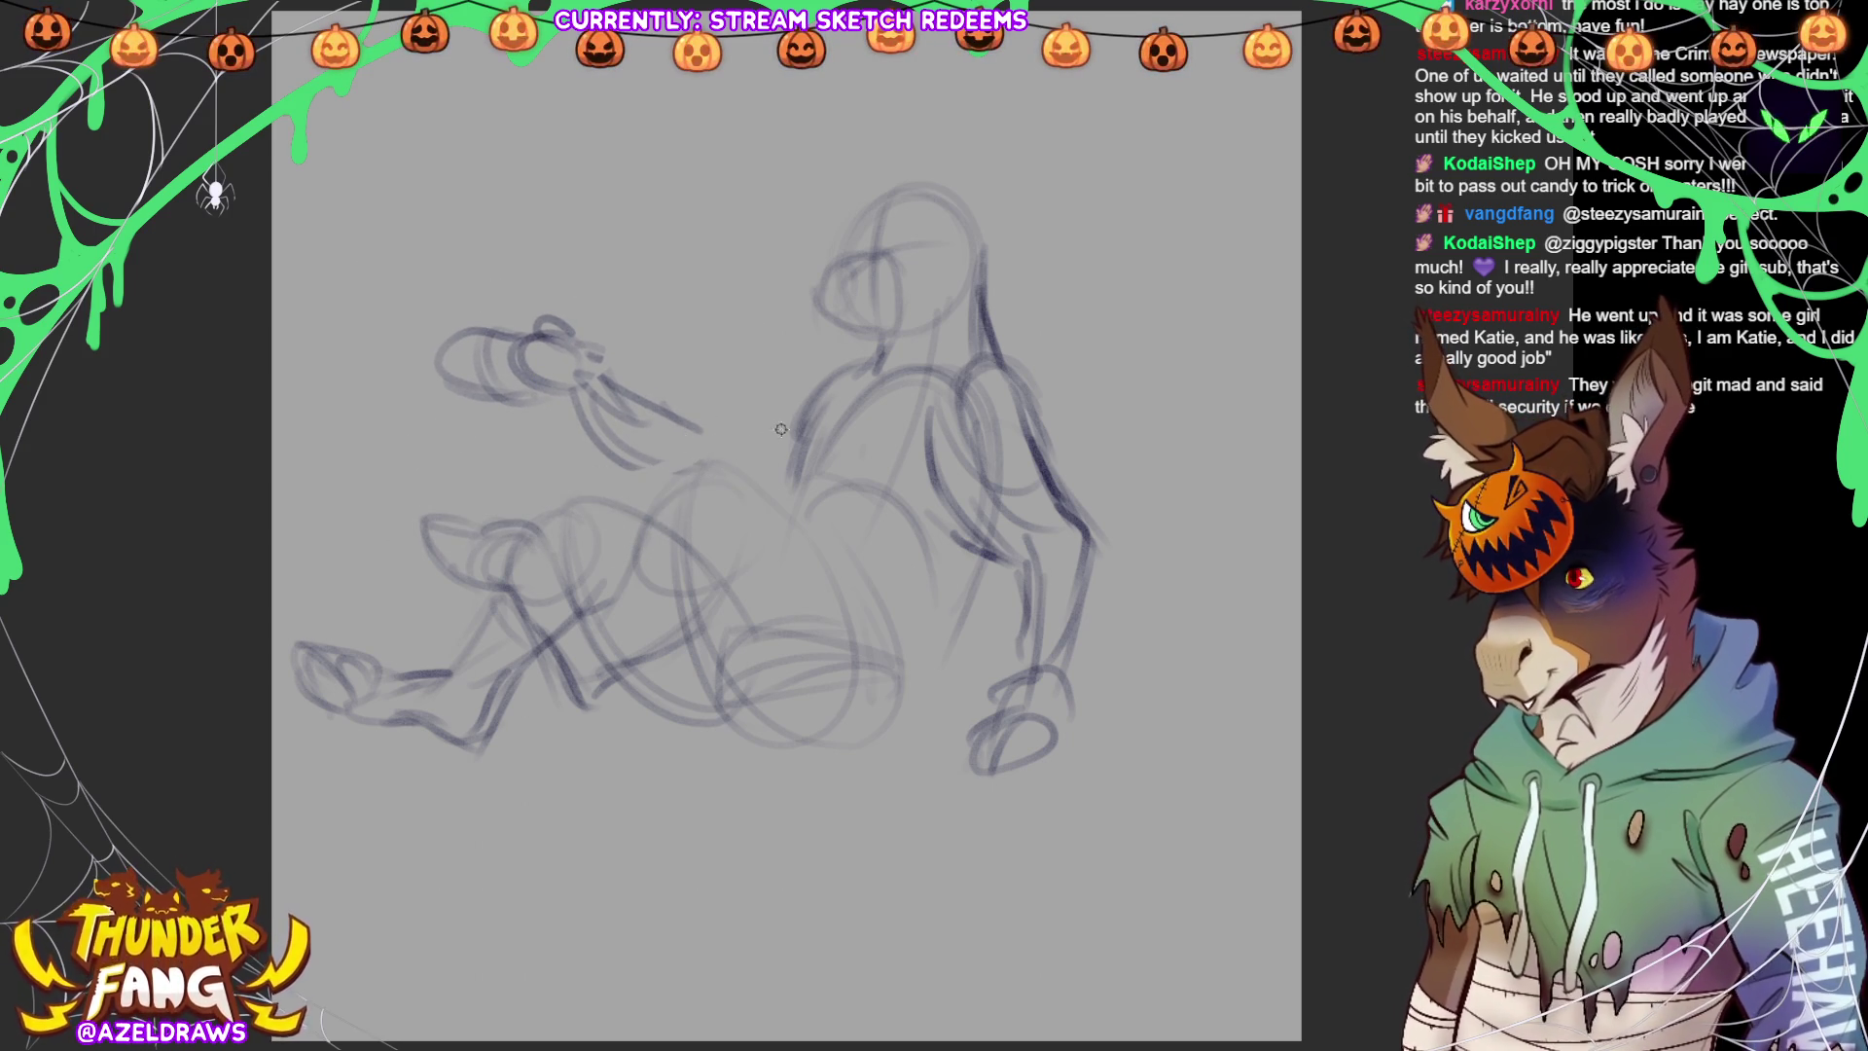
Redraw the raised forearm's upper and lower lines and darken the elbow
{"action": "mouse_move", "coordinate": [790, 414]}
{"action": "left_mouse_down"}
{"action": "mouse_move", "coordinate": [708, 433]}
{"action": "mouse_move", "coordinate": [725, 436]}
{"action": "mouse_move", "coordinate": [689, 484]}
{"action": "left_mouse_up"}
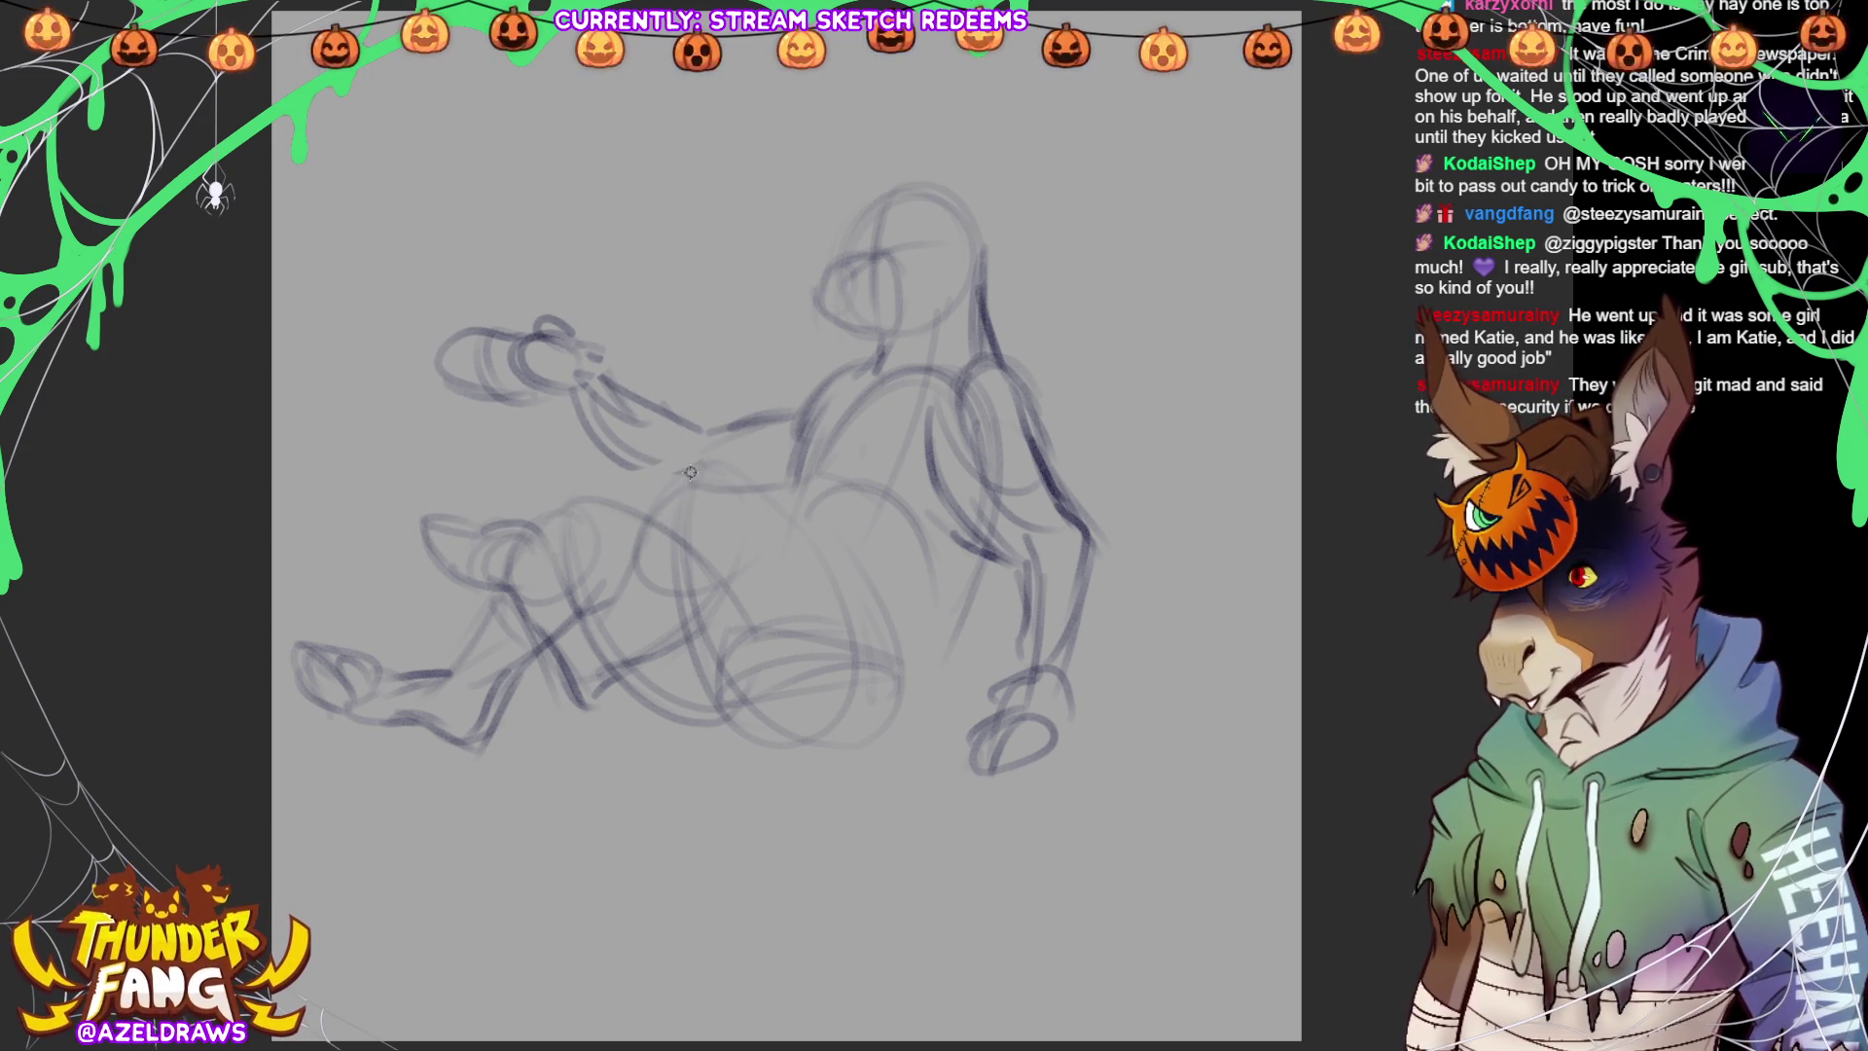
{"action": "mouse_move", "coordinate": [836, 366]}
{"action": "left_mouse_down"}
{"action": "mouse_move", "coordinate": [720, 444]}
{"action": "mouse_move", "coordinate": [632, 416]}
{"action": "left_mouse_up"}
{"action": "left_click_drag", "start_coordinate": [835, 438], "coordinate": [790, 517]}
{"action": "left_click_drag", "start_coordinate": [788, 475], "coordinate": [681, 485]}
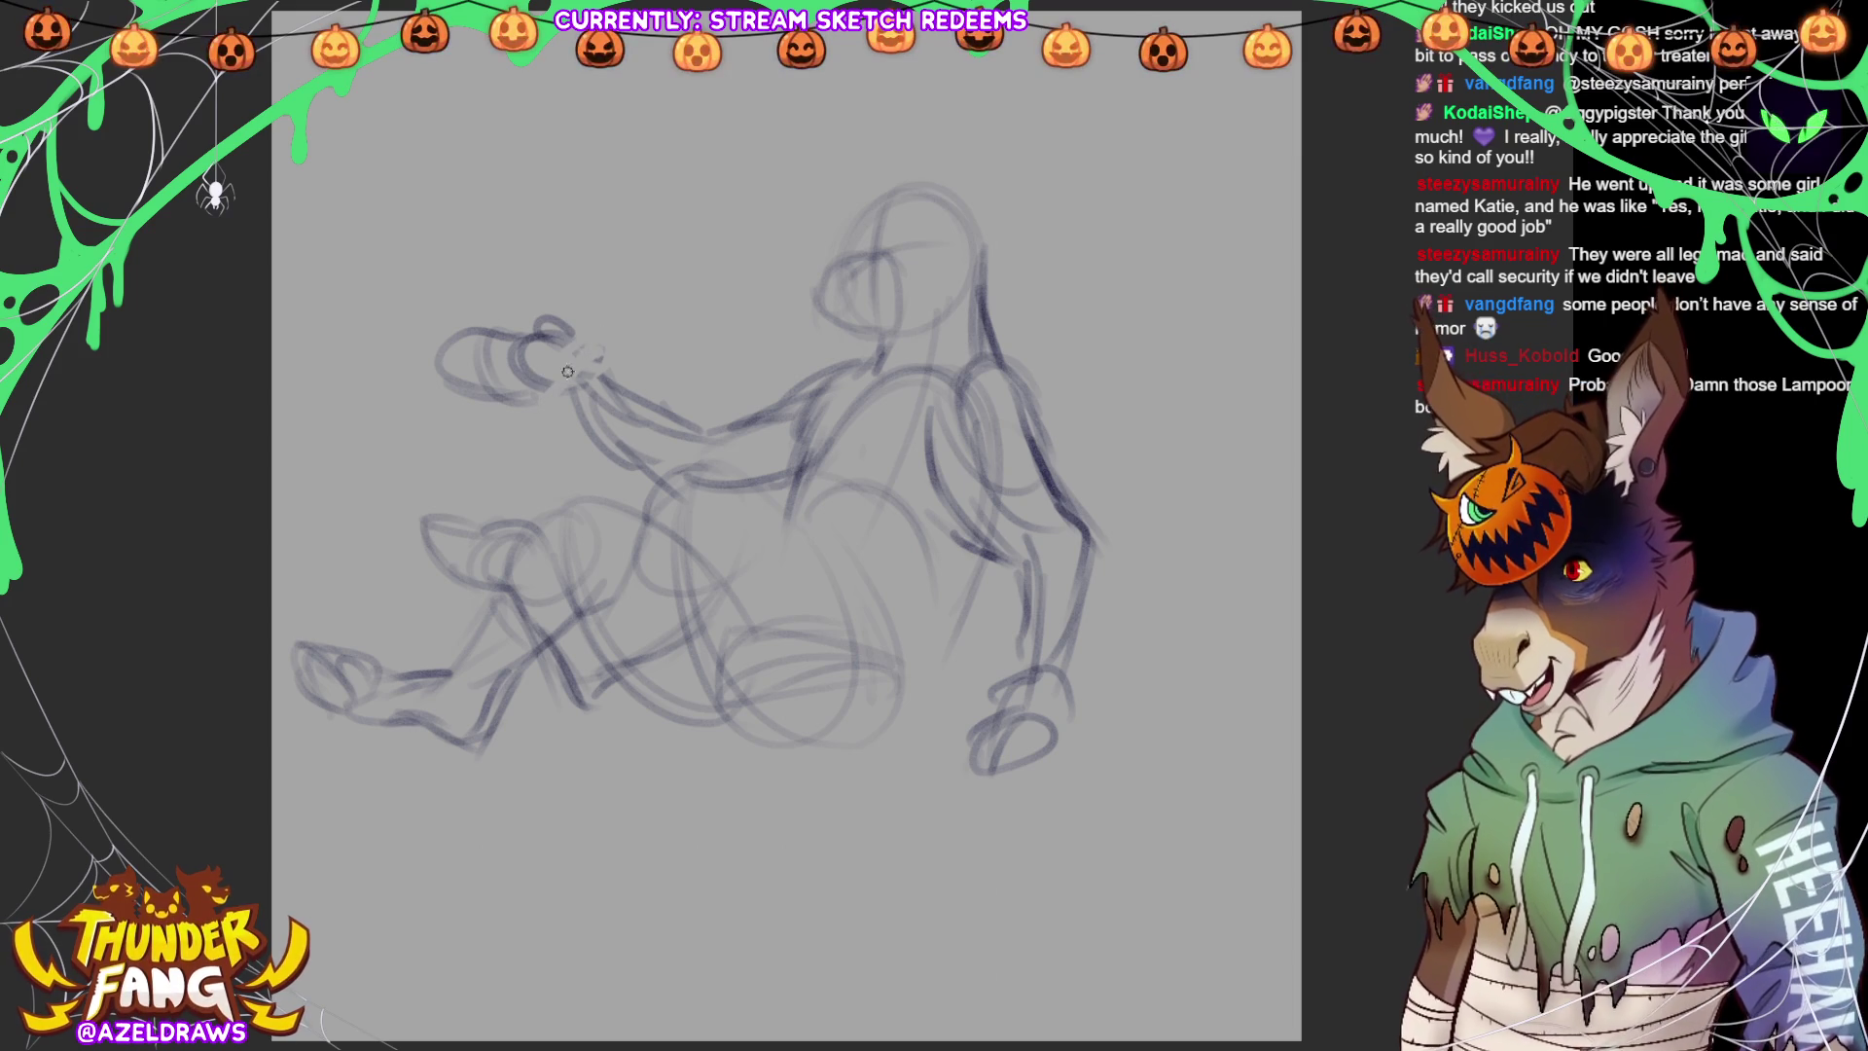
Delete the old hand sketch and draw a new rounded fist at the arm's end
{"action": "mouse_move", "coordinate": [601, 351]}
{"action": "left_mouse_down"}
{"action": "mouse_move", "coordinate": [380, 418]}
{"action": "mouse_move", "coordinate": [601, 350]}
{"action": "left_mouse_up"}
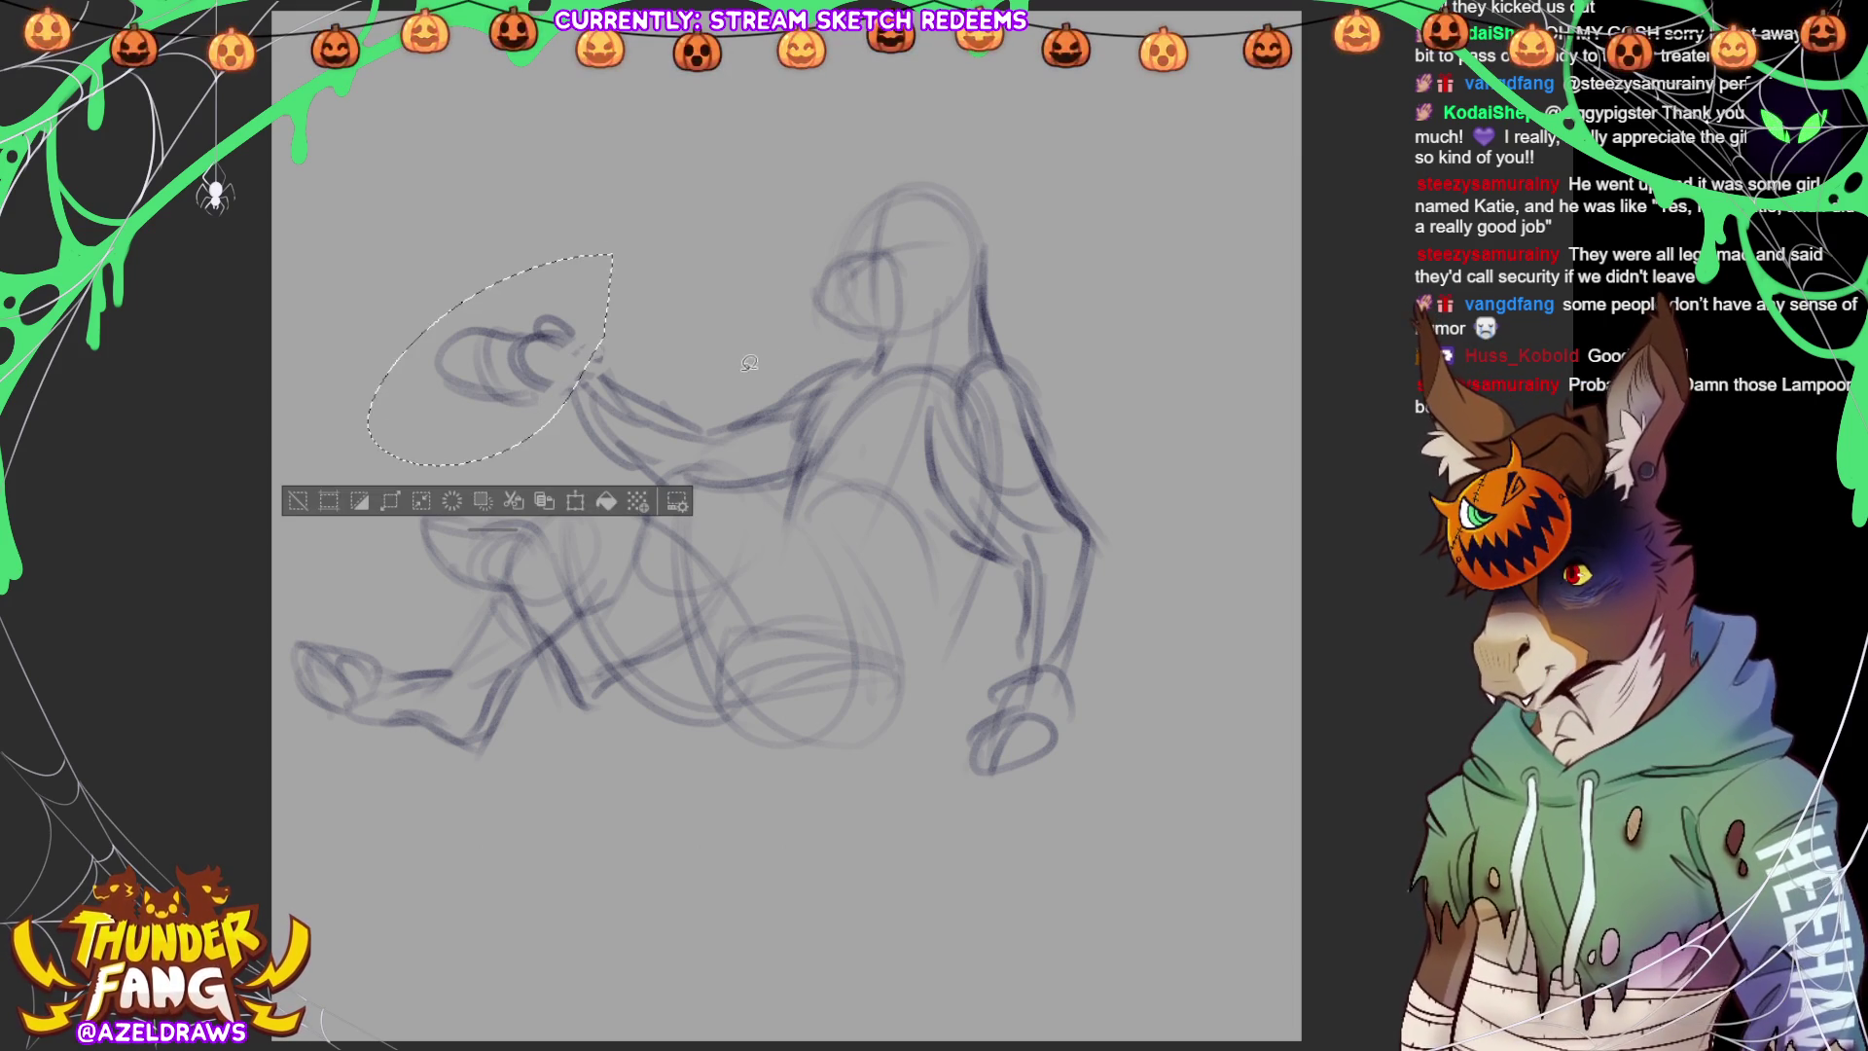
{"action": "key", "text": "Delete"}
{"action": "key", "text": "ctrl+d"}
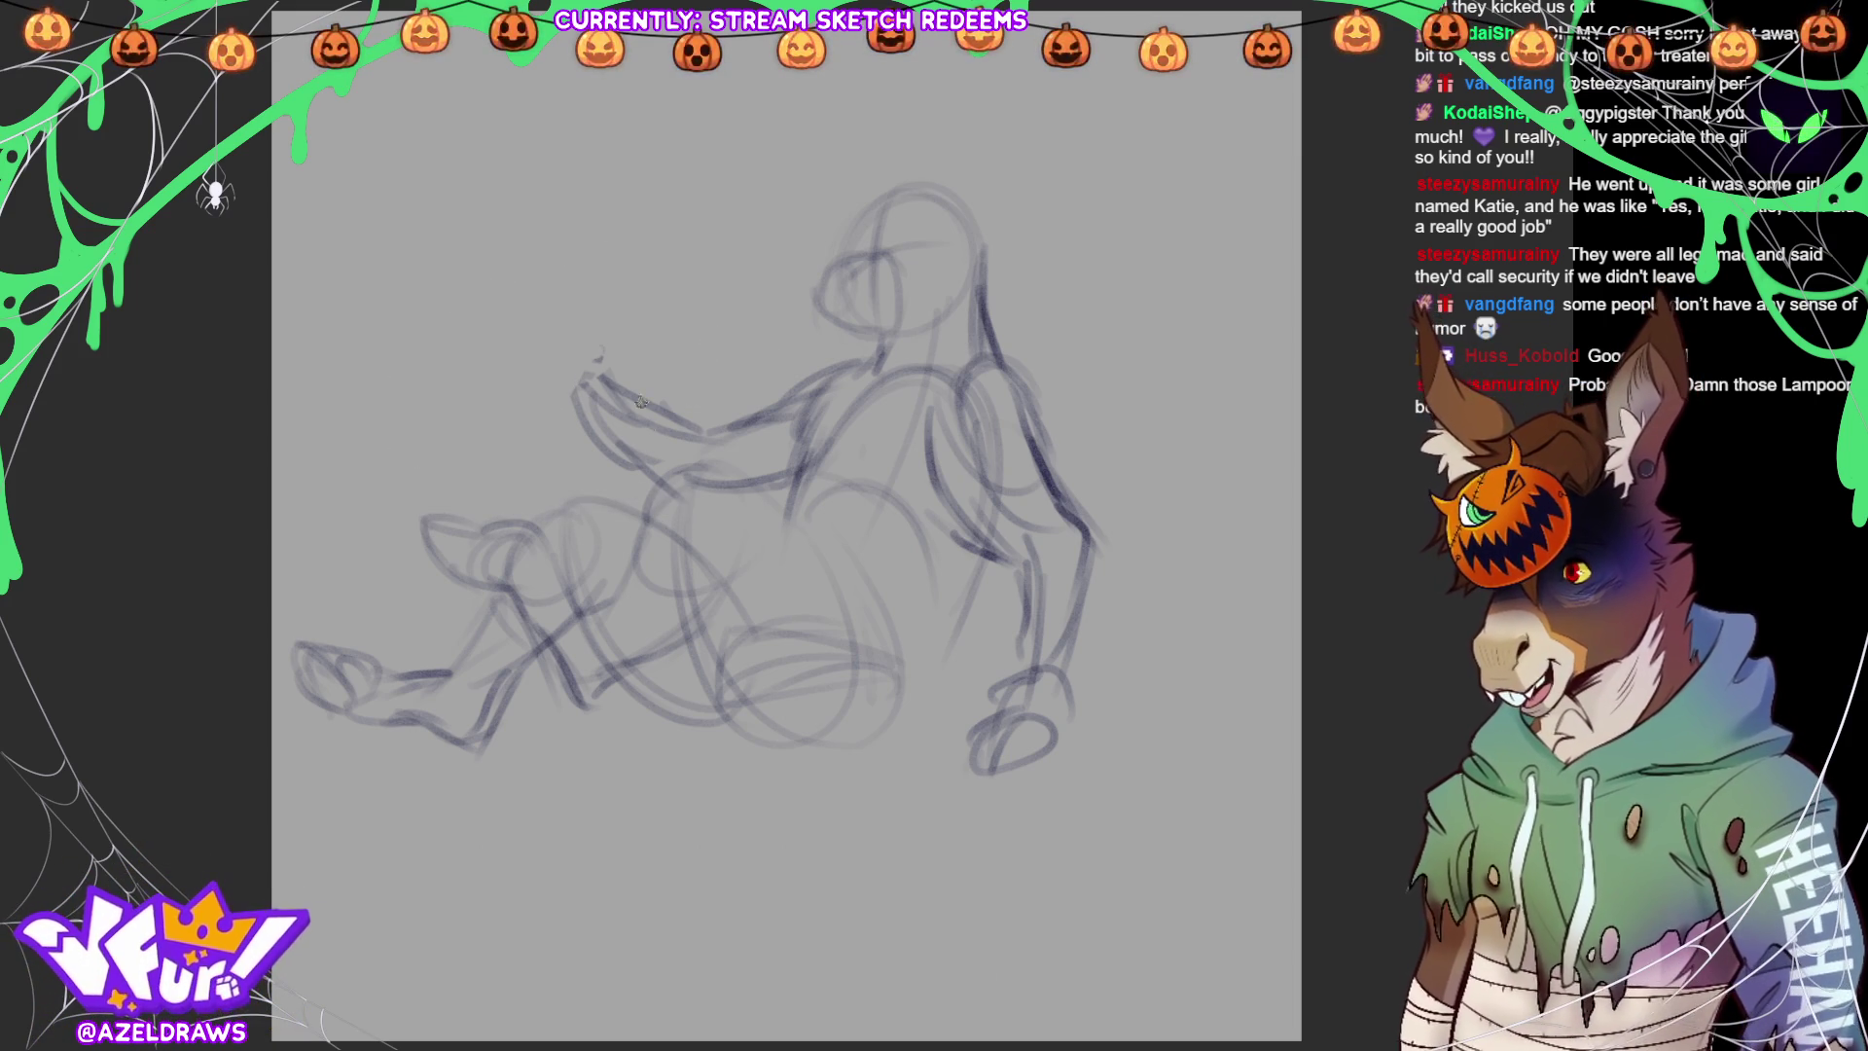
{"action": "mouse_move", "coordinate": [598, 363]}
{"action": "left_mouse_down"}
{"action": "mouse_move", "coordinate": [545, 364]}
{"action": "mouse_move", "coordinate": [542, 389]}
{"action": "mouse_move", "coordinate": [571, 392]}
{"action": "mouse_move", "coordinate": [539, 350]}
{"action": "mouse_move", "coordinate": [487, 453]}
{"action": "left_mouse_up"}
{"action": "mouse_move", "coordinate": [491, 442]}
{"action": "left_mouse_down"}
{"action": "mouse_move", "coordinate": [557, 363]}
{"action": "mouse_move", "coordinate": [496, 433]}
{"action": "left_mouse_up"}
Darken the fist, then sketch the ears, muzzle and a foot below the legs
{"action": "mouse_move", "coordinate": [545, 352]}
{"action": "left_mouse_down"}
{"action": "mouse_move", "coordinate": [515, 428]}
{"action": "mouse_move", "coordinate": [496, 424]}
{"action": "mouse_move", "coordinate": [620, 394]}
{"action": "left_mouse_up"}
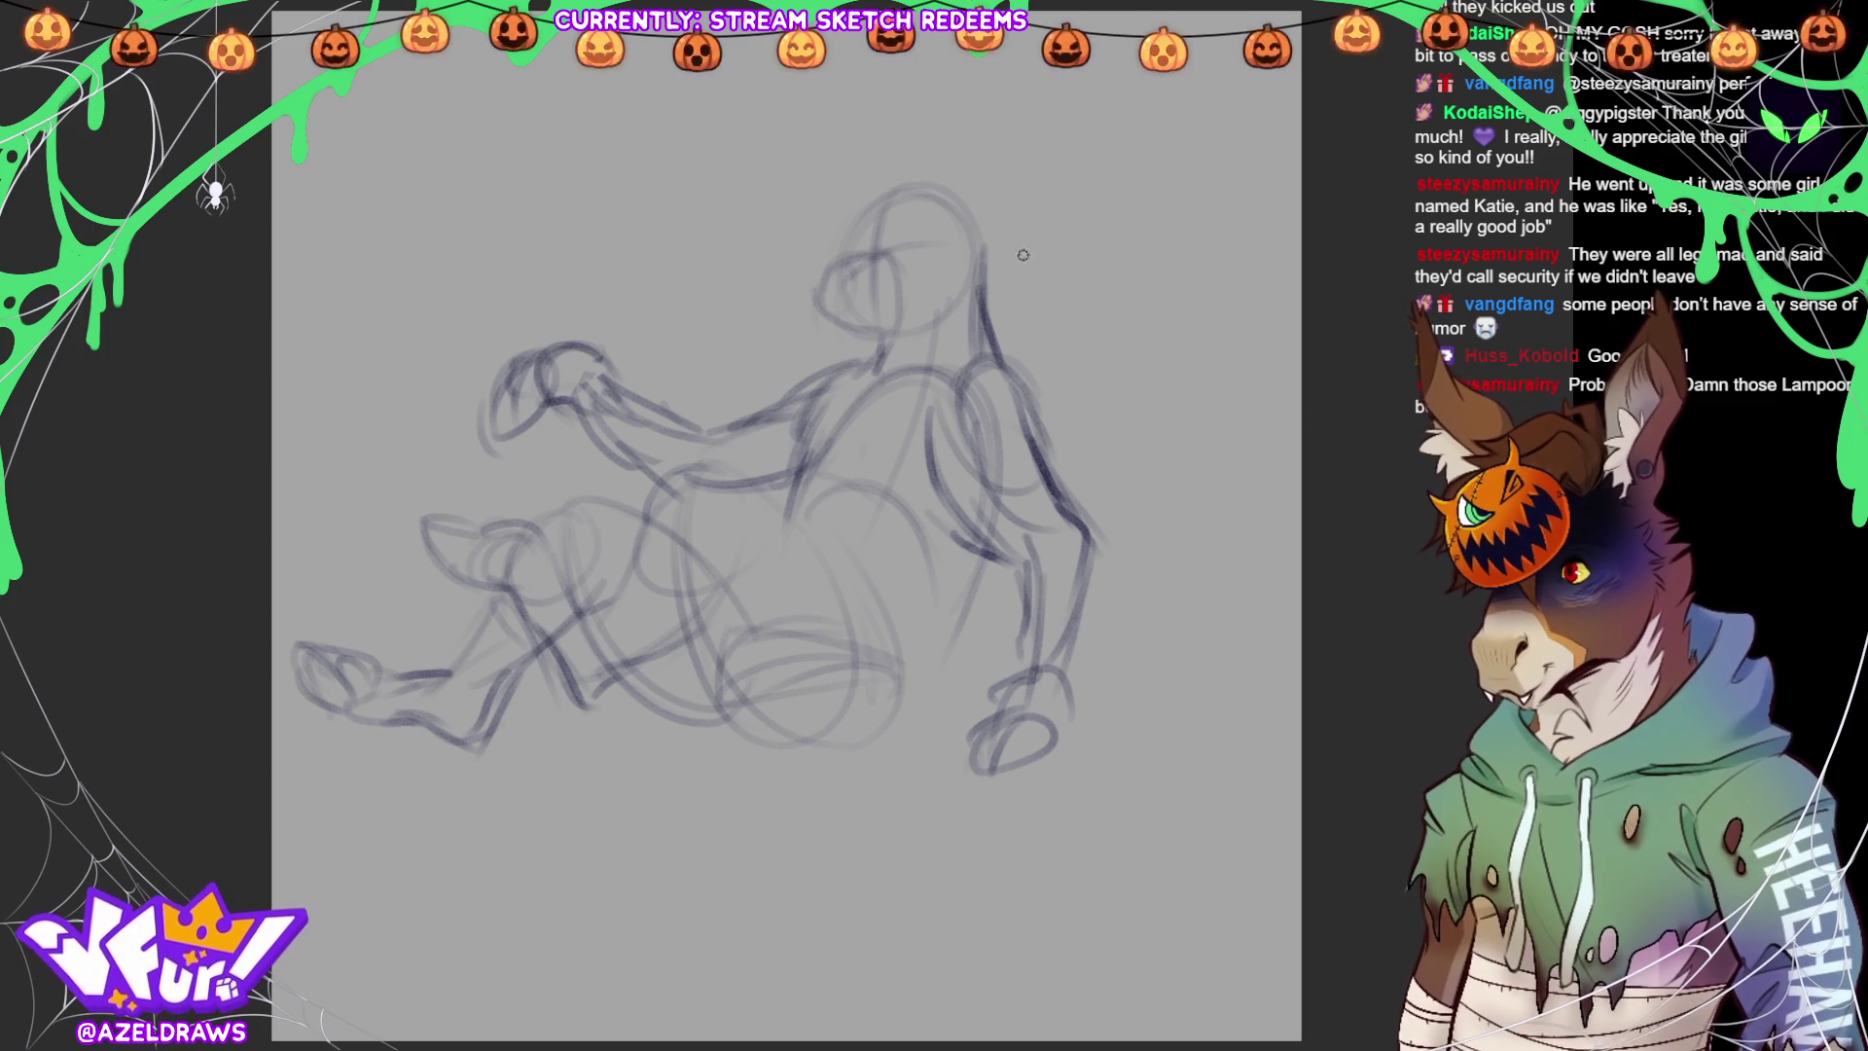
{"action": "mouse_move", "coordinate": [968, 227]}
{"action": "left_mouse_down"}
{"action": "mouse_move", "coordinate": [1060, 225]}
{"action": "mouse_move", "coordinate": [1062, 257]}
{"action": "mouse_move", "coordinate": [1050, 244]}
{"action": "left_mouse_up"}
{"action": "left_click_drag", "start_coordinate": [843, 238], "coordinate": [781, 286]}
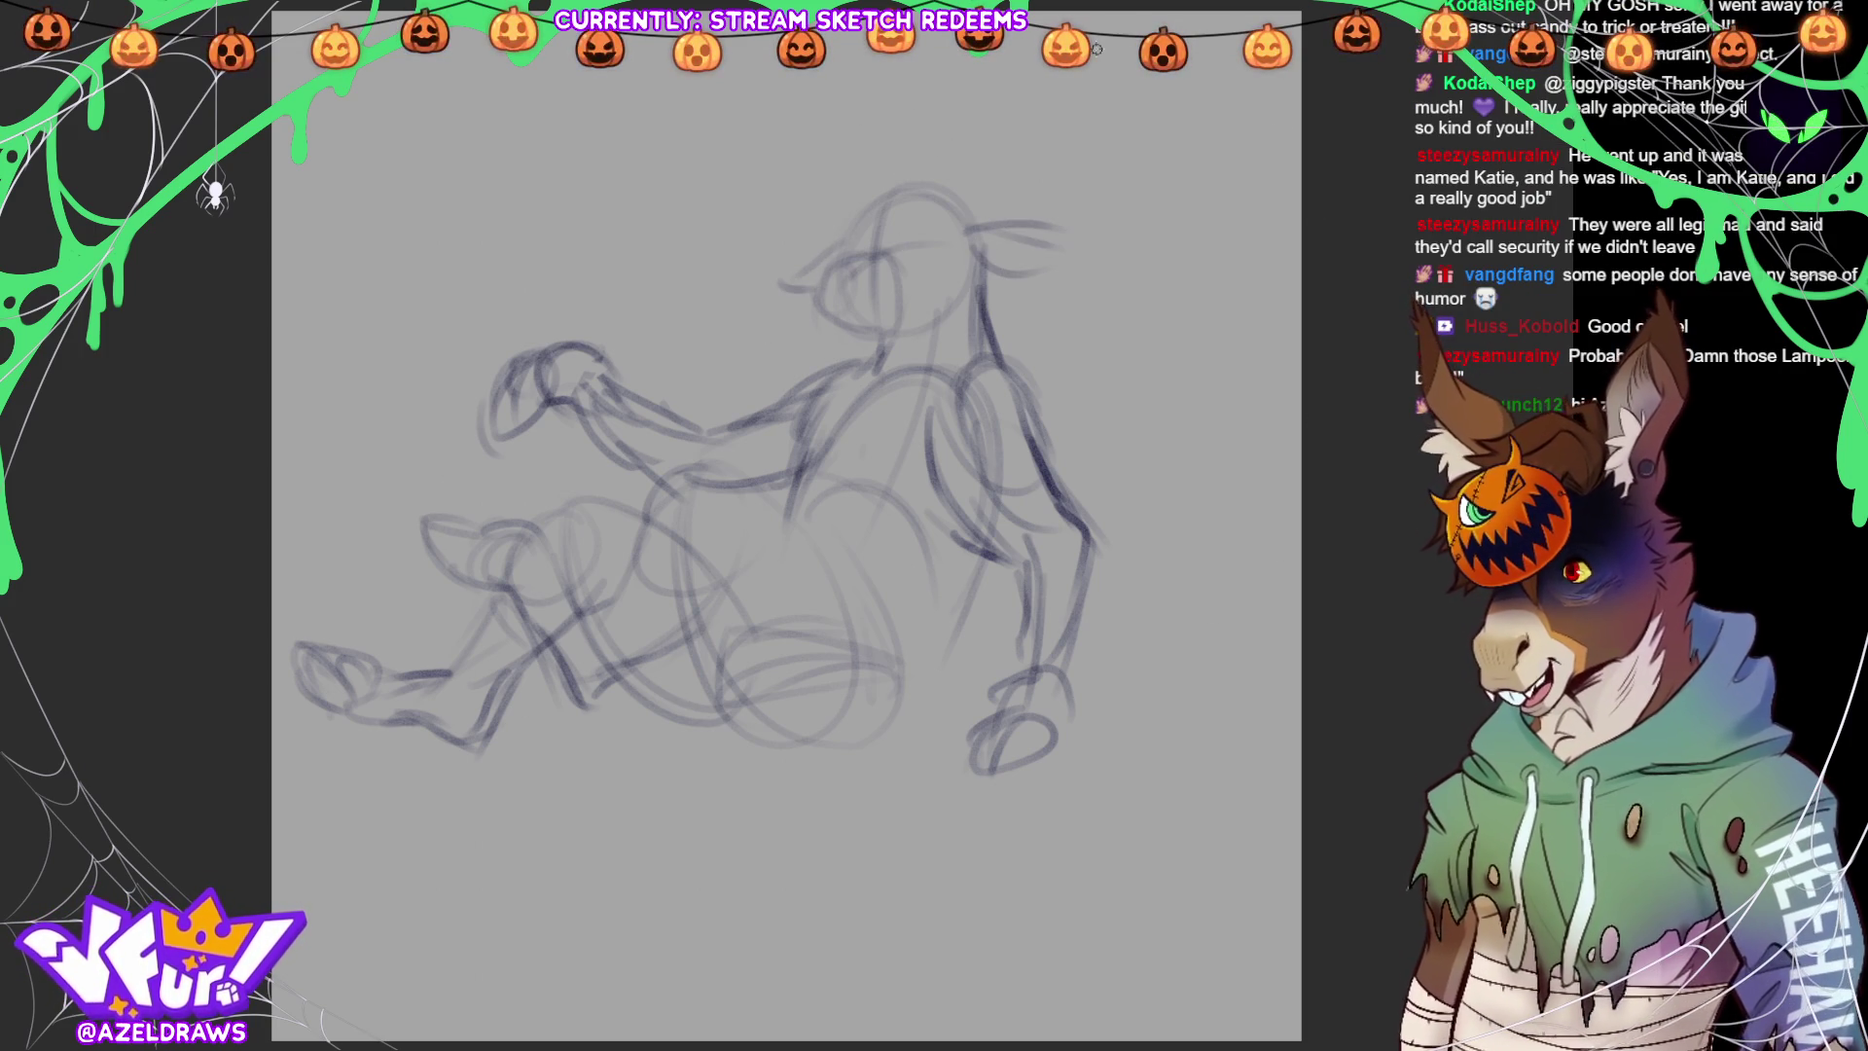
{"action": "mouse_move", "coordinate": [702, 687]}
{"action": "left_mouse_down"}
{"action": "mouse_move", "coordinate": [647, 696]}
{"action": "mouse_move", "coordinate": [598, 745]}
{"action": "mouse_move", "coordinate": [748, 735]}
{"action": "mouse_move", "coordinate": [938, 672]}
{"action": "mouse_move", "coordinate": [935, 611]}
{"action": "mouse_move", "coordinate": [762, 510]}
{"action": "mouse_move", "coordinate": [782, 652]}
{"action": "mouse_move", "coordinate": [627, 722]}
{"action": "mouse_move", "coordinate": [661, 746]}
{"action": "mouse_move", "coordinate": [739, 747]}
{"action": "left_mouse_up"}
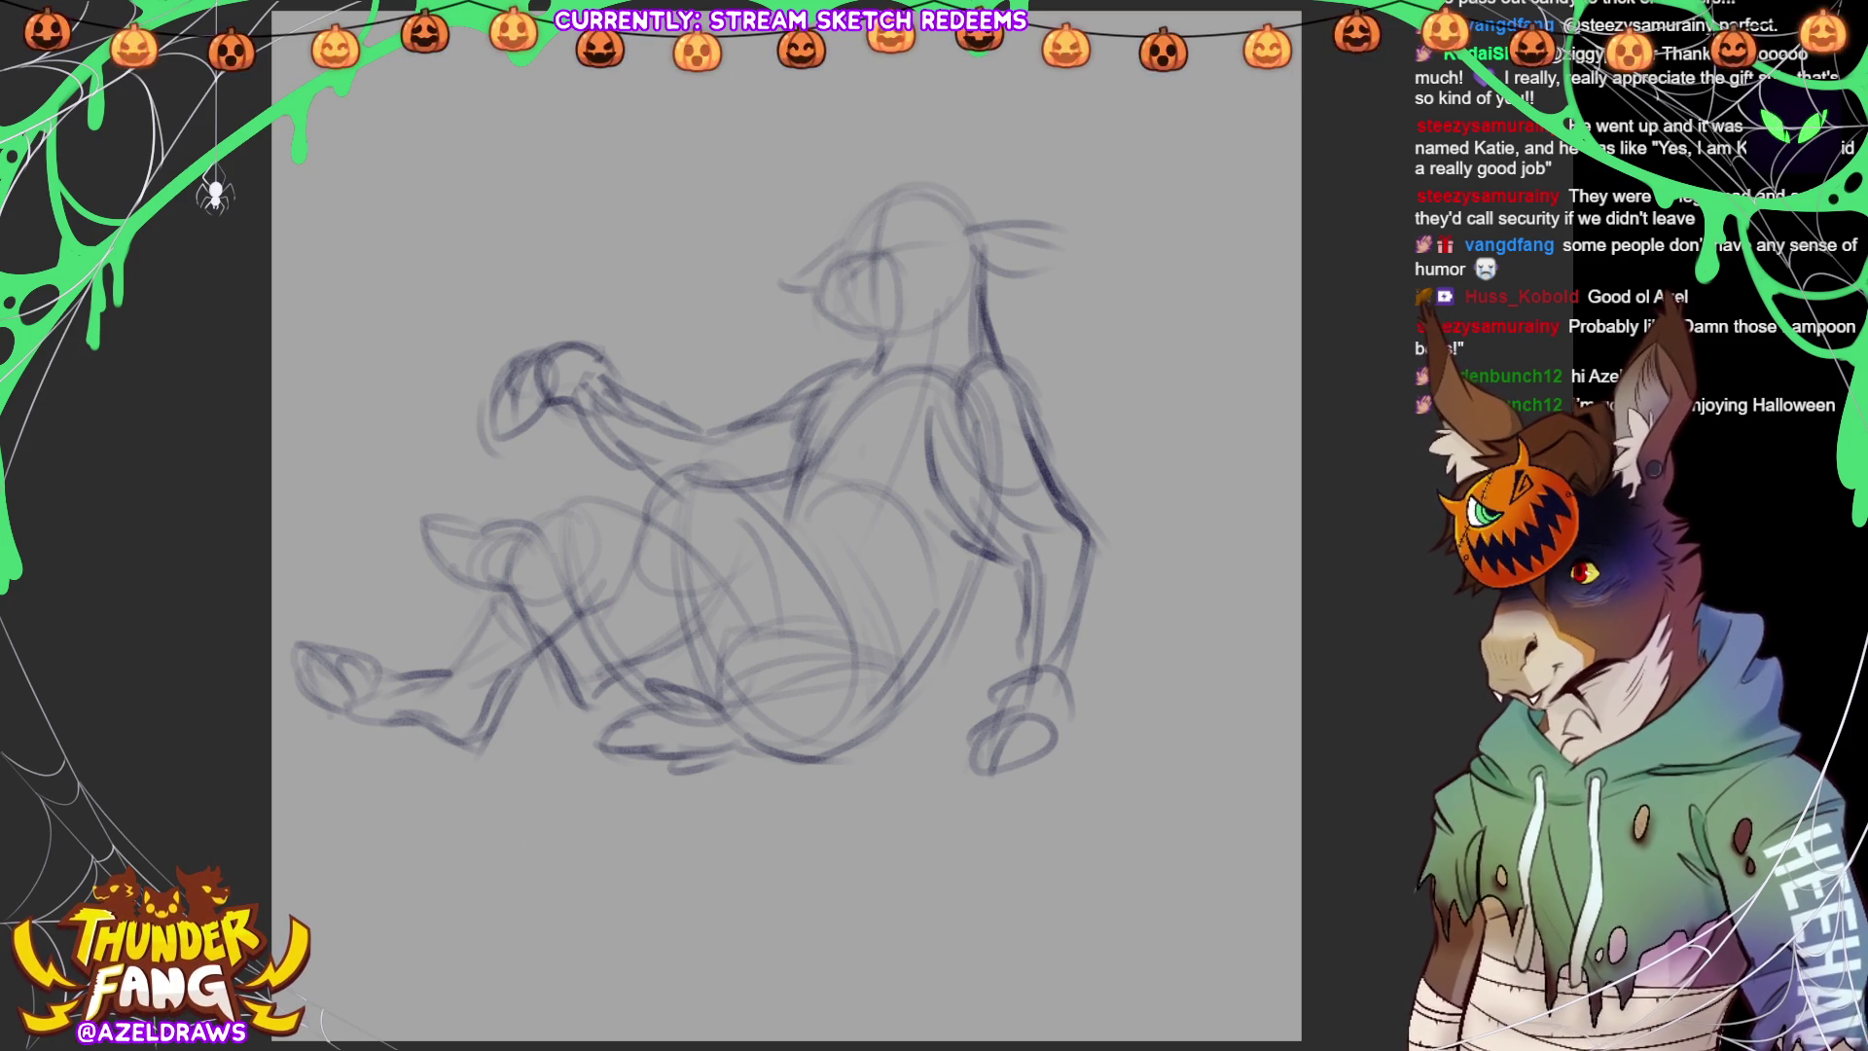
{"action": "mouse_move", "coordinate": [852, 109]}
{"action": "left_mouse_down"}
{"action": "mouse_move", "coordinate": [844, 209]}
{"action": "mouse_move", "coordinate": [896, 146]}
{"action": "mouse_move", "coordinate": [984, 199]}
{"action": "mouse_move", "coordinate": [922, 228]}
{"action": "mouse_move", "coordinate": [895, 209]}
{"action": "mouse_move", "coordinate": [850, 238]}
{"action": "mouse_move", "coordinate": [924, 195]}
{"action": "mouse_move", "coordinate": [829, 198]}
{"action": "mouse_move", "coordinate": [869, 198]}
{"action": "left_mouse_up"}
{"action": "left_click_drag", "start_coordinate": [988, 154], "coordinate": [1017, 240]}
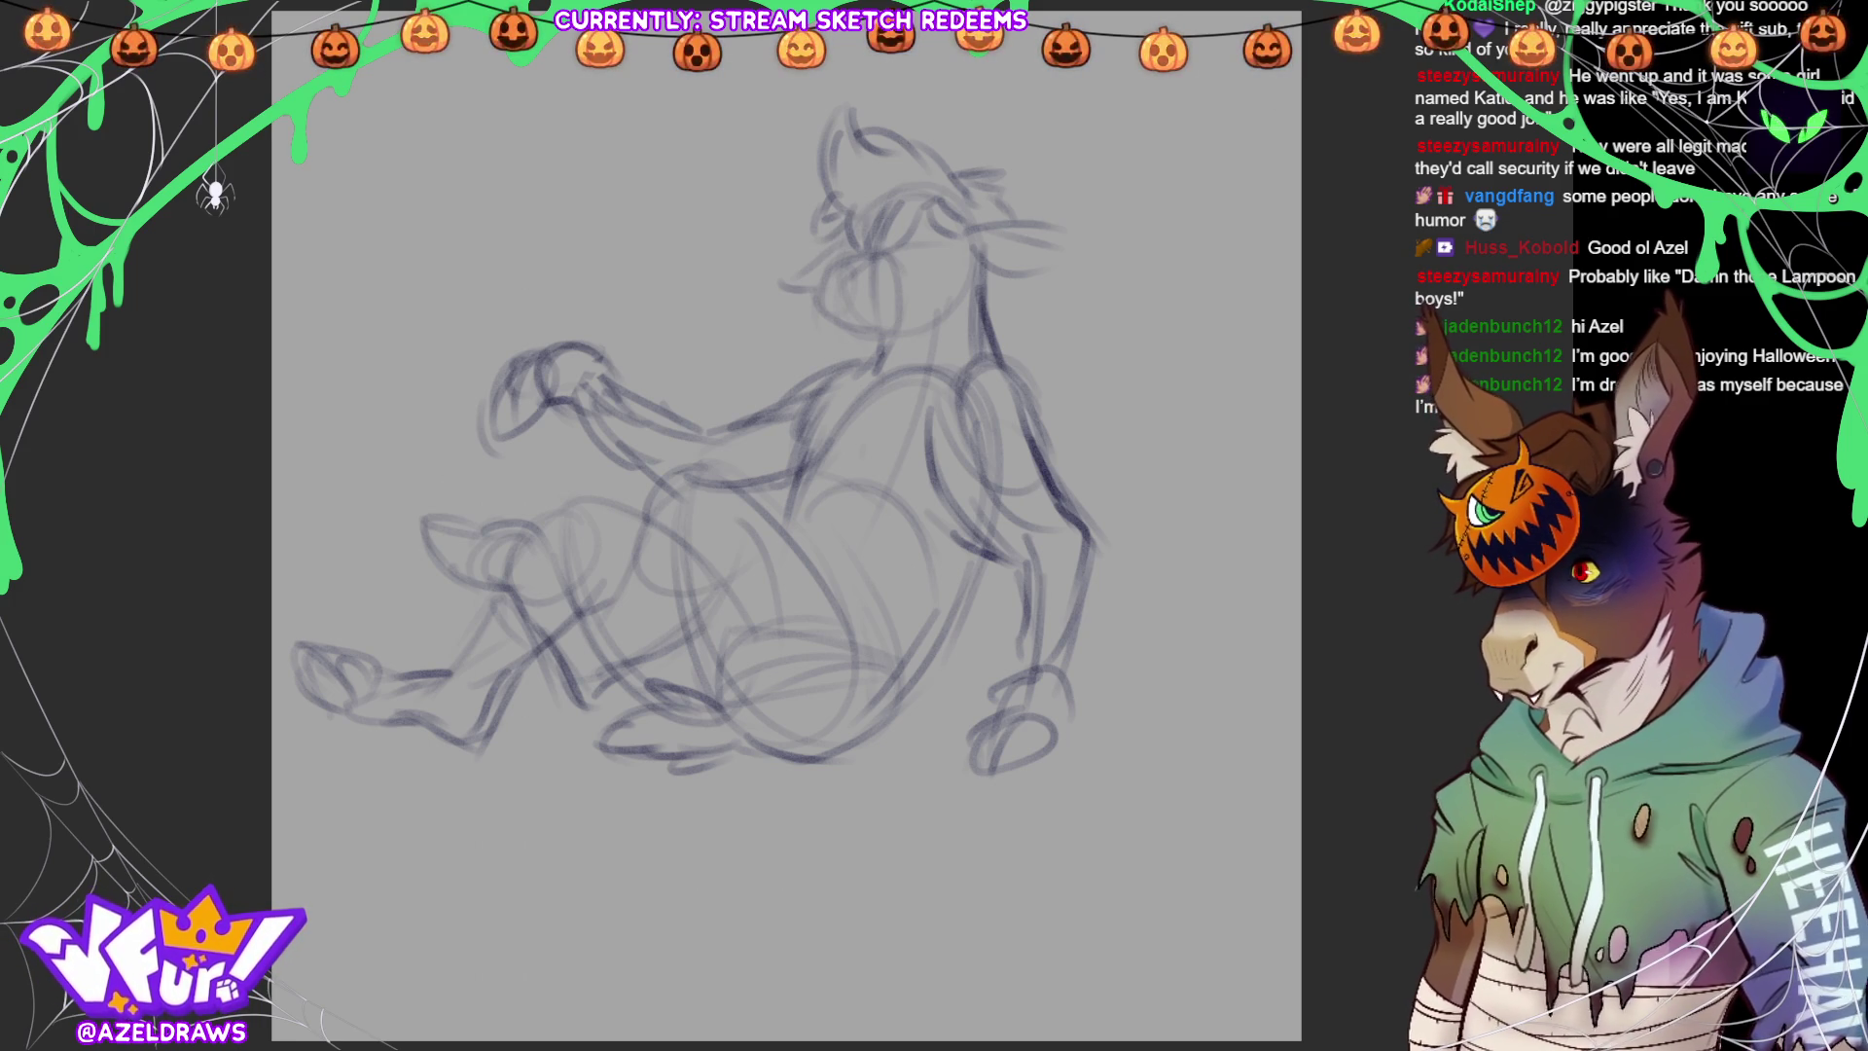
Strengthen the shoulder, chest, belly and hip lines
{"action": "mouse_move", "coordinate": [881, 391]}
{"action": "left_mouse_down"}
{"action": "mouse_move", "coordinate": [987, 352]}
{"action": "mouse_move", "coordinate": [856, 348]}
{"action": "mouse_move", "coordinate": [838, 420]}
{"action": "left_mouse_up"}
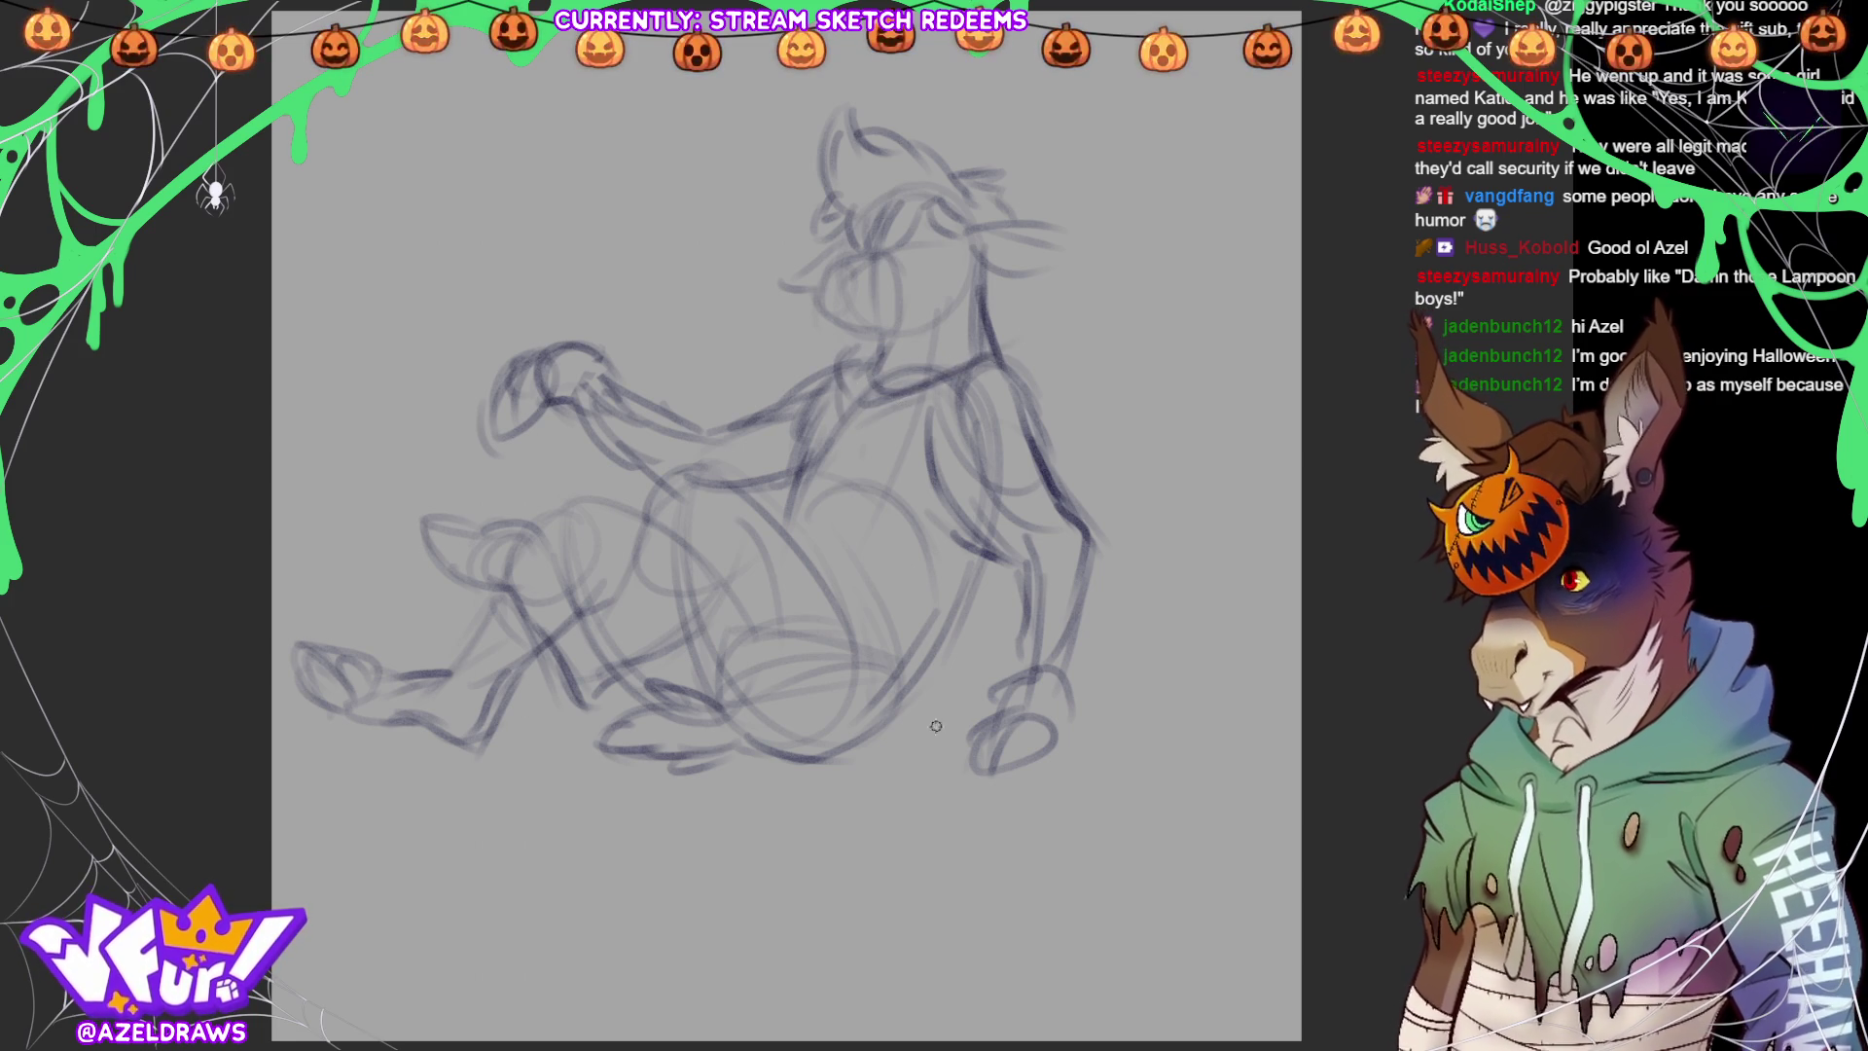
{"action": "mouse_move", "coordinate": [788, 496]}
{"action": "left_mouse_down"}
{"action": "mouse_move", "coordinate": [866, 499]}
{"action": "mouse_move", "coordinate": [856, 407]}
{"action": "mouse_move", "coordinate": [813, 477]}
{"action": "mouse_move", "coordinate": [856, 484]}
{"action": "mouse_move", "coordinate": [749, 477]}
{"action": "mouse_move", "coordinate": [739, 507]}
{"action": "left_mouse_up"}
{"action": "left_click_drag", "start_coordinate": [807, 409], "coordinate": [774, 457]}
{"action": "mouse_move", "coordinate": [978, 564]}
{"action": "left_mouse_down"}
{"action": "mouse_move", "coordinate": [966, 630]}
{"action": "mouse_move", "coordinate": [861, 749]}
{"action": "mouse_move", "coordinate": [974, 617]}
{"action": "mouse_move", "coordinate": [940, 686]}
{"action": "left_mouse_up"}
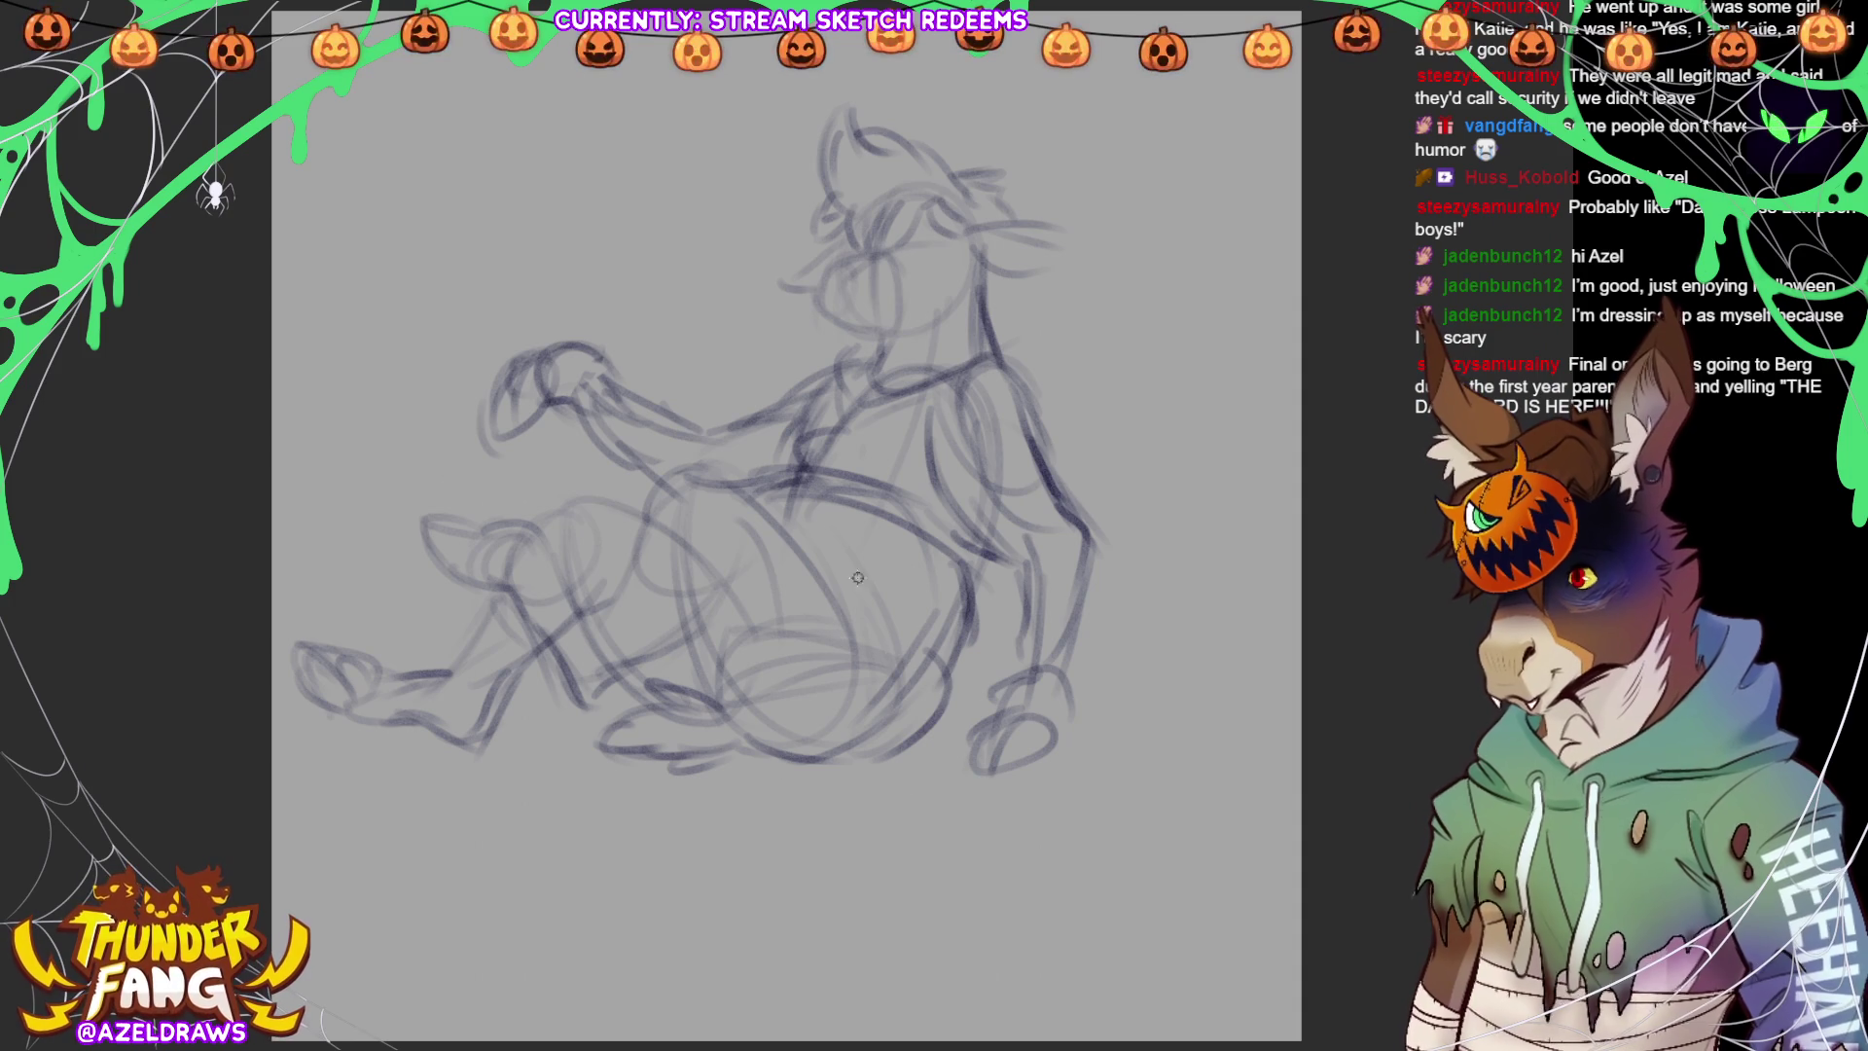
{"action": "mouse_move", "coordinate": [802, 549]}
{"action": "left_mouse_down"}
{"action": "mouse_move", "coordinate": [861, 679]}
{"action": "mouse_move", "coordinate": [813, 774]}
{"action": "mouse_move", "coordinate": [854, 762]}
{"action": "left_mouse_up"}
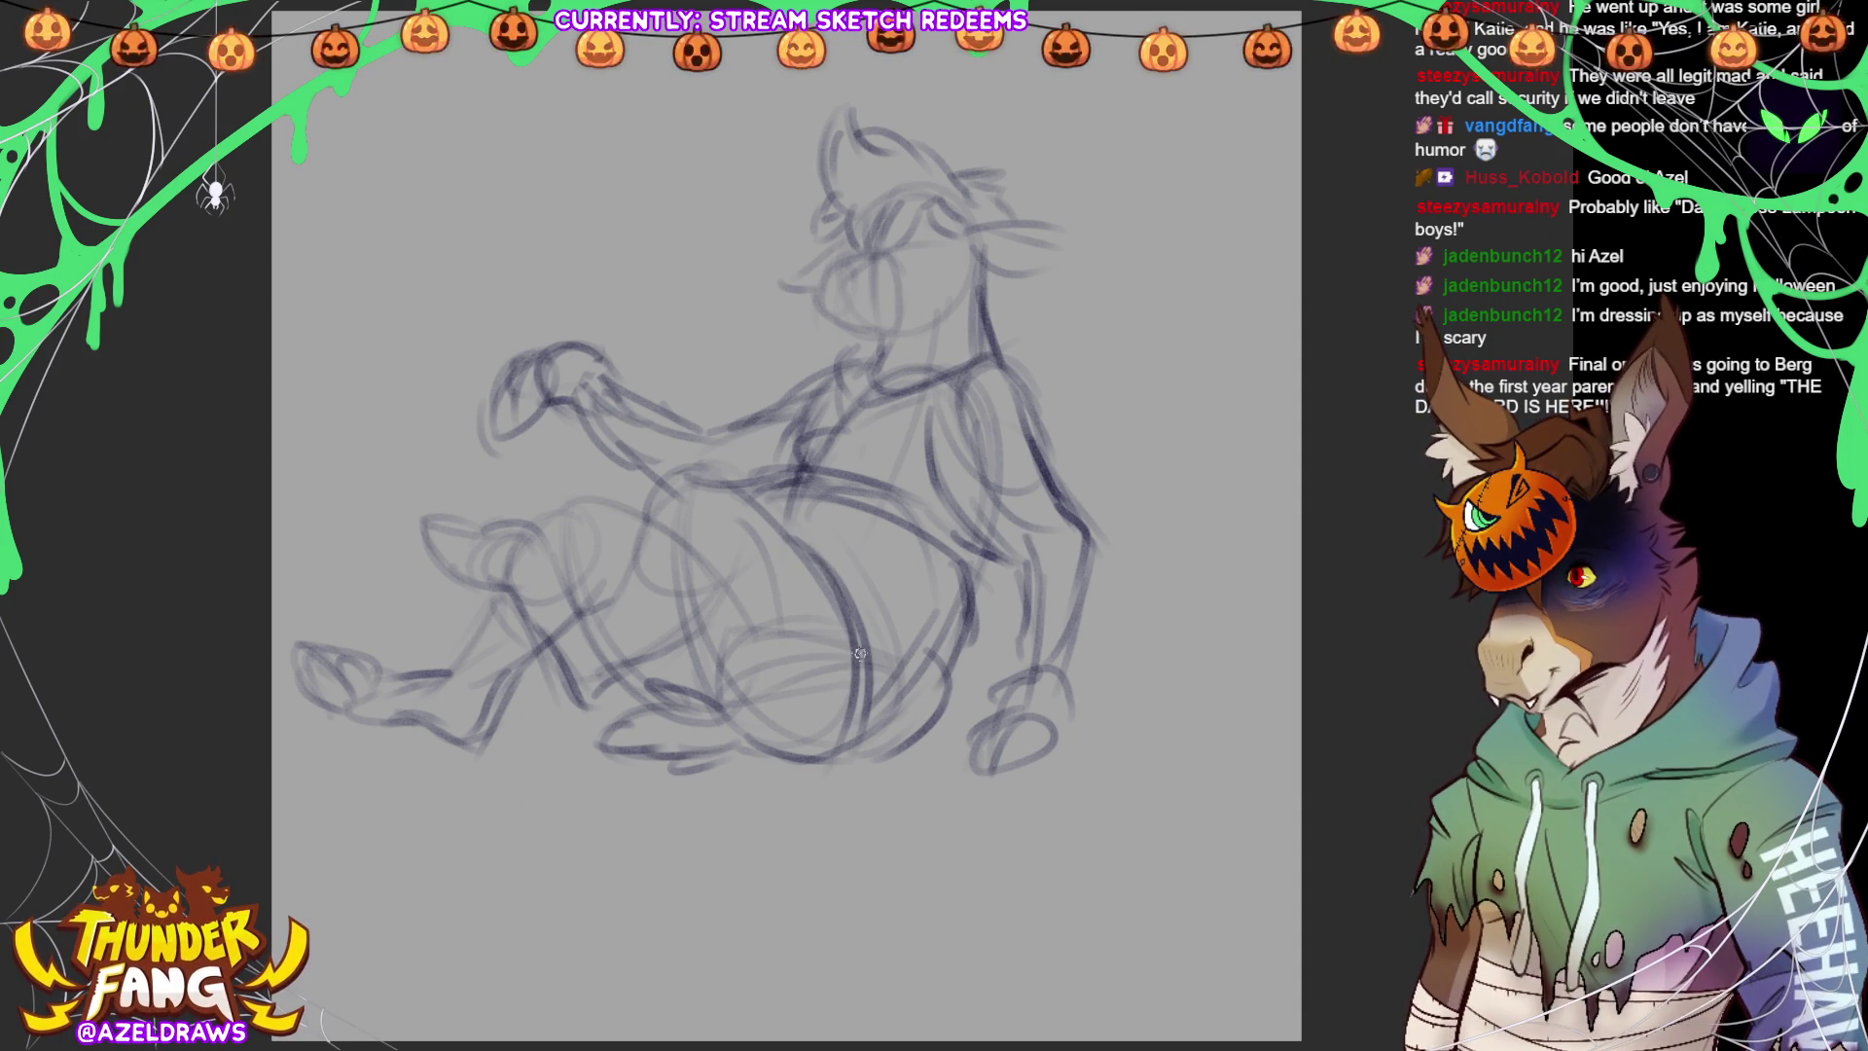
Define the round belly ellipse's outline and edges
{"action": "left_click_drag", "start_coordinate": [755, 547], "coordinate": [742, 744]}
{"action": "left_click_drag", "start_coordinate": [736, 589], "coordinate": [730, 701]}
{"action": "left_click_drag", "start_coordinate": [846, 572], "coordinate": [866, 658]}
{"action": "left_click_drag", "start_coordinate": [778, 511], "coordinate": [854, 574]}
{"action": "mouse_move", "coordinate": [799, 509]}
{"action": "left_mouse_down"}
{"action": "mouse_move", "coordinate": [724, 555]}
{"action": "mouse_move", "coordinate": [722, 676]}
{"action": "left_mouse_up"}
{"action": "left_click_drag", "start_coordinate": [829, 596], "coordinate": [846, 707]}
{"action": "mouse_move", "coordinate": [831, 554]}
{"action": "left_mouse_down"}
{"action": "mouse_move", "coordinate": [801, 520]}
{"action": "mouse_move", "coordinate": [747, 545]}
{"action": "left_mouse_up"}
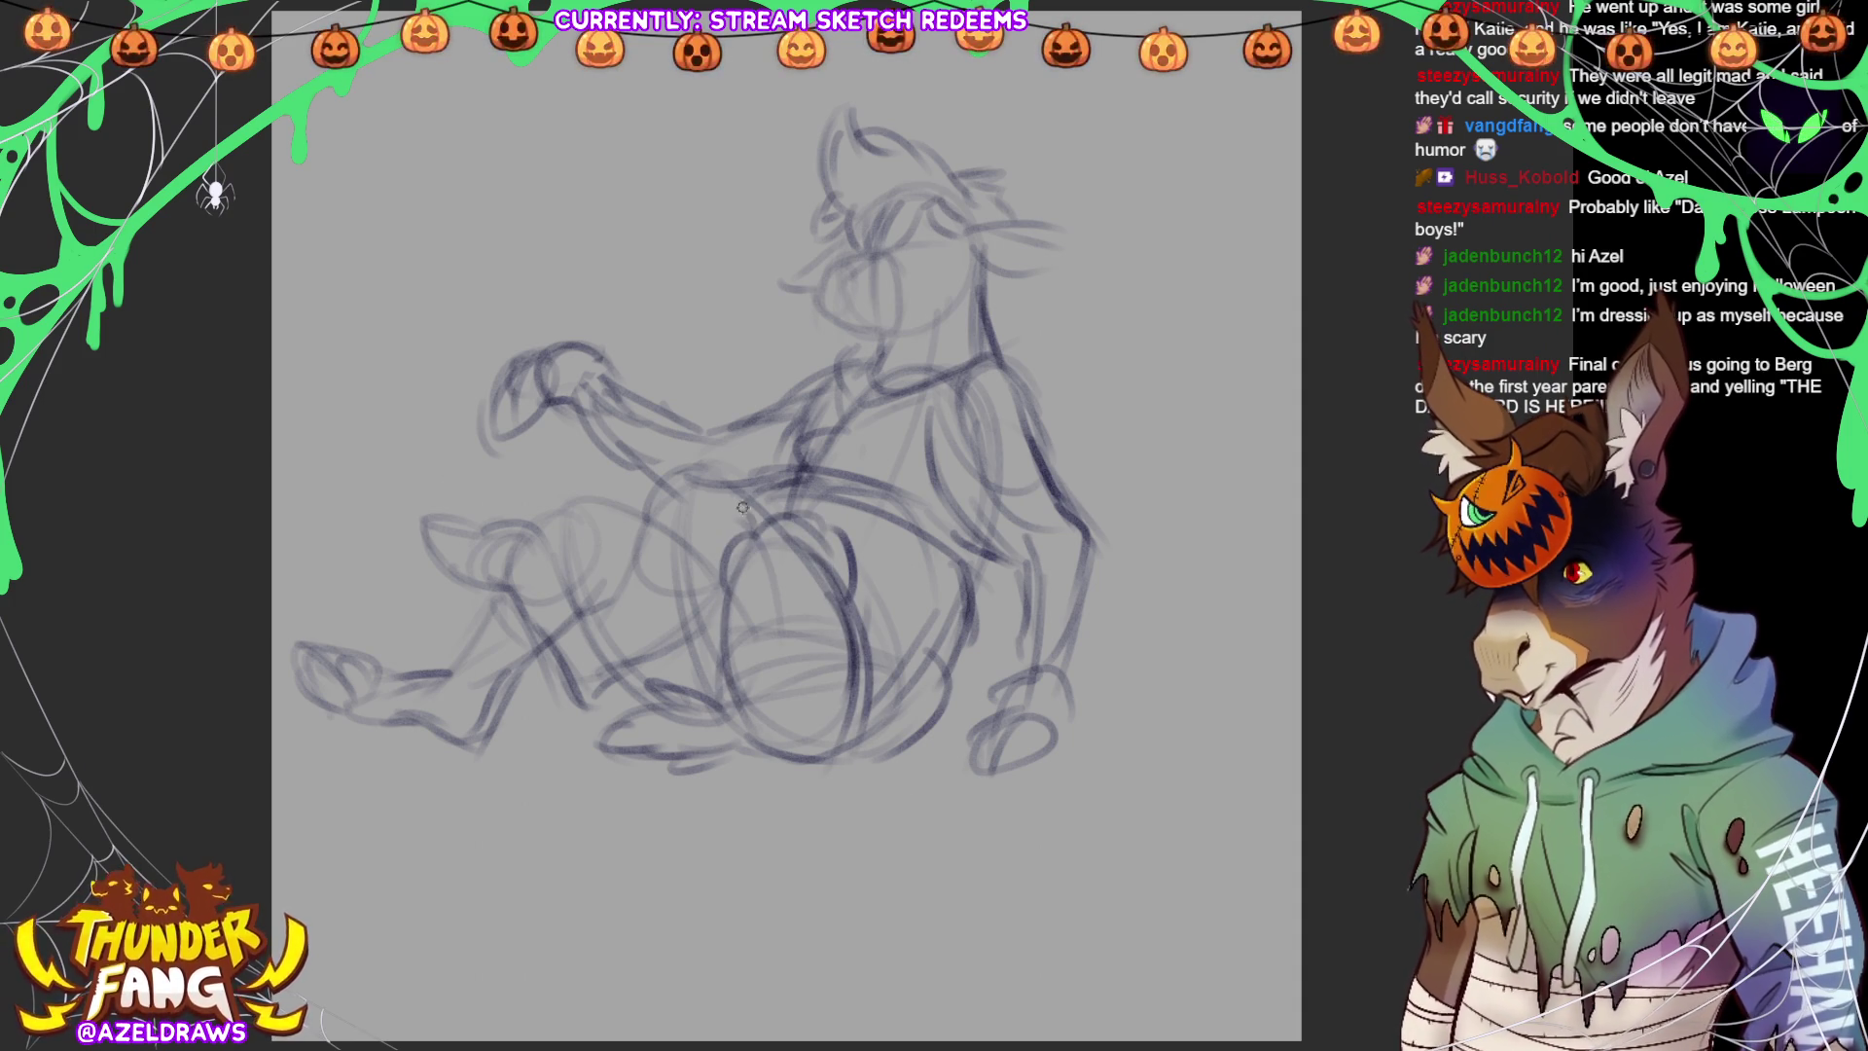
Darken the belly's upper arc, left side, right side and bottom
{"action": "mouse_move", "coordinate": [647, 486]}
{"action": "left_mouse_down"}
{"action": "mouse_move", "coordinate": [638, 559]}
{"action": "mouse_move", "coordinate": [715, 545]}
{"action": "mouse_move", "coordinate": [728, 593]}
{"action": "left_mouse_up"}
{"action": "mouse_move", "coordinate": [671, 482]}
{"action": "left_mouse_down"}
{"action": "mouse_move", "coordinate": [740, 495]}
{"action": "mouse_move", "coordinate": [638, 530]}
{"action": "left_mouse_up"}
{"action": "mouse_move", "coordinate": [644, 553]}
{"action": "left_mouse_down"}
{"action": "mouse_move", "coordinate": [625, 576]}
{"action": "mouse_move", "coordinate": [681, 657]}
{"action": "left_mouse_up"}
{"action": "left_click_drag", "start_coordinate": [627, 588], "coordinate": [680, 637]}
{"action": "mouse_move", "coordinate": [713, 605]}
{"action": "left_mouse_down"}
{"action": "mouse_move", "coordinate": [671, 652]}
{"action": "mouse_move", "coordinate": [706, 640]}
{"action": "left_mouse_up"}
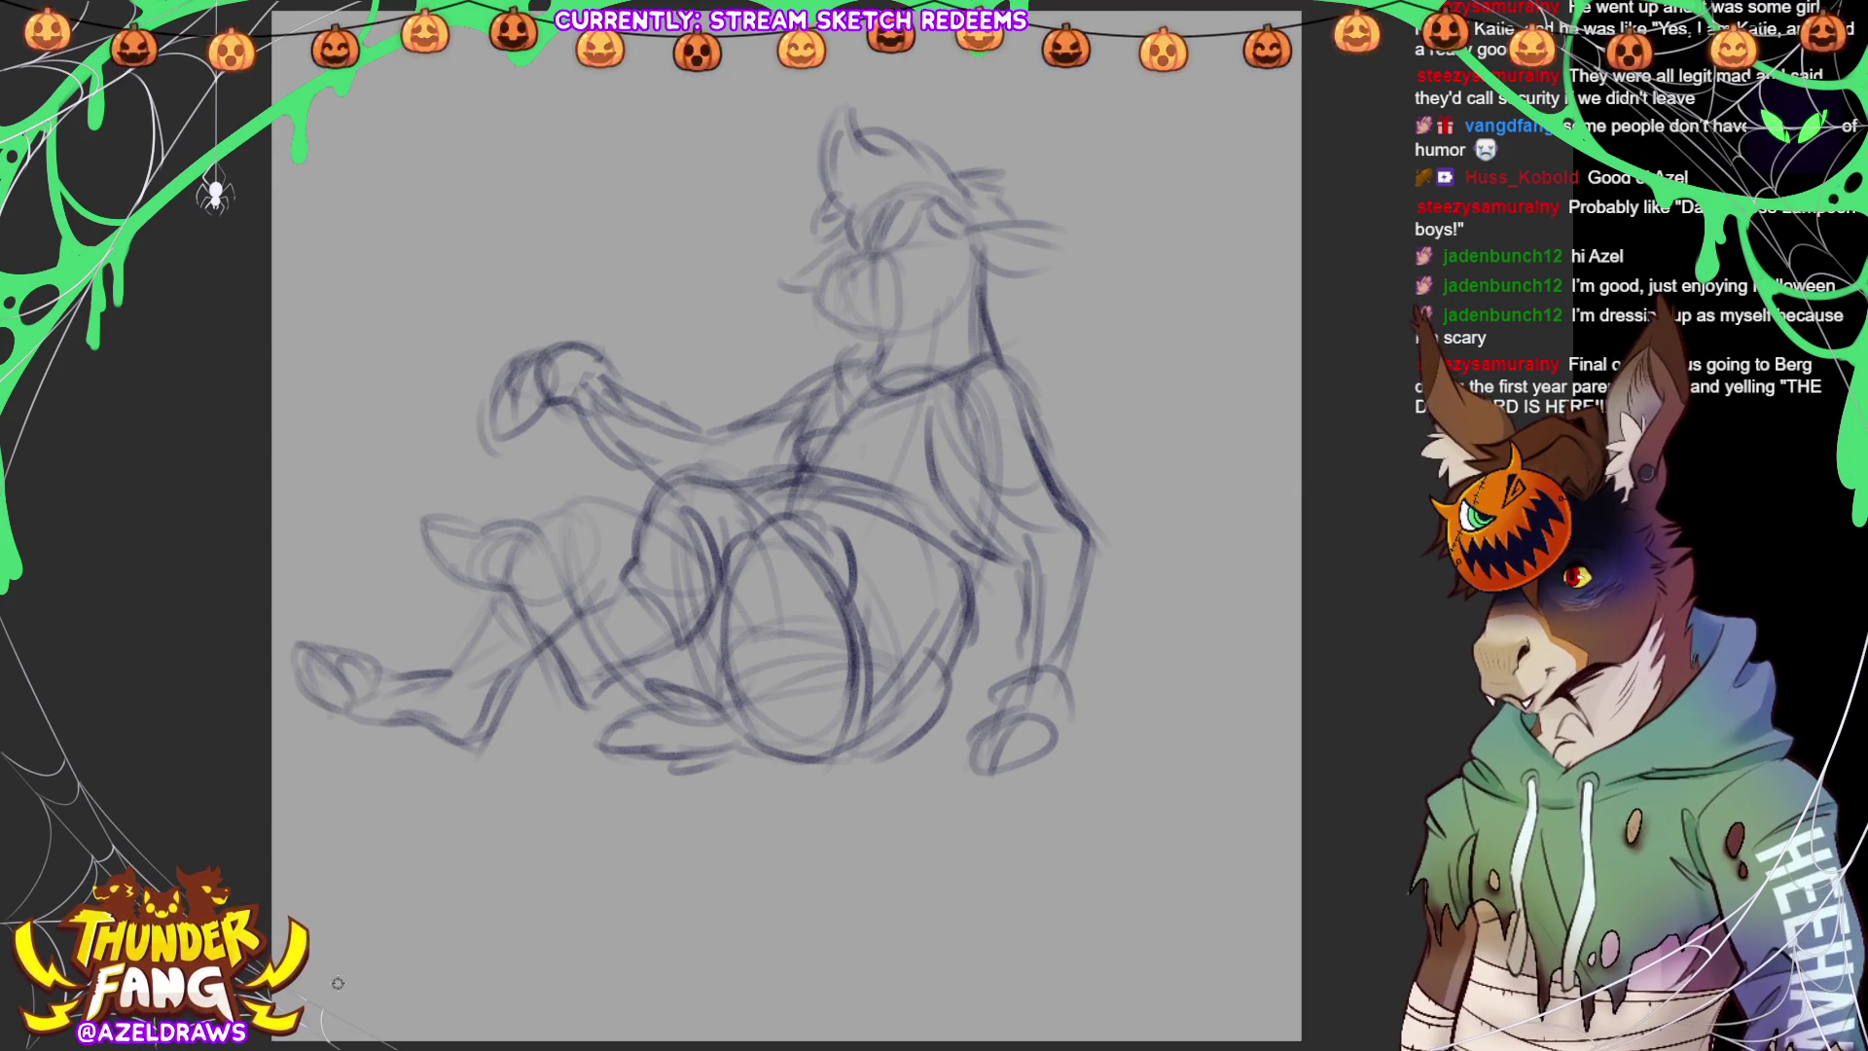
{"action": "mouse_move", "coordinate": [640, 556]}
{"action": "left_mouse_down"}
{"action": "mouse_move", "coordinate": [600, 603]}
{"action": "mouse_move", "coordinate": [665, 663]}
{"action": "left_mouse_up"}
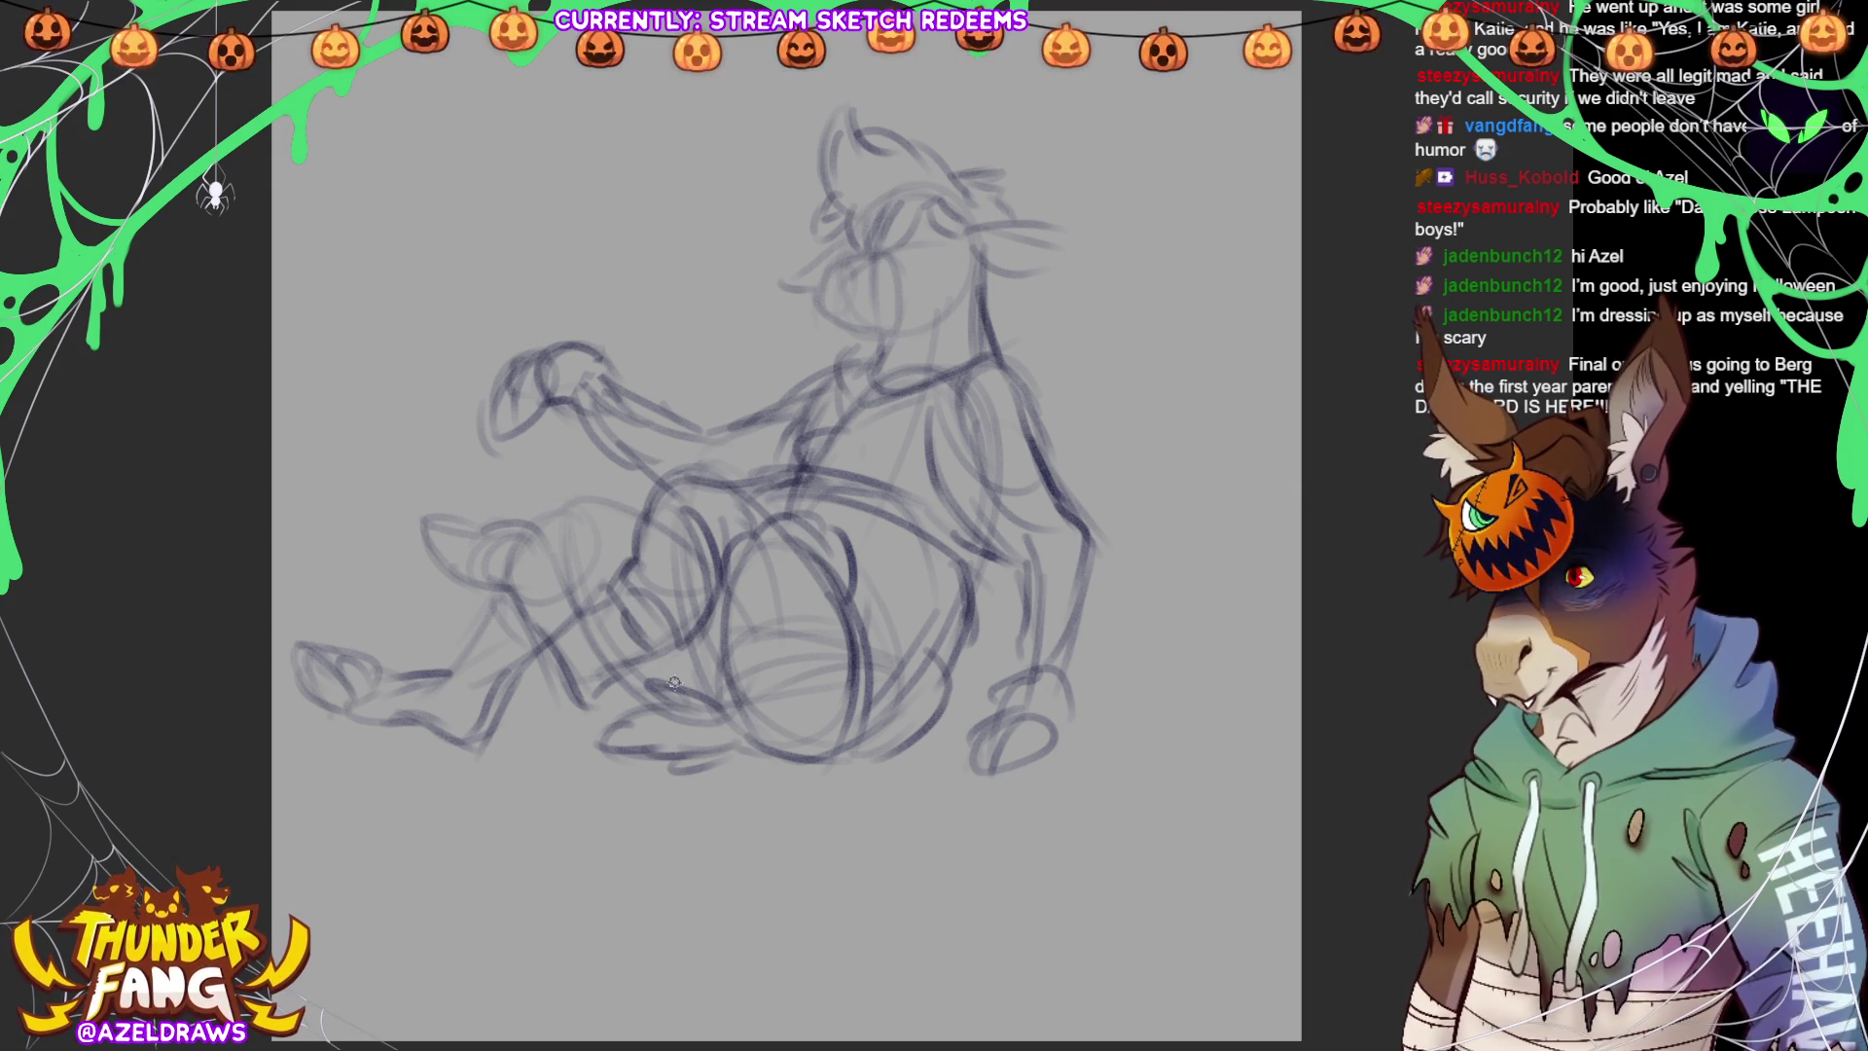
{"action": "left_click_drag", "start_coordinate": [838, 596], "coordinate": [858, 668]}
{"action": "mouse_move", "coordinate": [730, 676]}
{"action": "left_mouse_down"}
{"action": "mouse_move", "coordinate": [768, 727]}
{"action": "mouse_move", "coordinate": [837, 727]}
{"action": "left_mouse_up"}
{"action": "left_click_drag", "start_coordinate": [722, 702], "coordinate": [766, 740]}
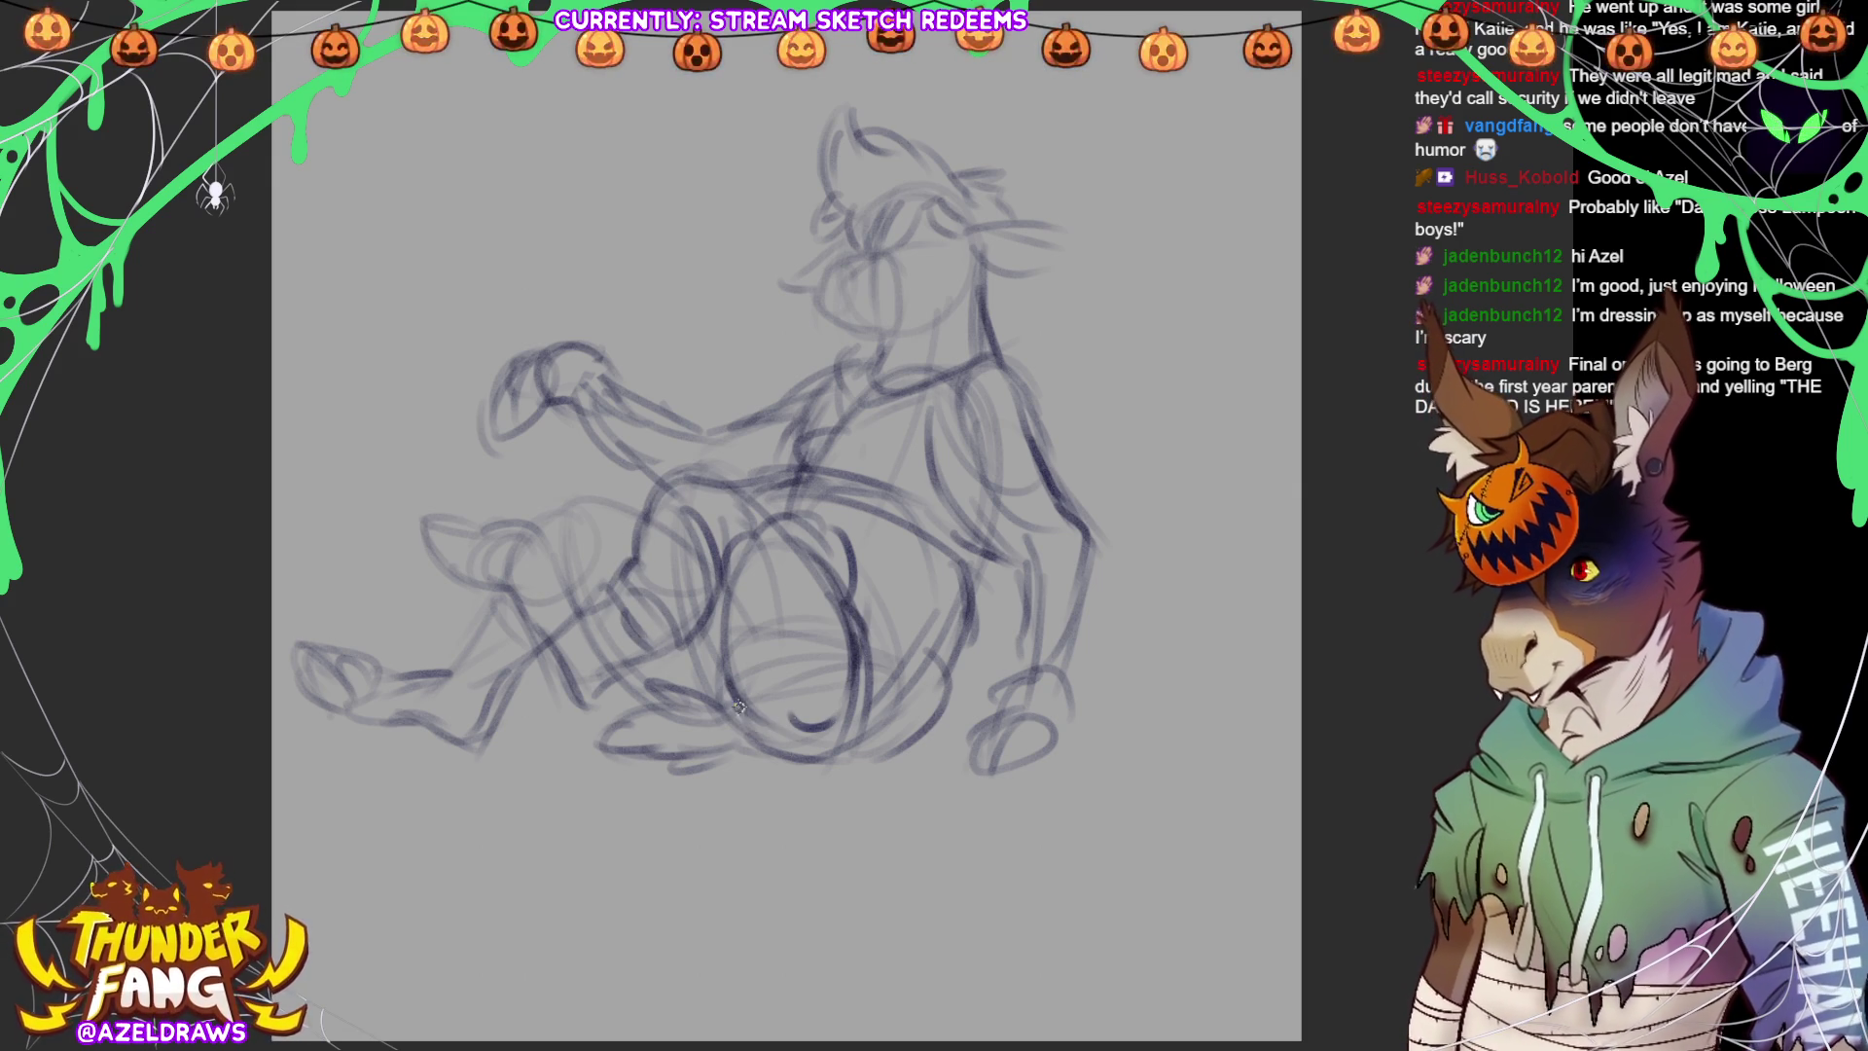
Firm up the upper leg line, right shoulder, foreleg and near forearm
{"action": "left_click_drag", "start_coordinate": [563, 488], "coordinate": [626, 489]}
{"action": "mouse_move", "coordinate": [491, 587]}
{"action": "left_mouse_down"}
{"action": "mouse_move", "coordinate": [457, 649]}
{"action": "mouse_move", "coordinate": [514, 693]}
{"action": "left_mouse_up"}
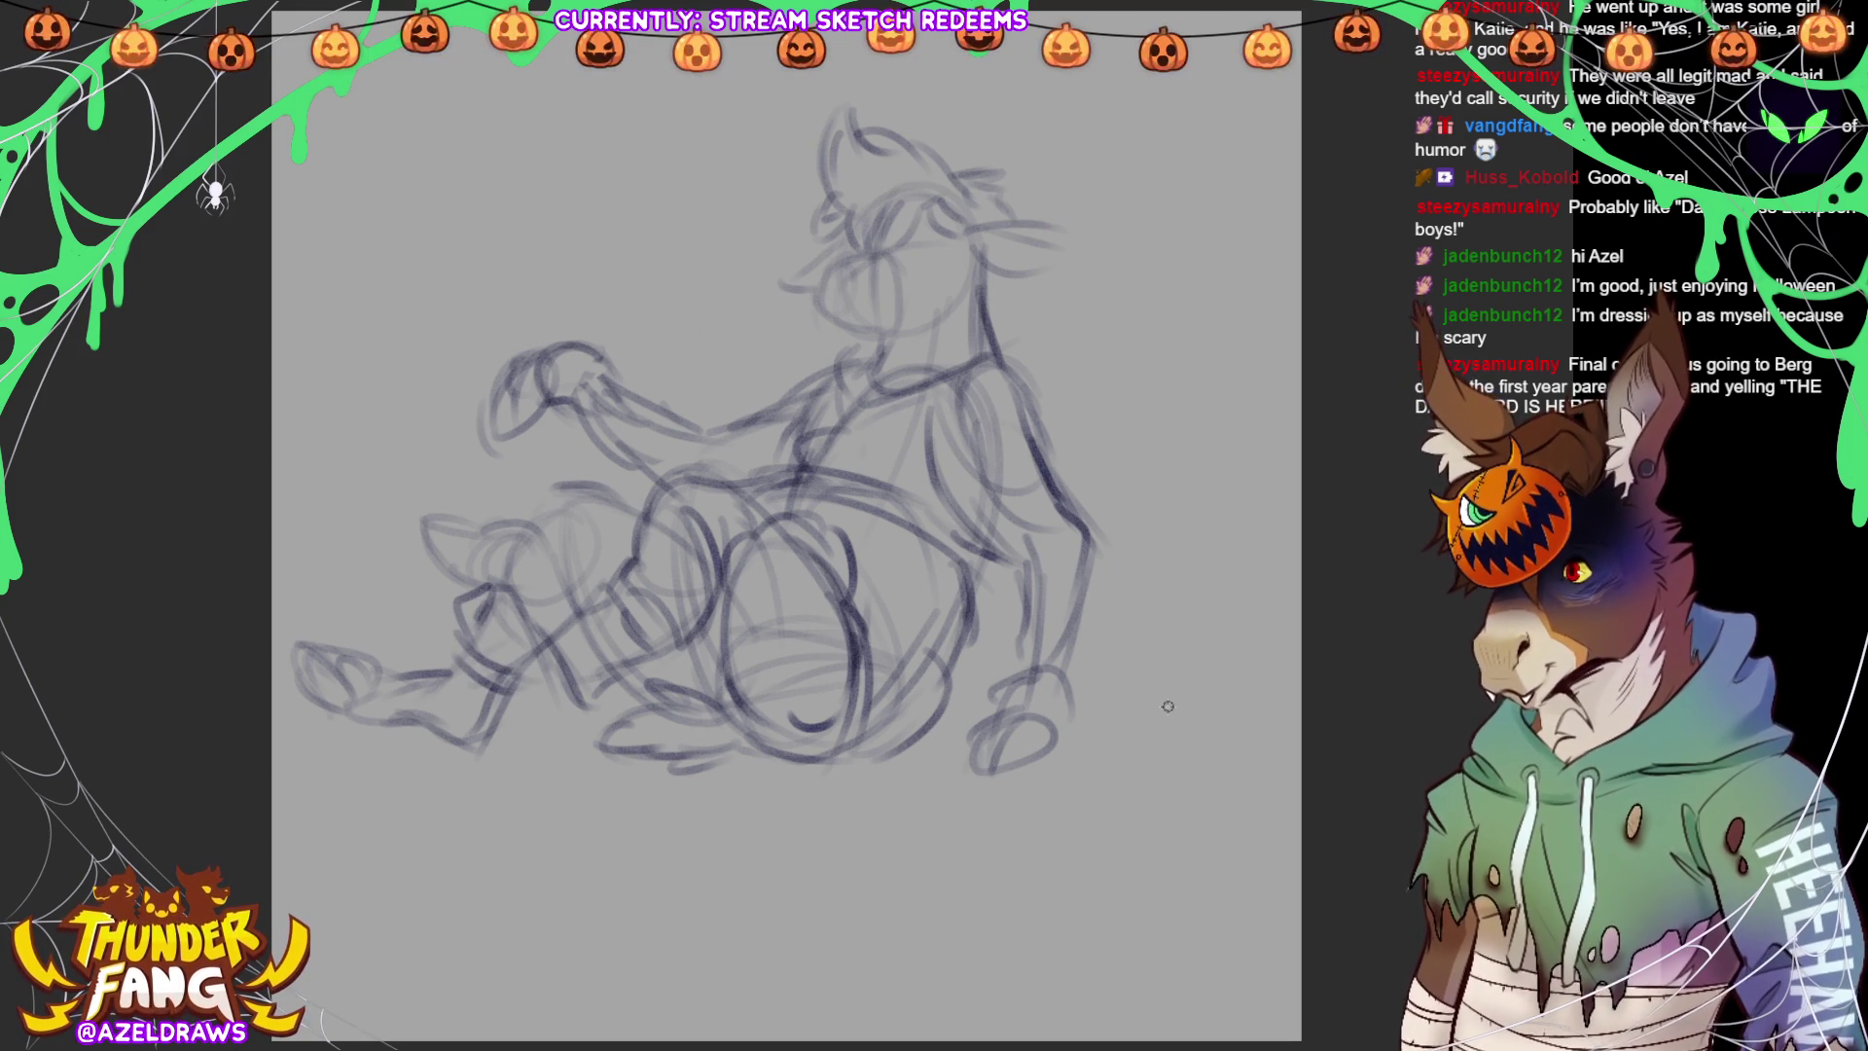
{"action": "mouse_move", "coordinate": [897, 387]}
{"action": "left_mouse_down"}
{"action": "mouse_move", "coordinate": [976, 339]}
{"action": "mouse_move", "coordinate": [941, 360]}
{"action": "mouse_move", "coordinate": [1030, 418]}
{"action": "mouse_move", "coordinate": [856, 423]}
{"action": "mouse_move", "coordinate": [913, 404]}
{"action": "mouse_move", "coordinate": [822, 433]}
{"action": "mouse_move", "coordinate": [914, 439]}
{"action": "mouse_move", "coordinate": [813, 469]}
{"action": "left_mouse_up"}
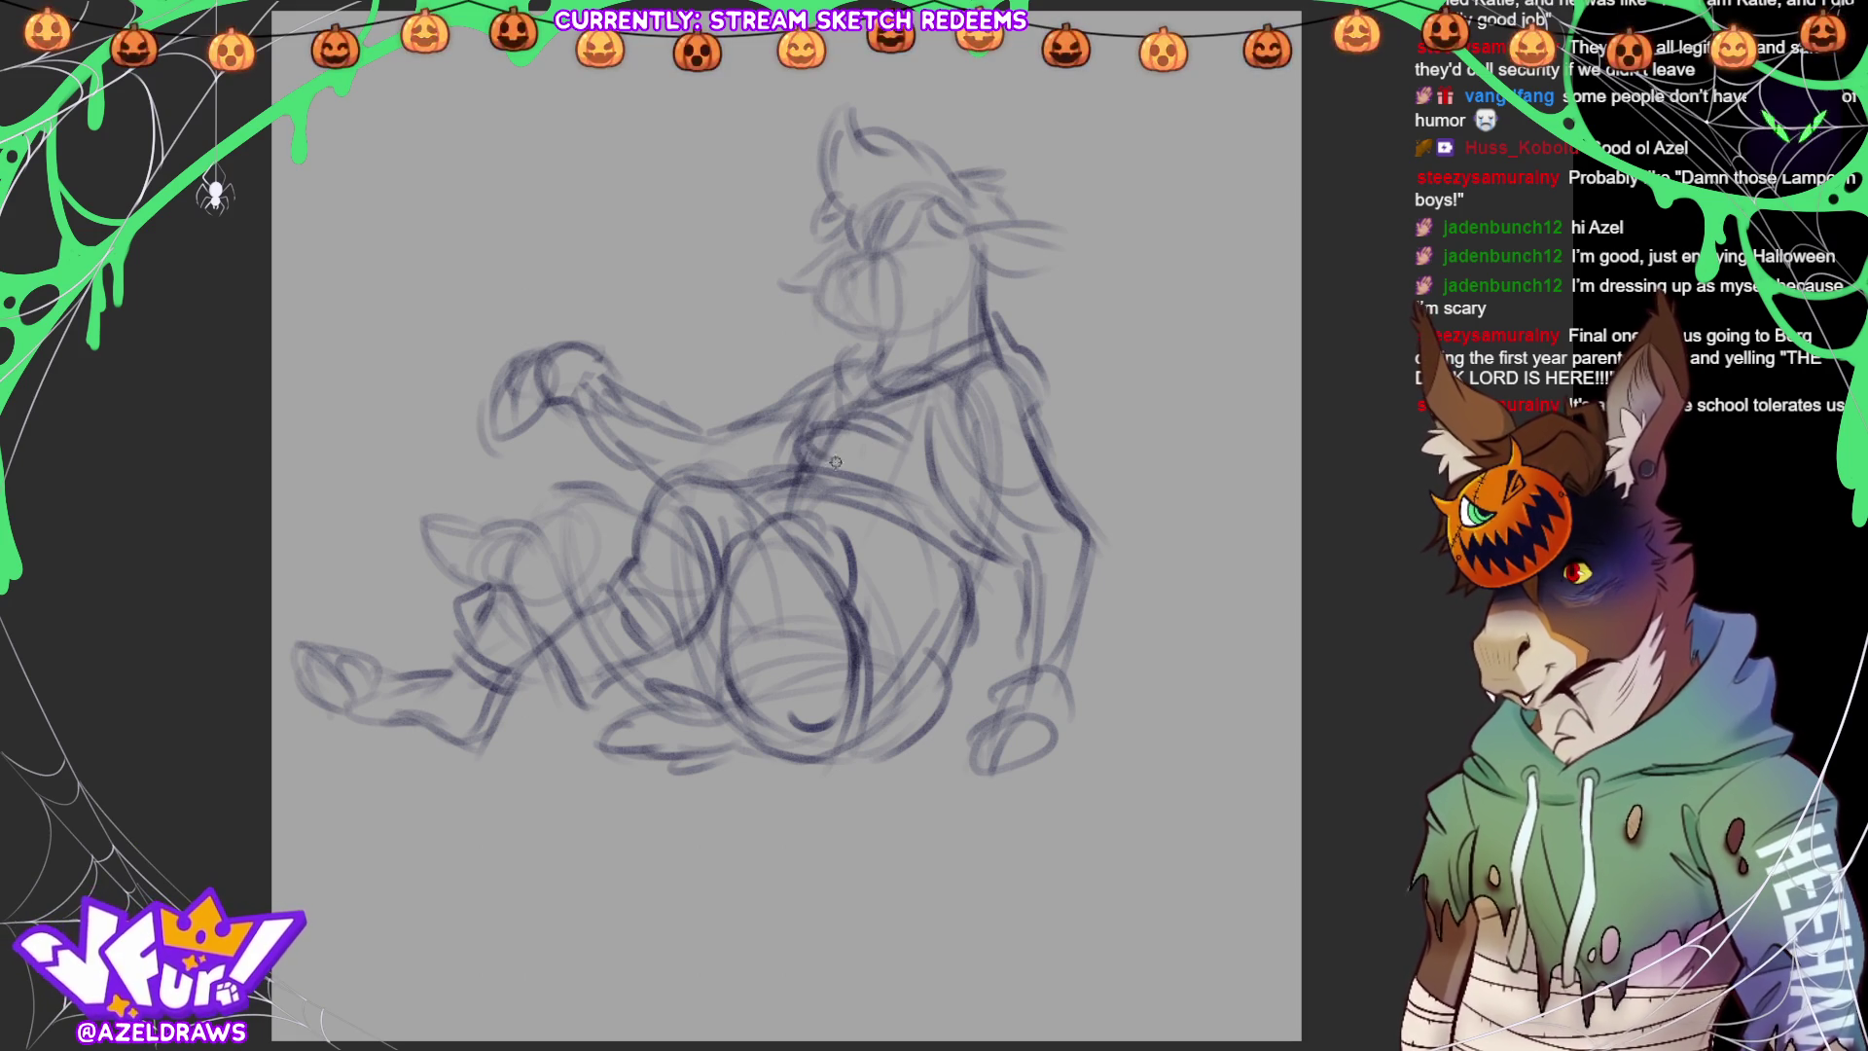
{"action": "mouse_move", "coordinate": [924, 439]}
{"action": "left_mouse_down"}
{"action": "mouse_move", "coordinate": [942, 507]}
{"action": "mouse_move", "coordinate": [955, 496]}
{"action": "left_mouse_up"}
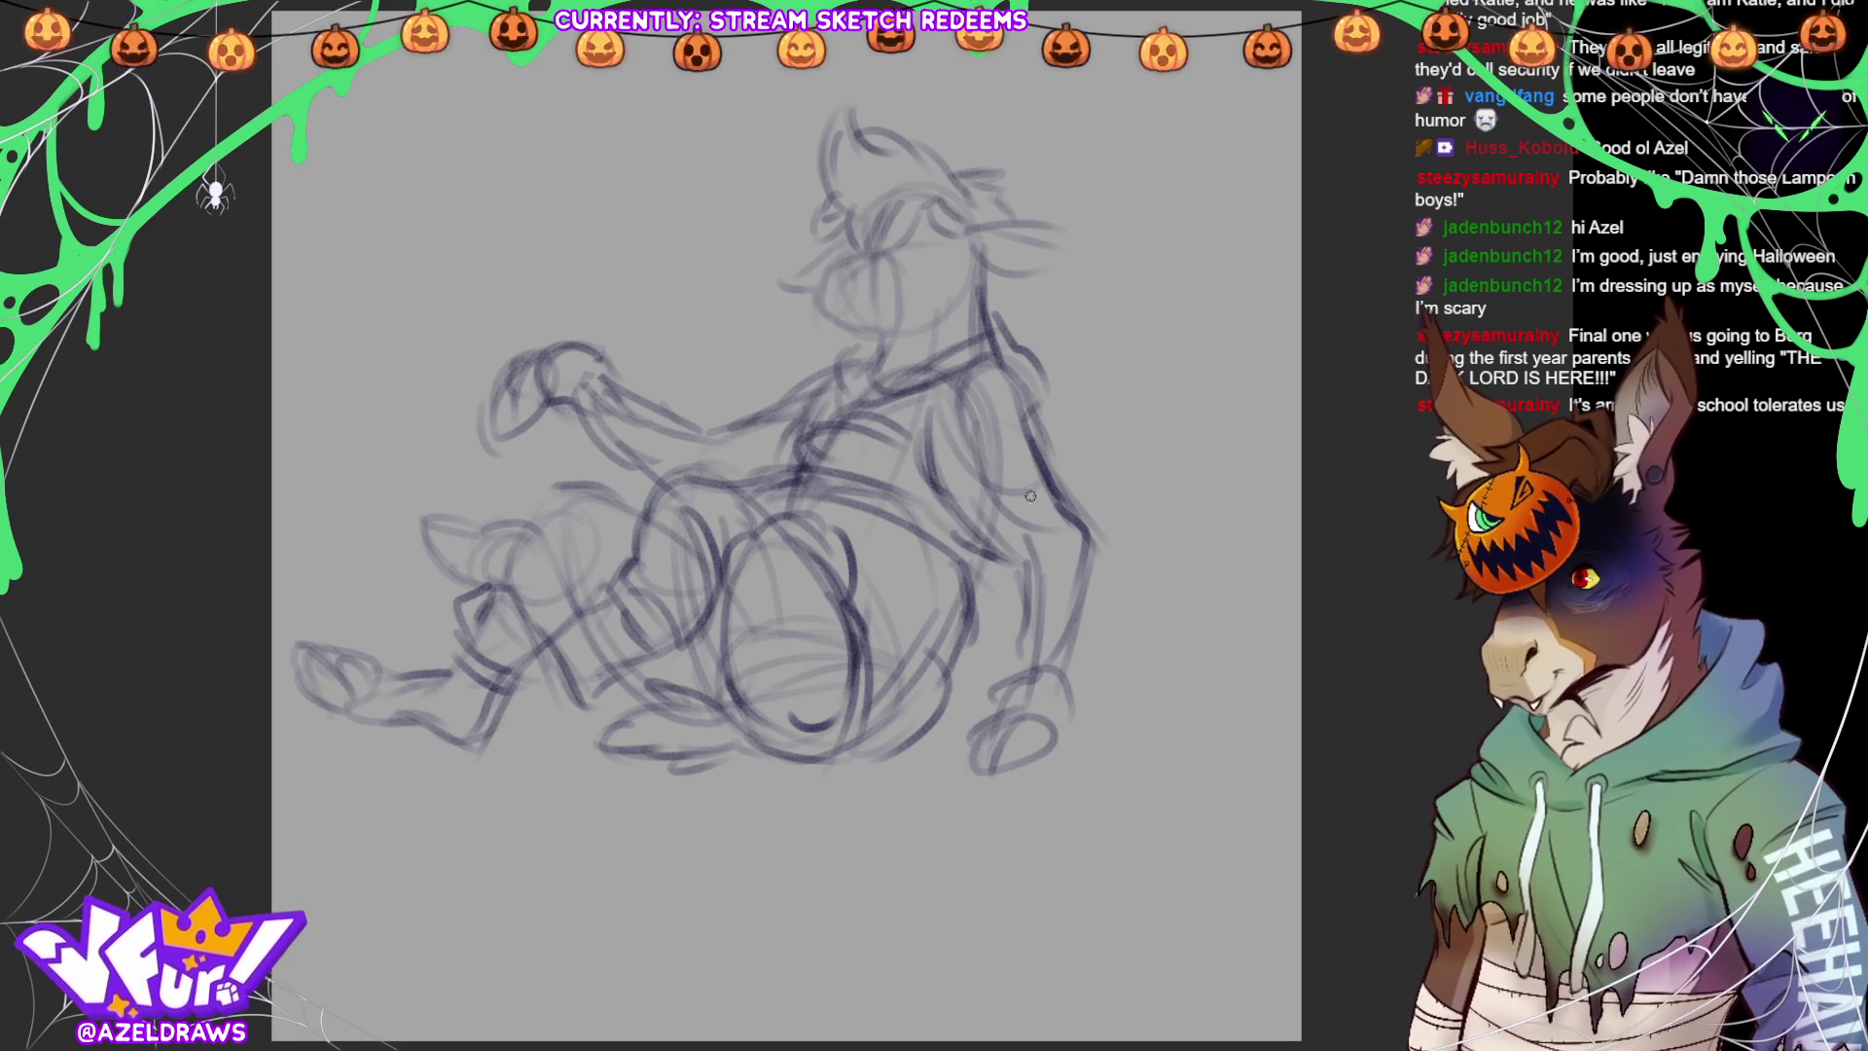
{"action": "mouse_move", "coordinate": [962, 392]}
{"action": "left_mouse_down"}
{"action": "mouse_move", "coordinate": [1056, 418]}
{"action": "mouse_move", "coordinate": [936, 467]}
{"action": "mouse_move", "coordinate": [1055, 521]}
{"action": "left_mouse_up"}
{"action": "mouse_move", "coordinate": [1012, 409]}
{"action": "left_mouse_down"}
{"action": "mouse_move", "coordinate": [1085, 482]}
{"action": "mouse_move", "coordinate": [1070, 540]}
{"action": "mouse_move", "coordinate": [1100, 555]}
{"action": "mouse_move", "coordinate": [1007, 642]}
{"action": "mouse_move", "coordinate": [1022, 676]}
{"action": "left_mouse_up"}
{"action": "left_click_drag", "start_coordinate": [1088, 563], "coordinate": [1068, 671]}
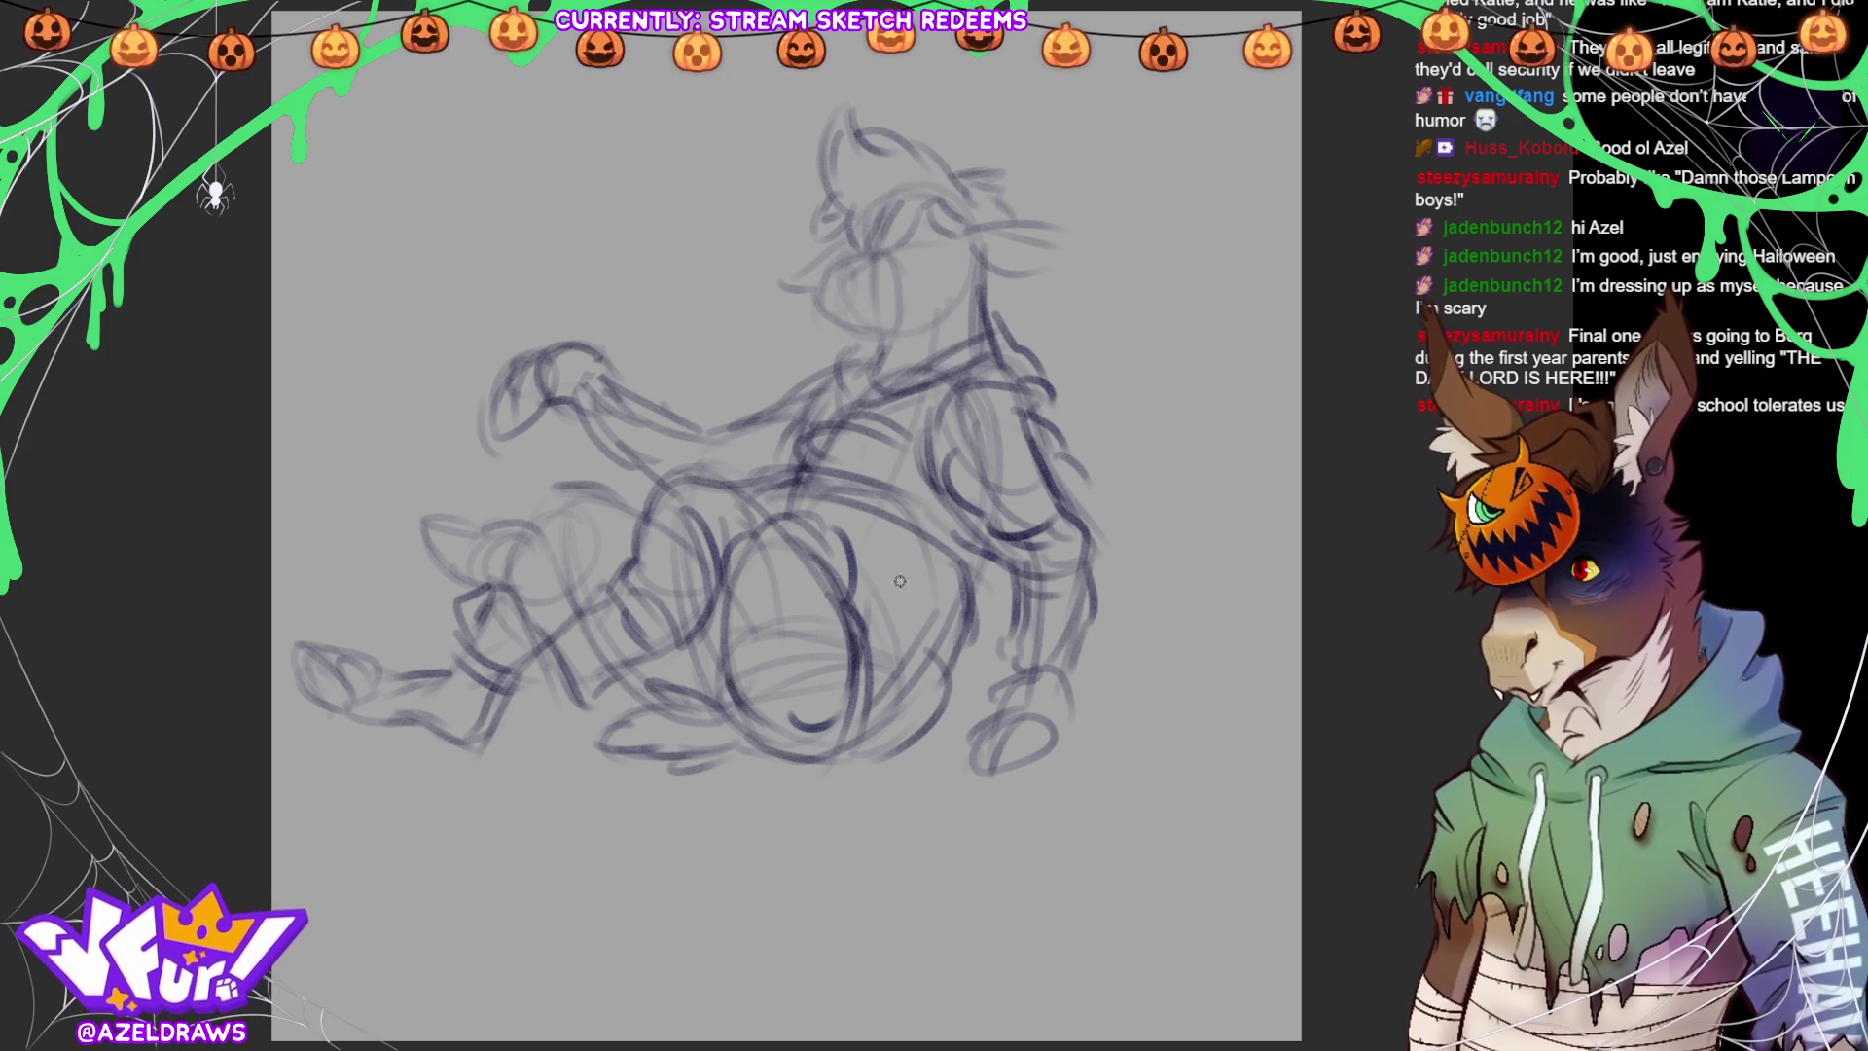
{"action": "mouse_move", "coordinate": [832, 365]}
{"action": "left_mouse_down"}
{"action": "mouse_move", "coordinate": [822, 381]}
{"action": "mouse_move", "coordinate": [754, 362]}
{"action": "mouse_move", "coordinate": [746, 431]}
{"action": "mouse_move", "coordinate": [652, 404]}
{"action": "mouse_move", "coordinate": [603, 427]}
{"action": "mouse_move", "coordinate": [650, 411]}
{"action": "mouse_move", "coordinate": [716, 430]}
{"action": "left_mouse_up"}
{"action": "left_click_drag", "start_coordinate": [679, 452], "coordinate": [647, 489]}
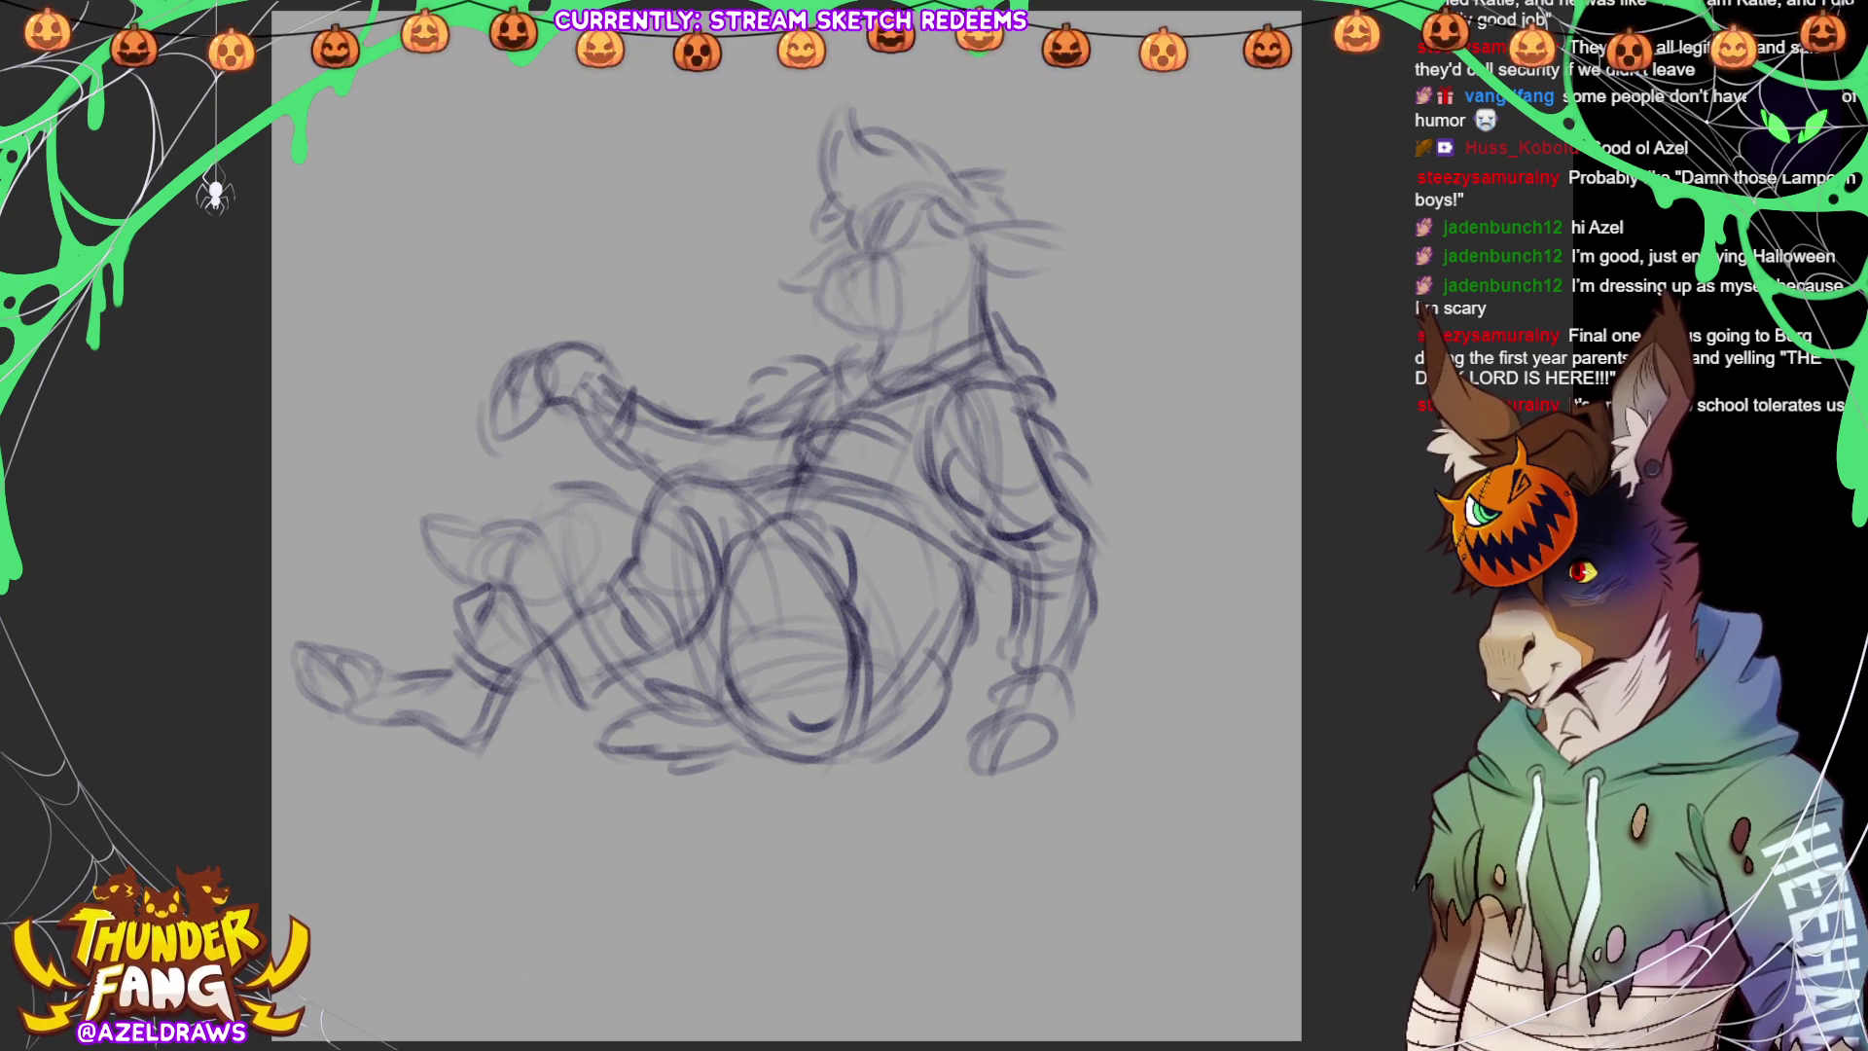
Enlarge the whole sketch with Ctrl+T and move it down-right on the canvas
{"action": "key", "text": "ctrl+t"}
{"action": "left_click_drag", "start_coordinate": [1089, 486], "coordinate": [1157, 545]}
{"action": "left_click_drag", "start_coordinate": [765, 834], "coordinate": [765, 968]}
{"action": "left_click_drag", "start_coordinate": [1098, 678], "coordinate": [1091, 775]}
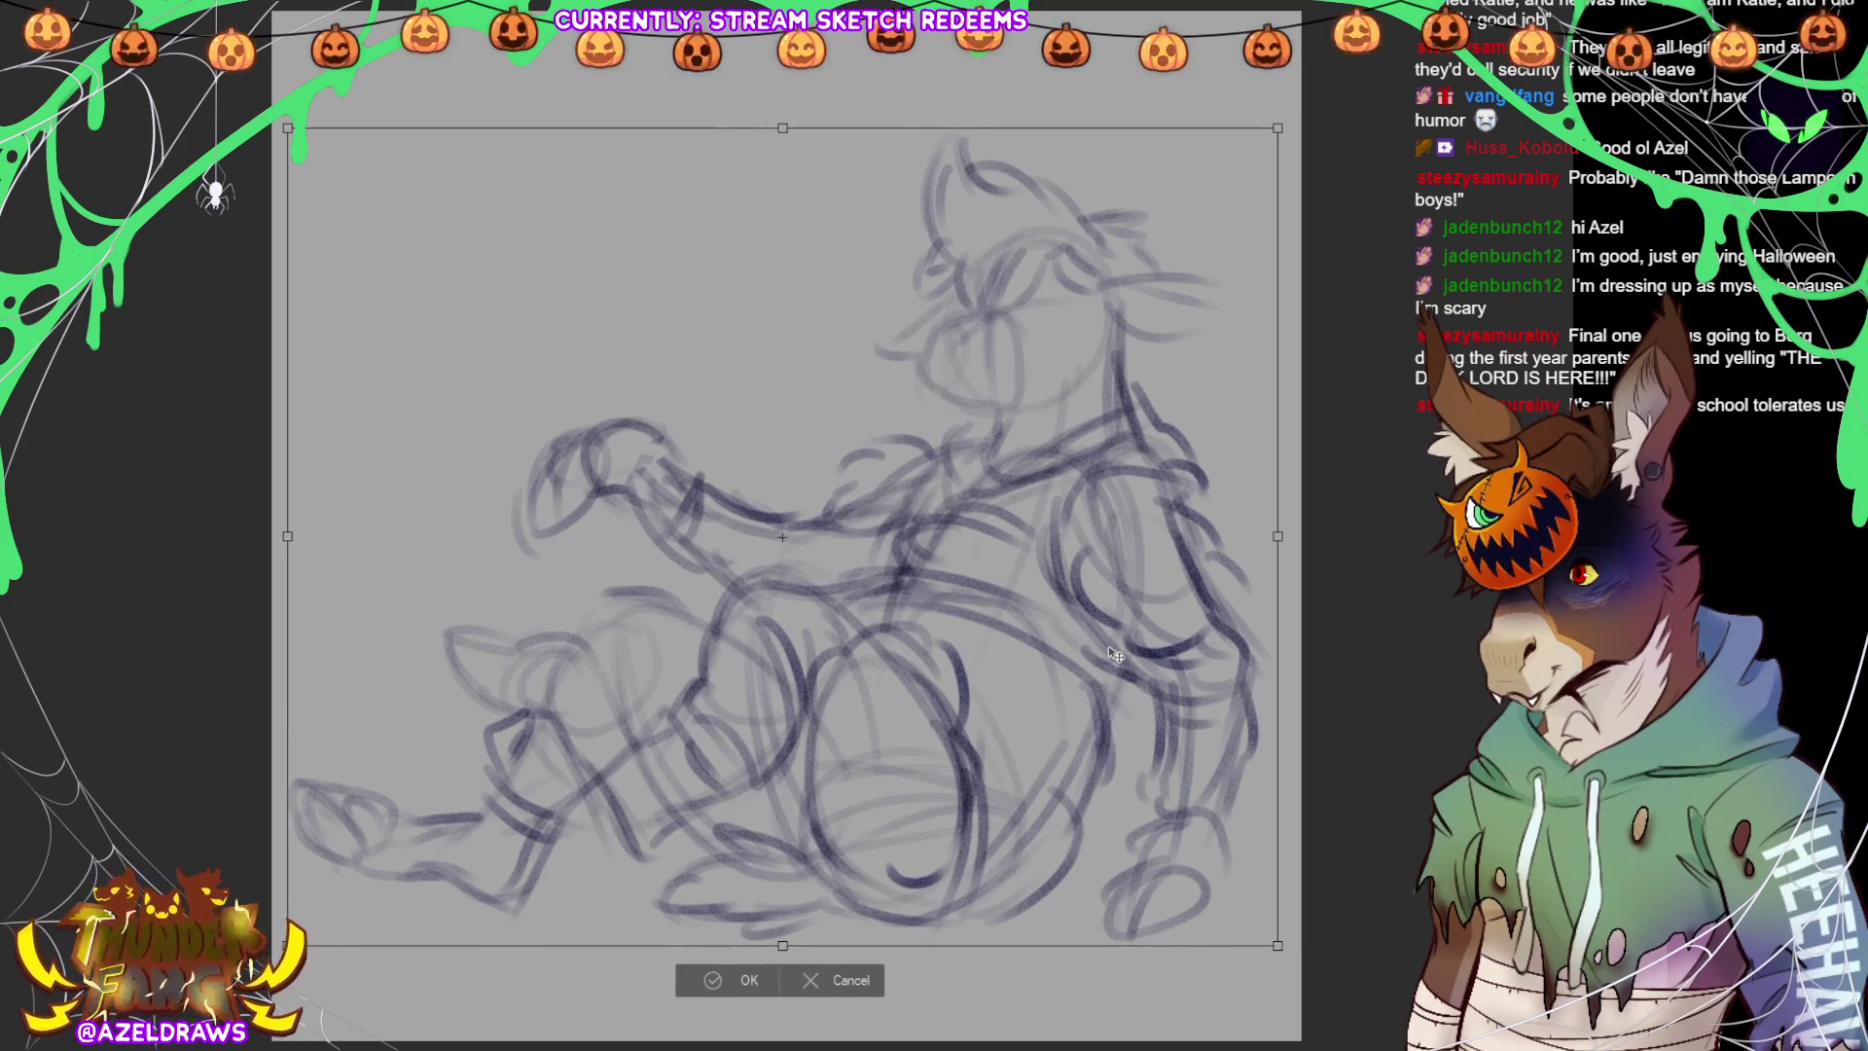
{"action": "left_click", "coordinate": [717, 977]}
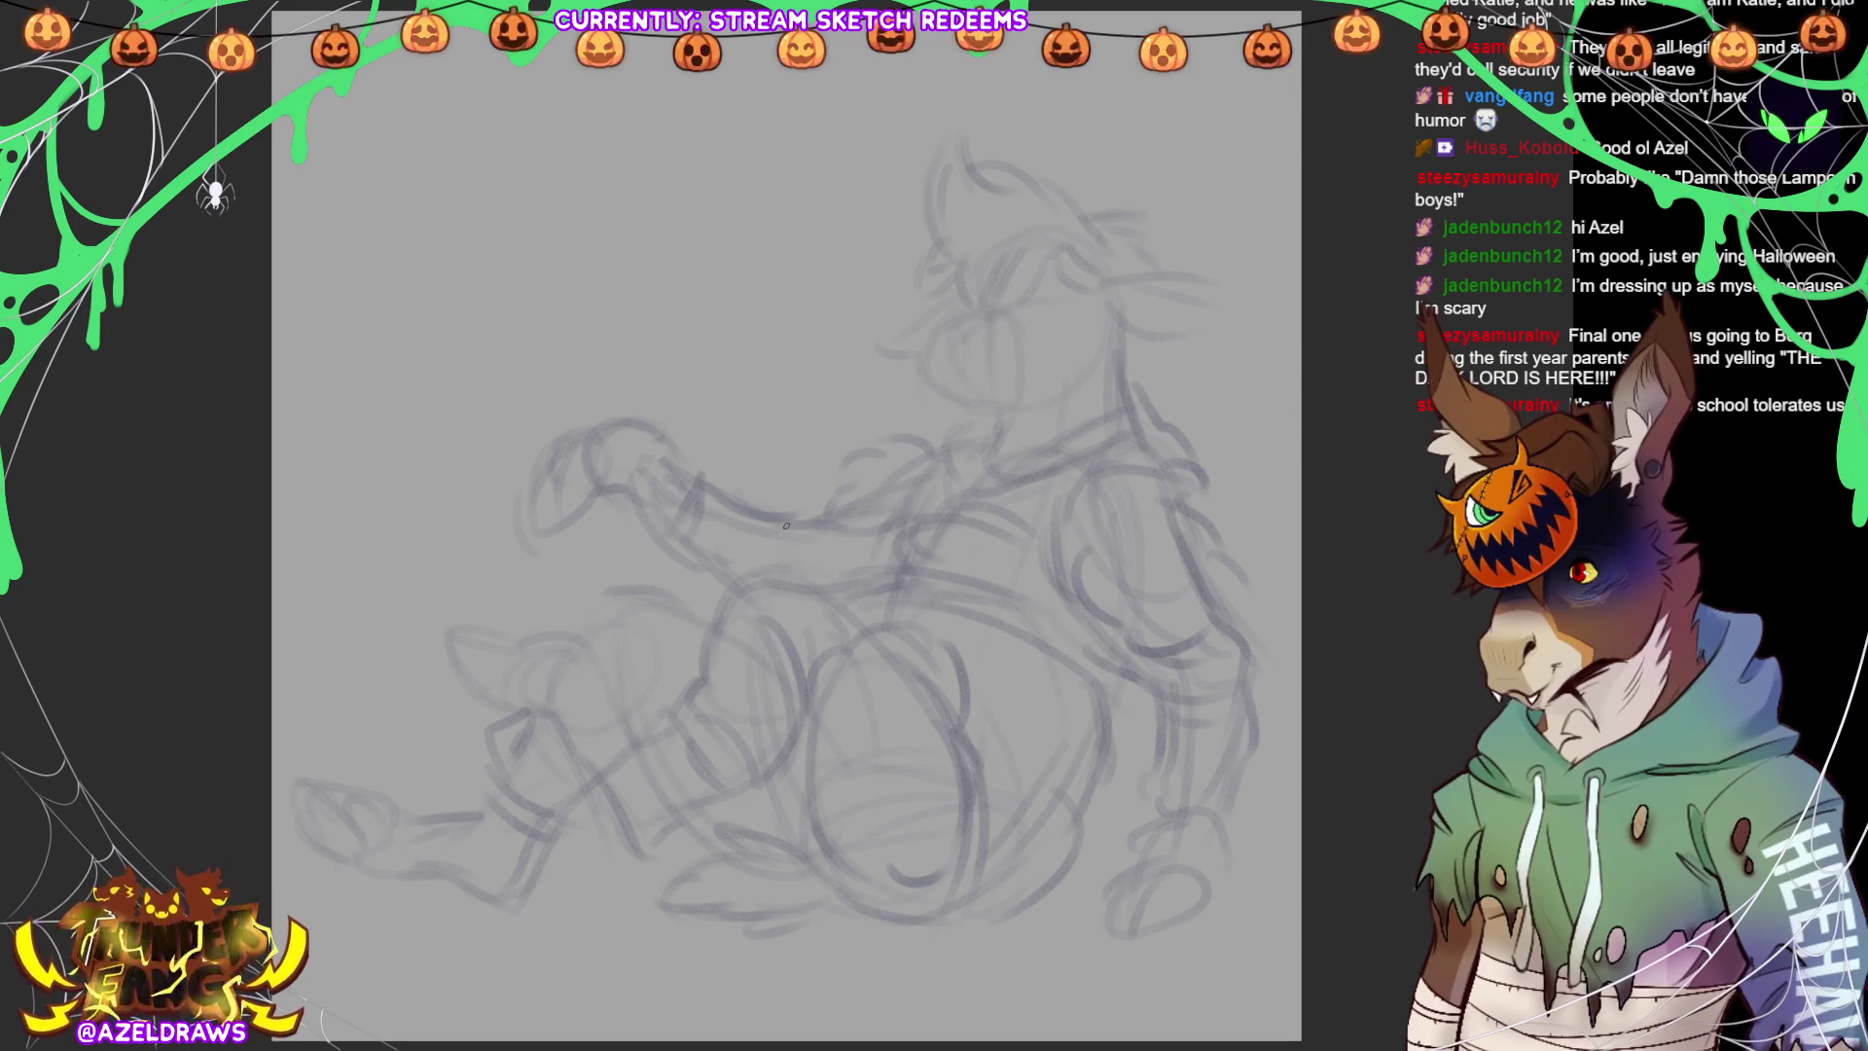
Draw a pair of trial curves and undo them
{"action": "left_click_drag", "start_coordinate": [407, 404], "coordinate": [520, 330]}
{"action": "left_click_drag", "start_coordinate": [425, 406], "coordinate": [540, 346]}
{"action": "key", "text": "ctrl+z"}
{"action": "key", "text": "ctrl+z"}
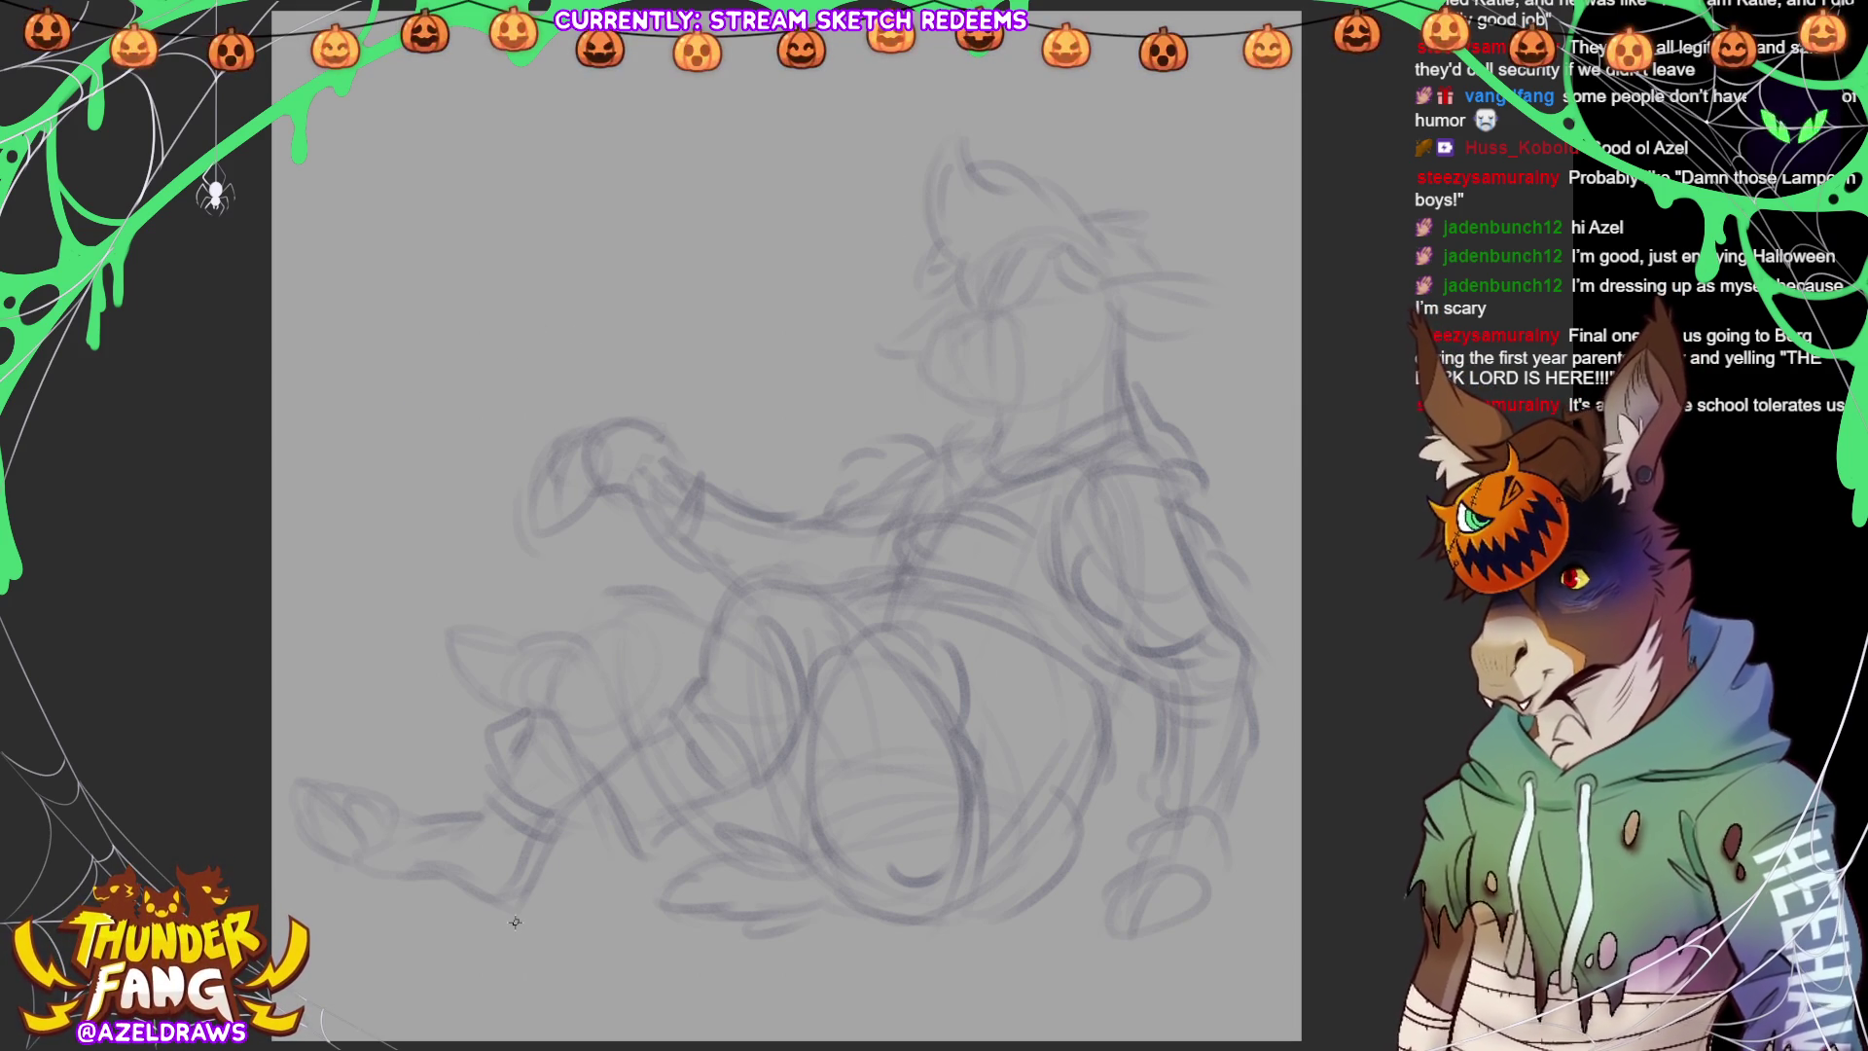
Draw the closed eye with an arc above it and hair strokes around it
{"action": "mouse_move", "coordinate": [931, 352]}
{"action": "left_mouse_down"}
{"action": "mouse_move", "coordinate": [963, 334]}
{"action": "mouse_move", "coordinate": [933, 351]}
{"action": "left_mouse_up"}
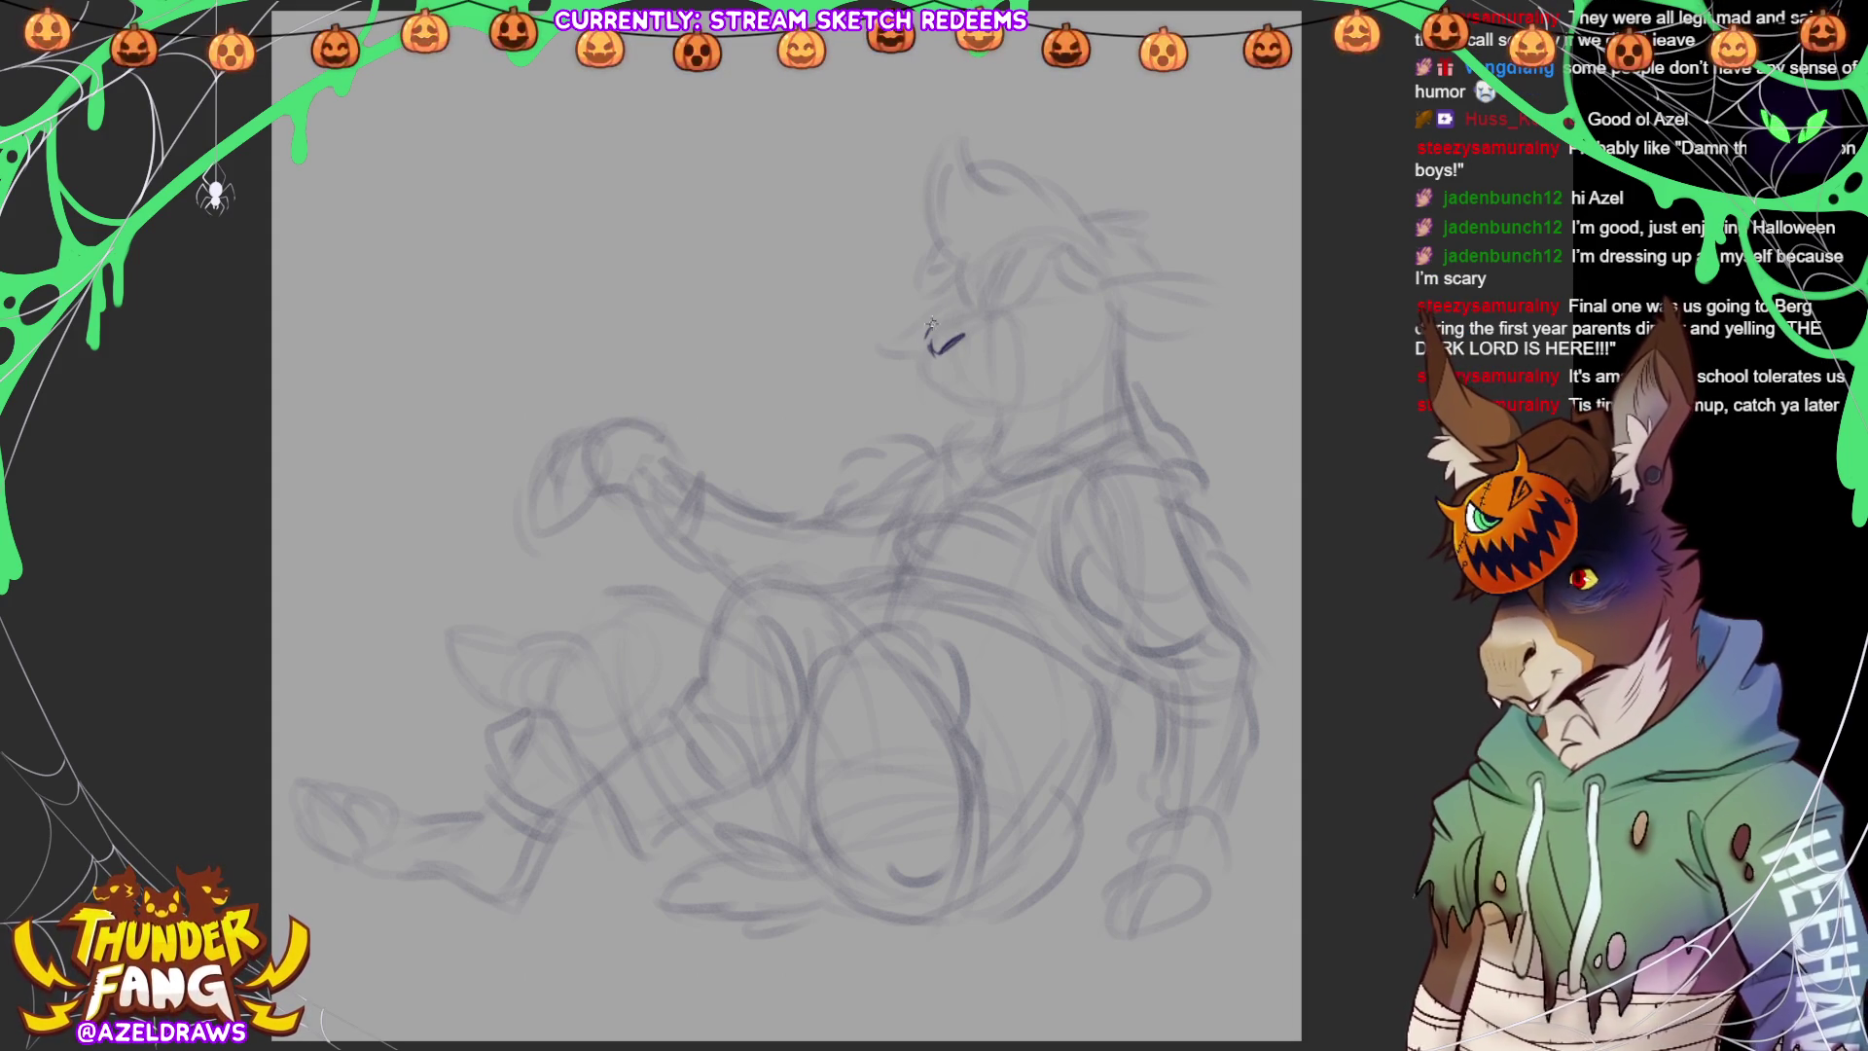
{"action": "mouse_move", "coordinate": [926, 327]}
{"action": "left_mouse_down"}
{"action": "mouse_move", "coordinate": [994, 321]}
{"action": "mouse_move", "coordinate": [921, 377]}
{"action": "left_mouse_up"}
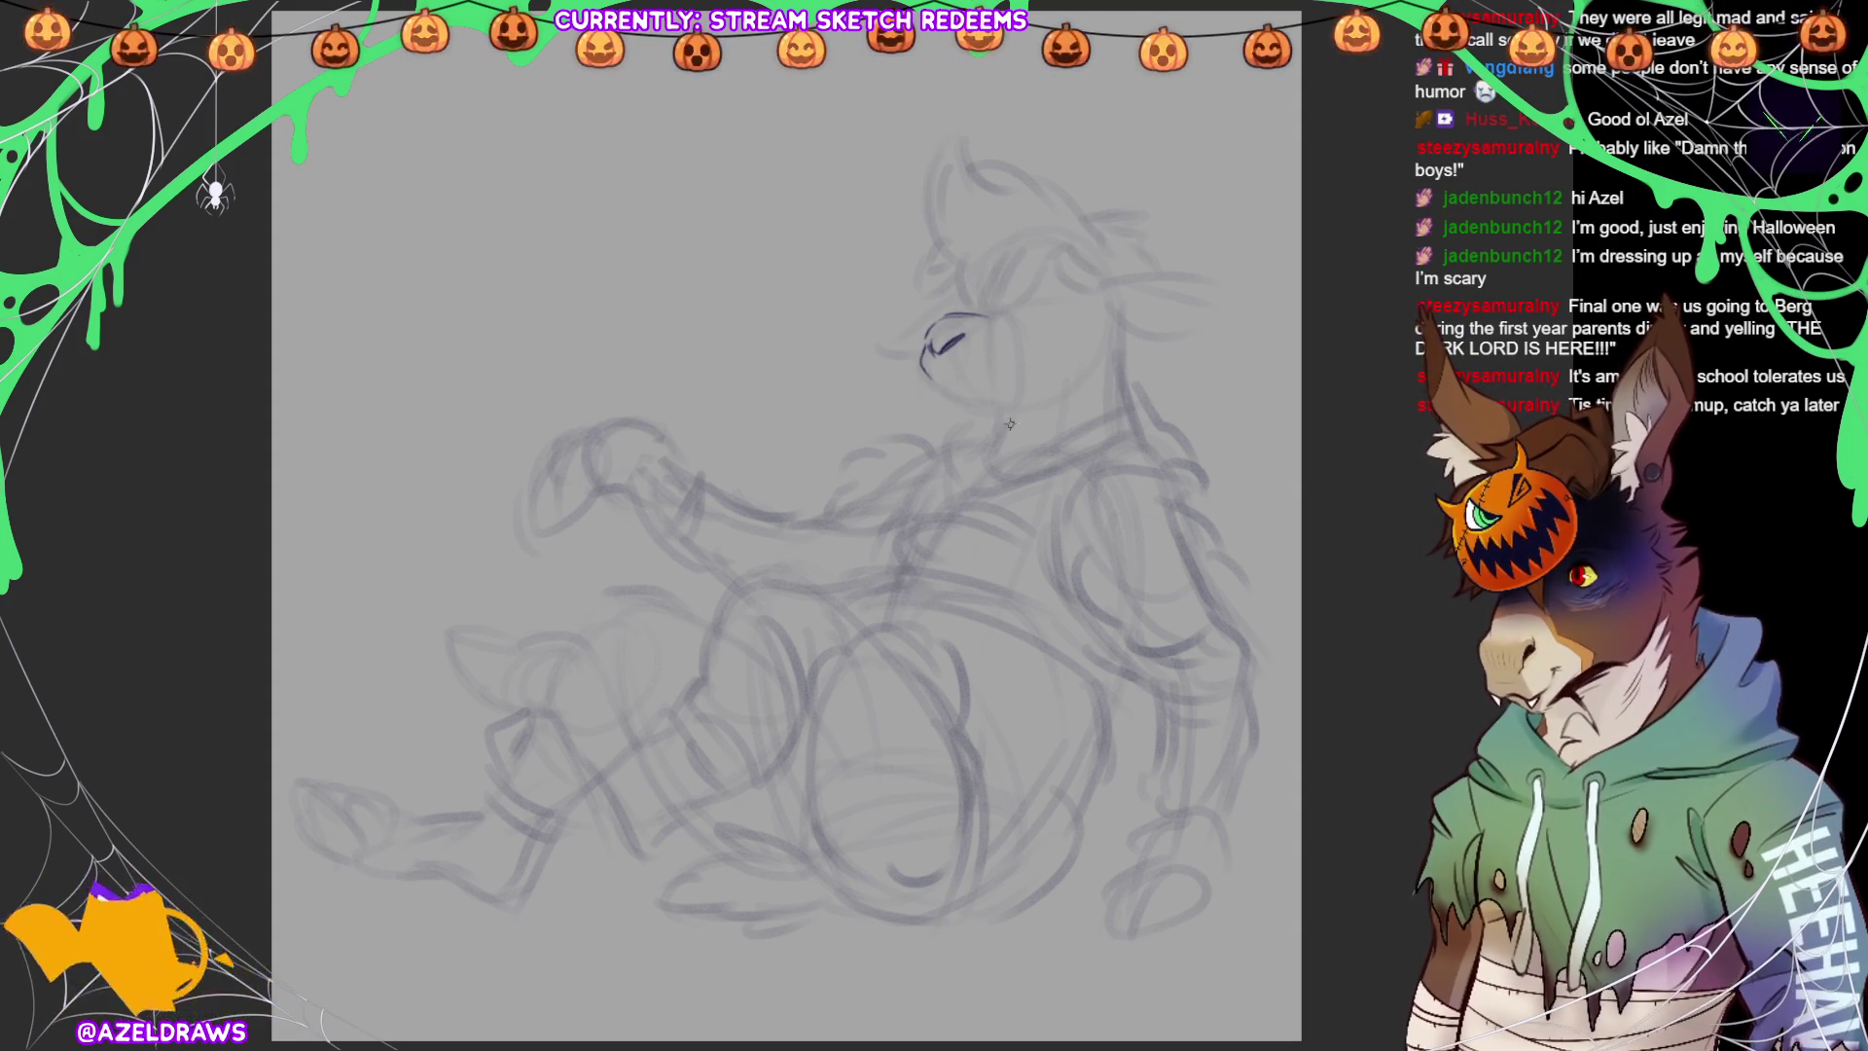
{"action": "left_click_drag", "start_coordinate": [976, 312], "coordinate": [1014, 307]}
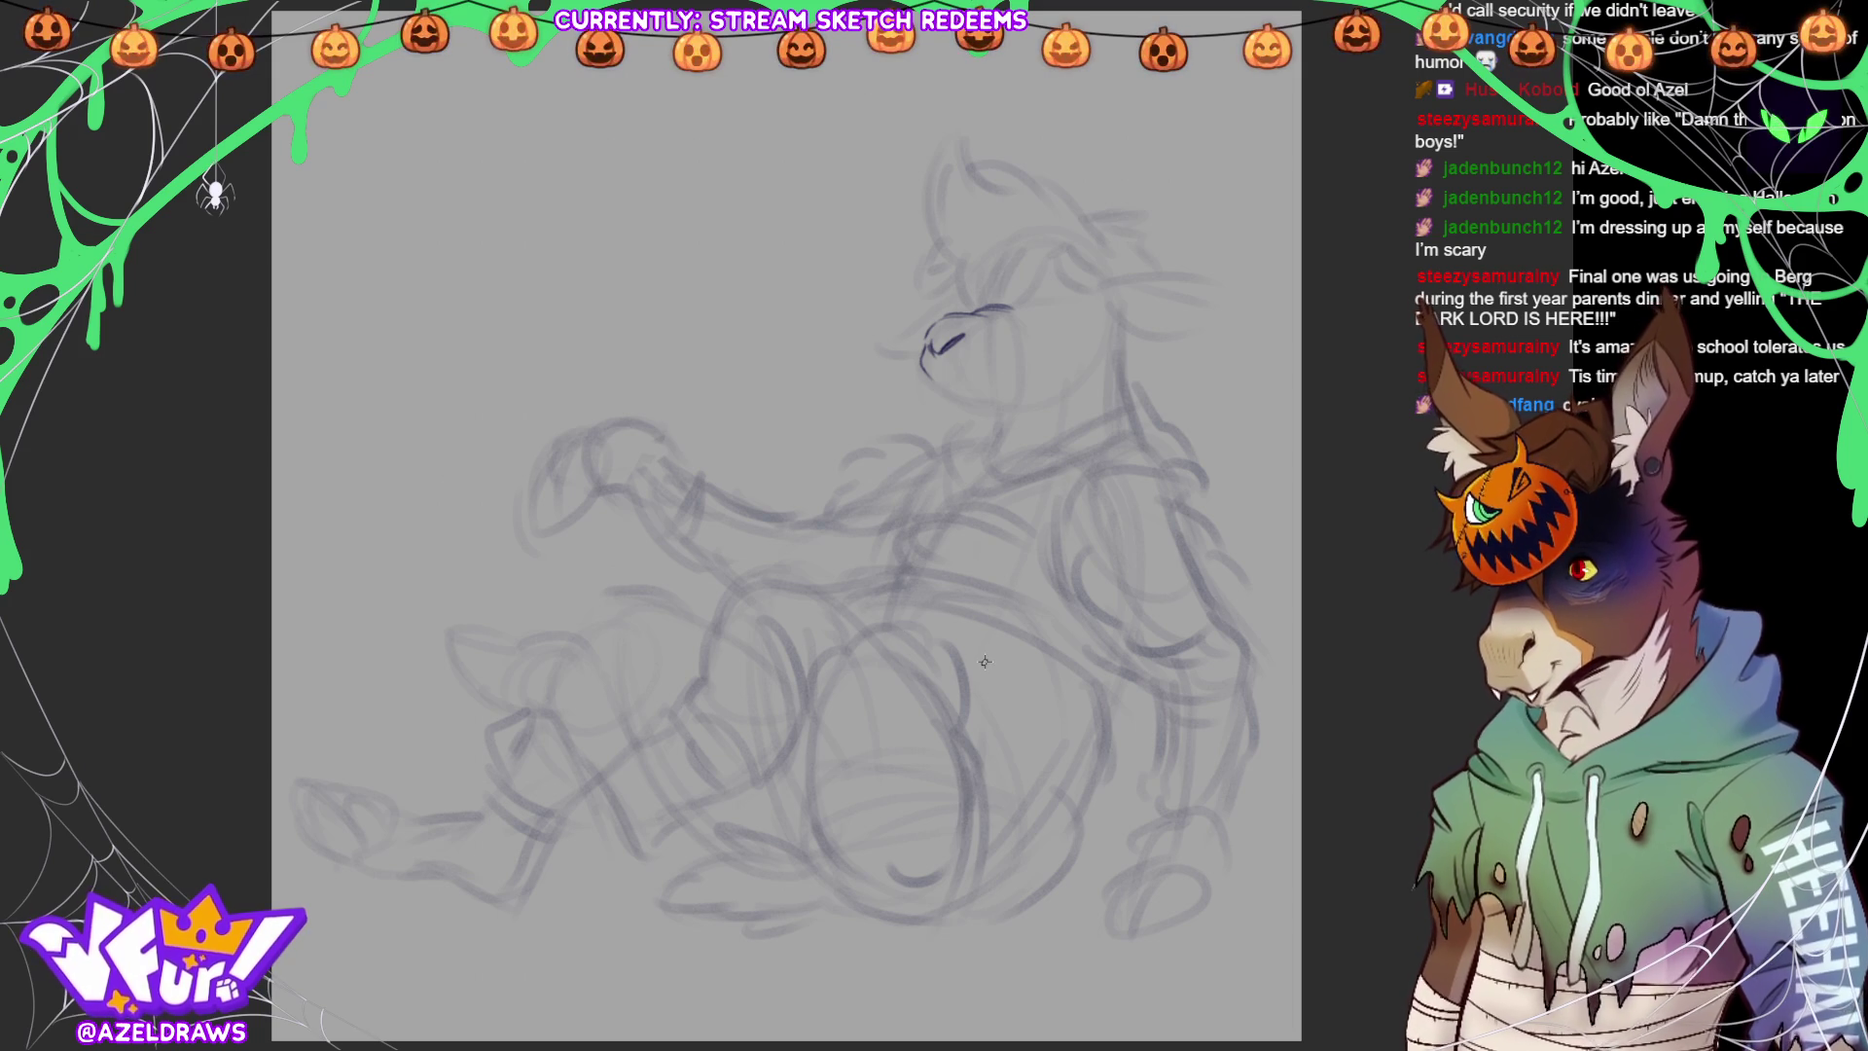
{"action": "left_click_drag", "start_coordinate": [1047, 252], "coordinate": [971, 322]}
{"action": "left_click_drag", "start_coordinate": [974, 252], "coordinate": [965, 307]}
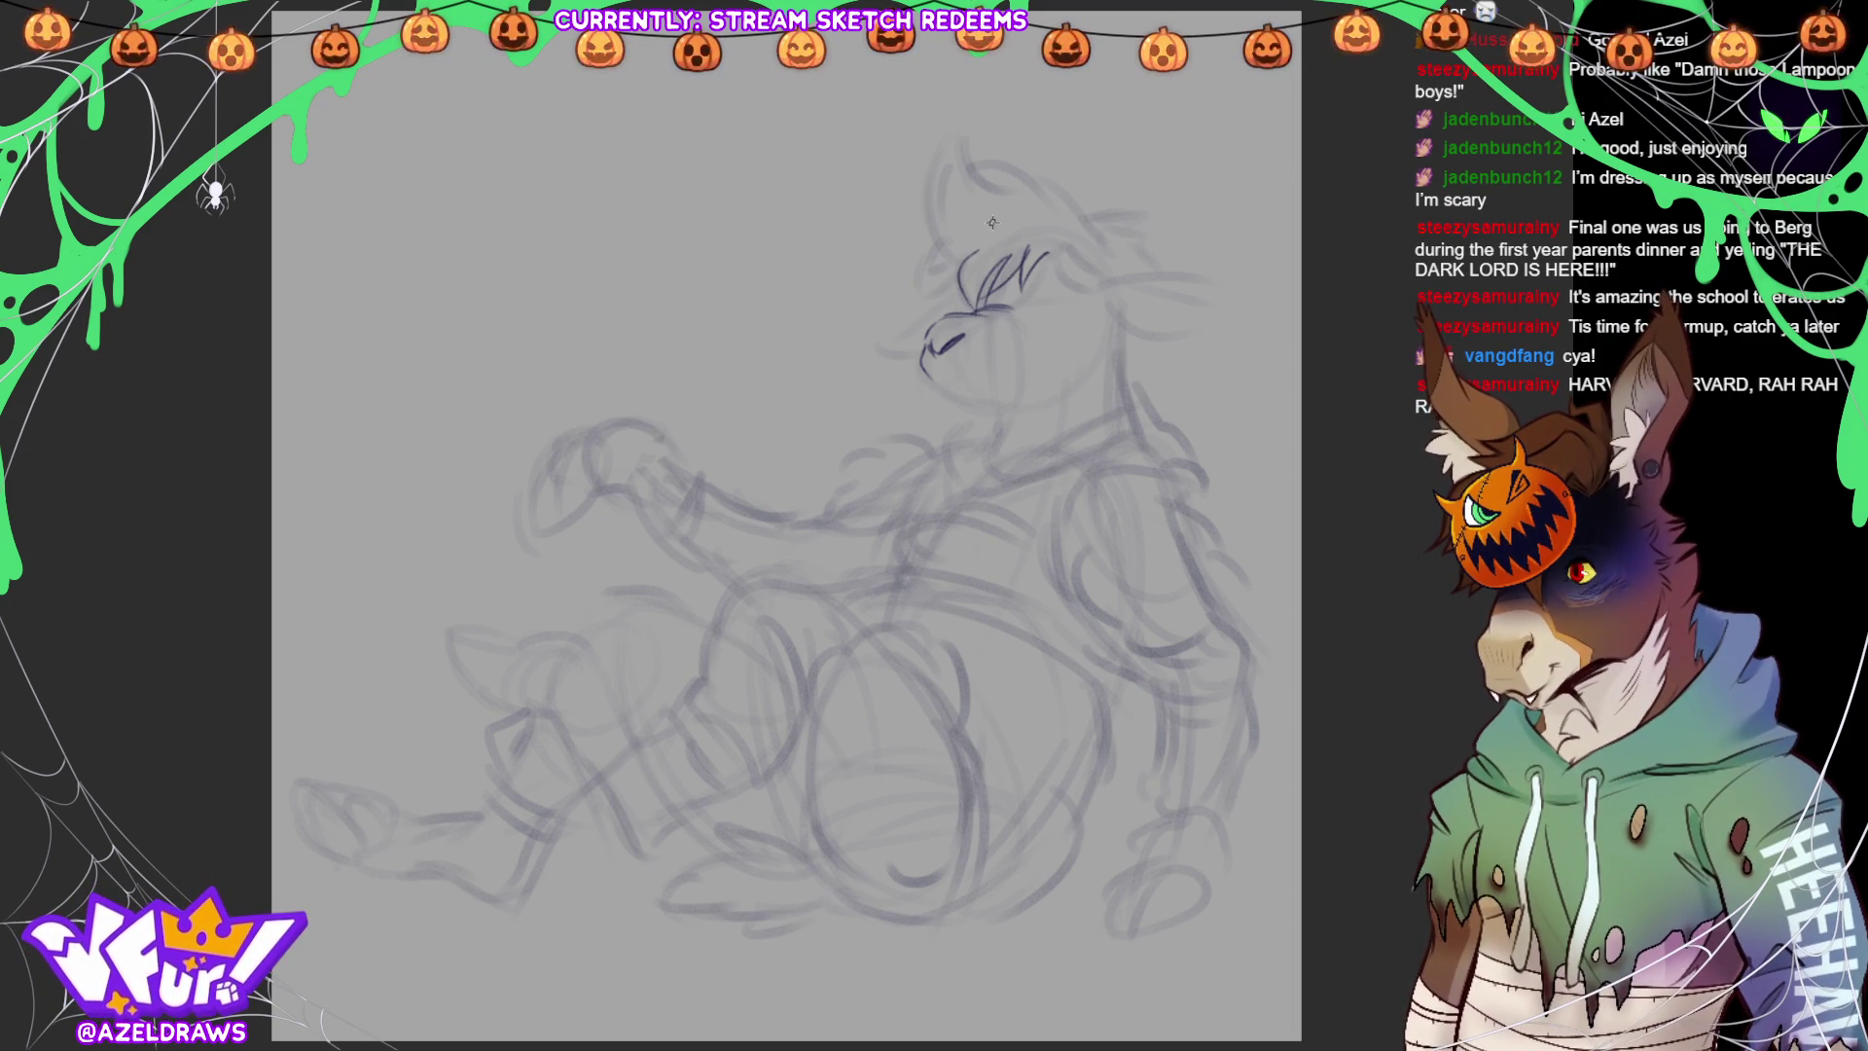
{"action": "left_click_drag", "start_coordinate": [946, 277], "coordinate": [901, 290]}
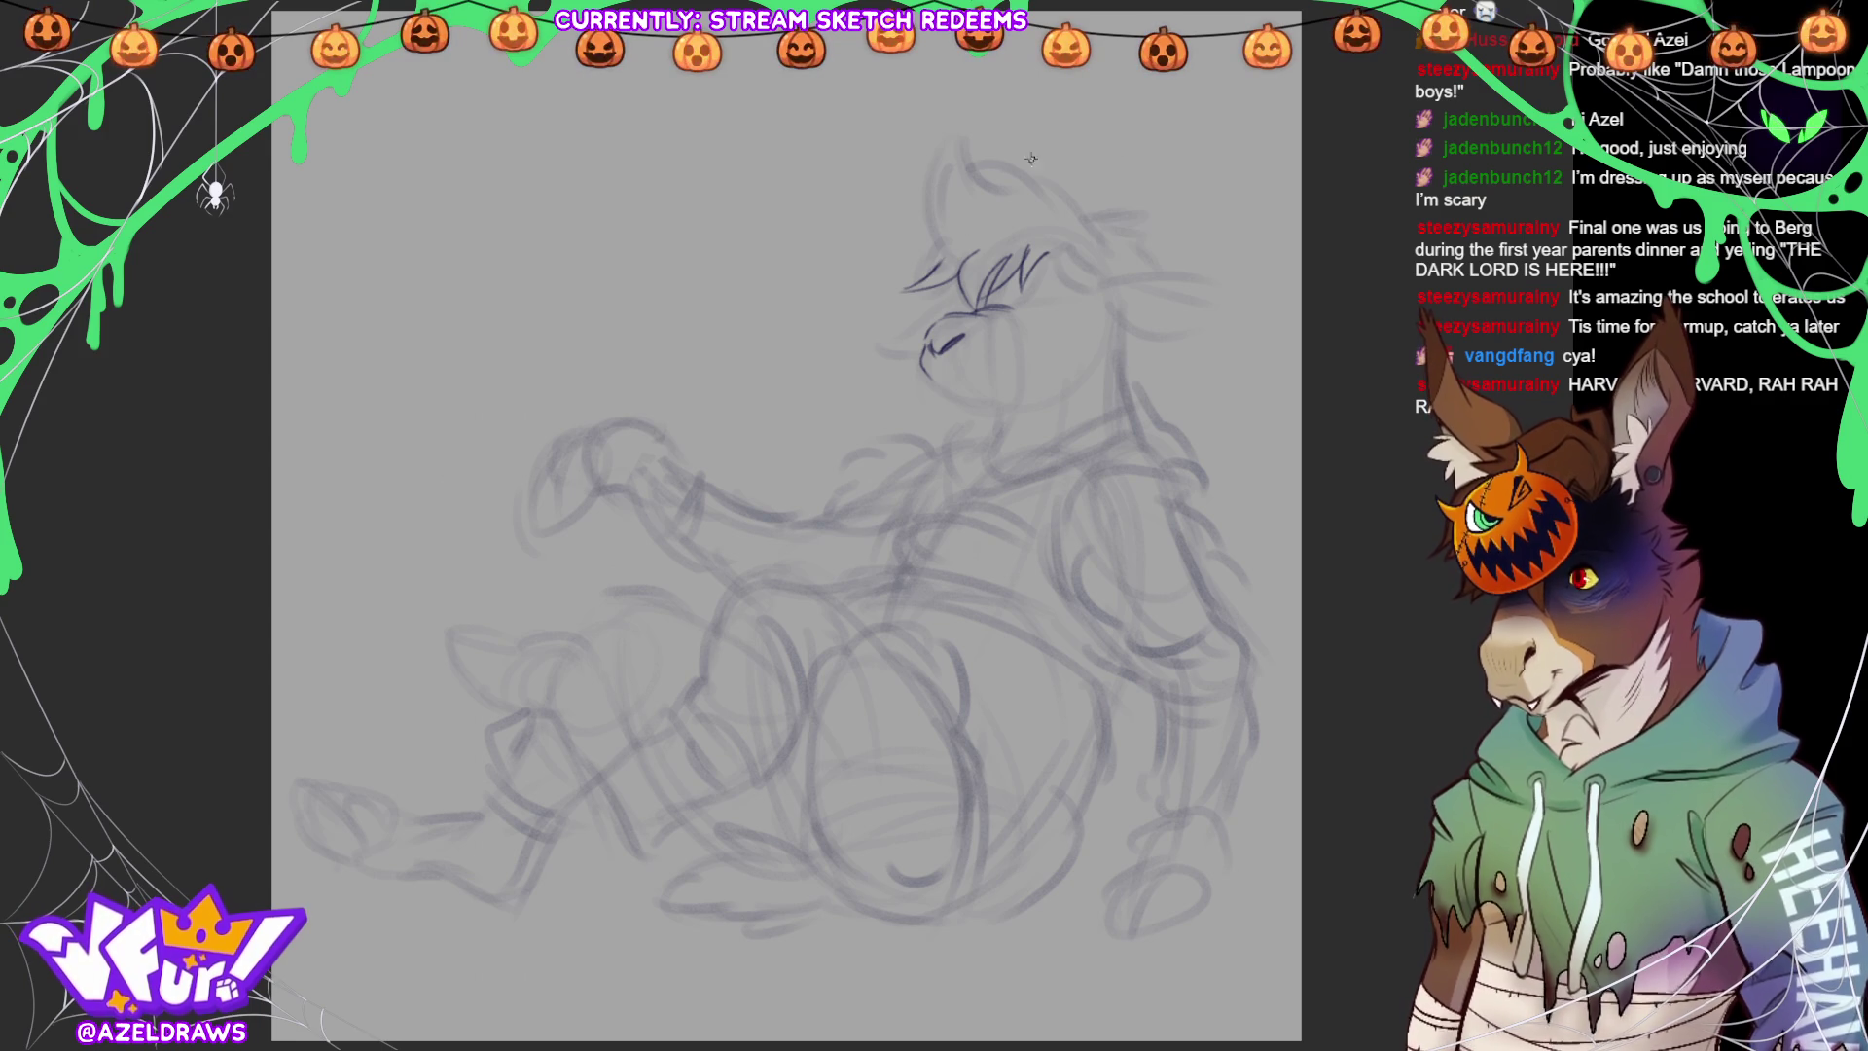
Outline the ears, head side and snout, adding inner ear lines
{"action": "mouse_move", "coordinate": [924, 179]}
{"action": "left_mouse_down"}
{"action": "mouse_move", "coordinate": [924, 202]}
{"action": "mouse_move", "coordinate": [960, 142]}
{"action": "left_mouse_up"}
{"action": "mouse_move", "coordinate": [942, 218]}
{"action": "left_mouse_down"}
{"action": "mouse_move", "coordinate": [960, 153]}
{"action": "mouse_move", "coordinate": [1100, 233]}
{"action": "mouse_move", "coordinate": [1138, 206]}
{"action": "mouse_move", "coordinate": [1145, 226]}
{"action": "mouse_move", "coordinate": [1075, 281]}
{"action": "mouse_move", "coordinate": [1131, 287]}
{"action": "mouse_move", "coordinate": [1151, 243]}
{"action": "left_mouse_up"}
{"action": "left_click_drag", "start_coordinate": [1136, 240], "coordinate": [1146, 274]}
{"action": "mouse_move", "coordinate": [919, 309]}
{"action": "left_mouse_down"}
{"action": "mouse_move", "coordinate": [955, 282]}
{"action": "mouse_move", "coordinate": [881, 345]}
{"action": "left_mouse_up"}
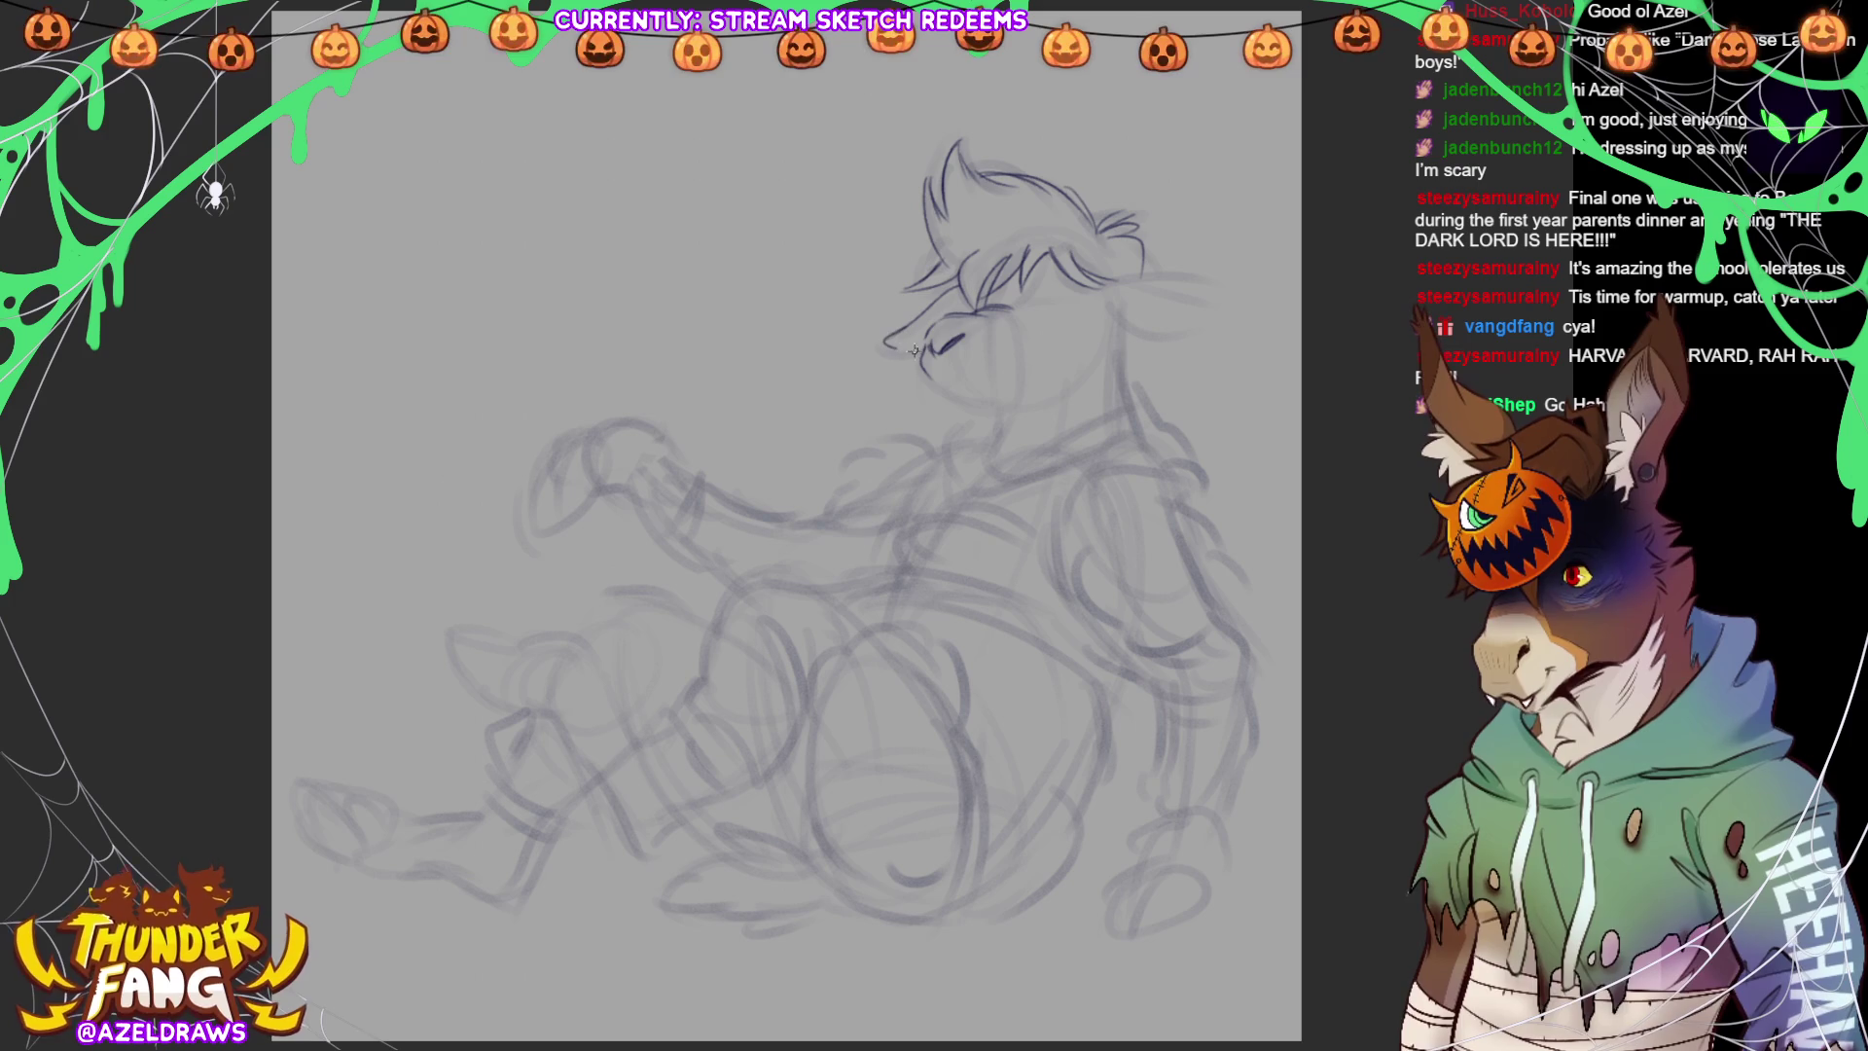
{"action": "left_click_drag", "start_coordinate": [1107, 281], "coordinate": [1243, 297]}
{"action": "mouse_move", "coordinate": [1115, 321]}
{"action": "left_mouse_down"}
{"action": "mouse_move", "coordinate": [1130, 336]}
{"action": "mouse_move", "coordinate": [1228, 317]}
{"action": "mouse_move", "coordinate": [1246, 295]}
{"action": "left_mouse_up"}
{"action": "left_click_drag", "start_coordinate": [1109, 301], "coordinate": [1238, 308]}
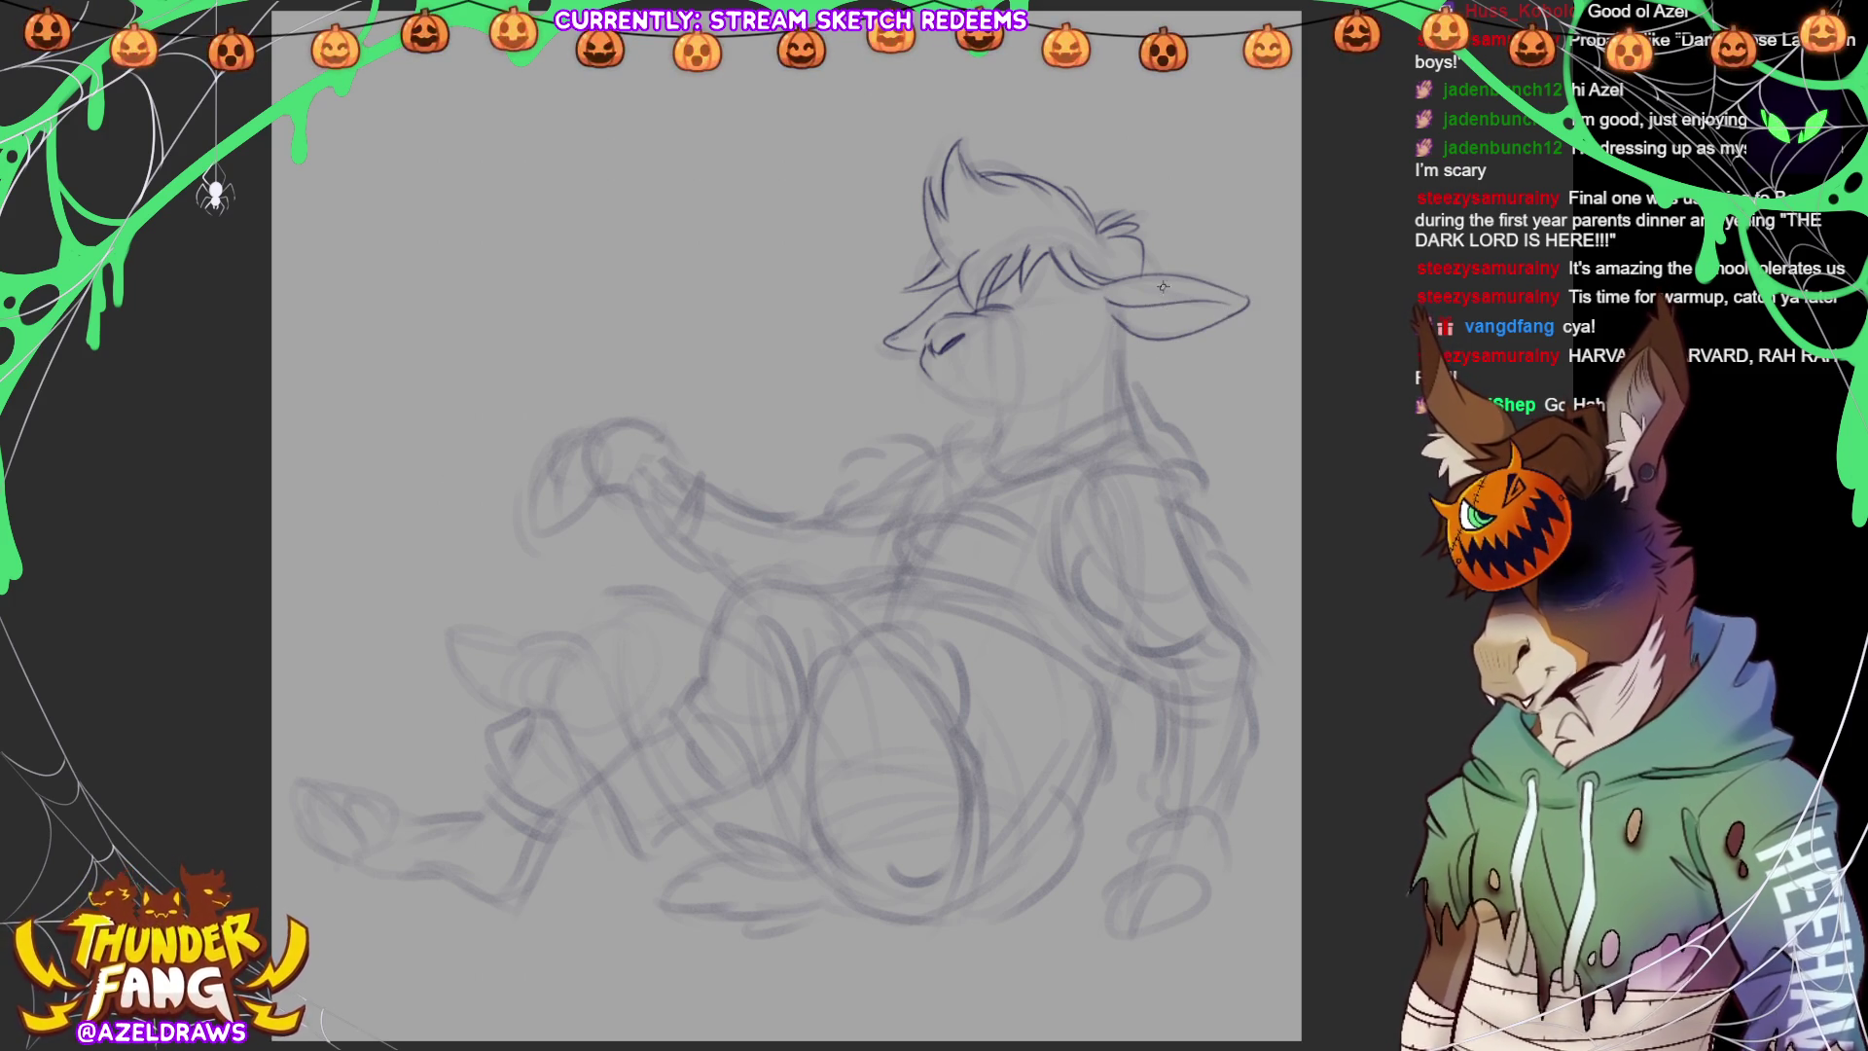
{"action": "left_click_drag", "start_coordinate": [1109, 317], "coordinate": [1173, 305]}
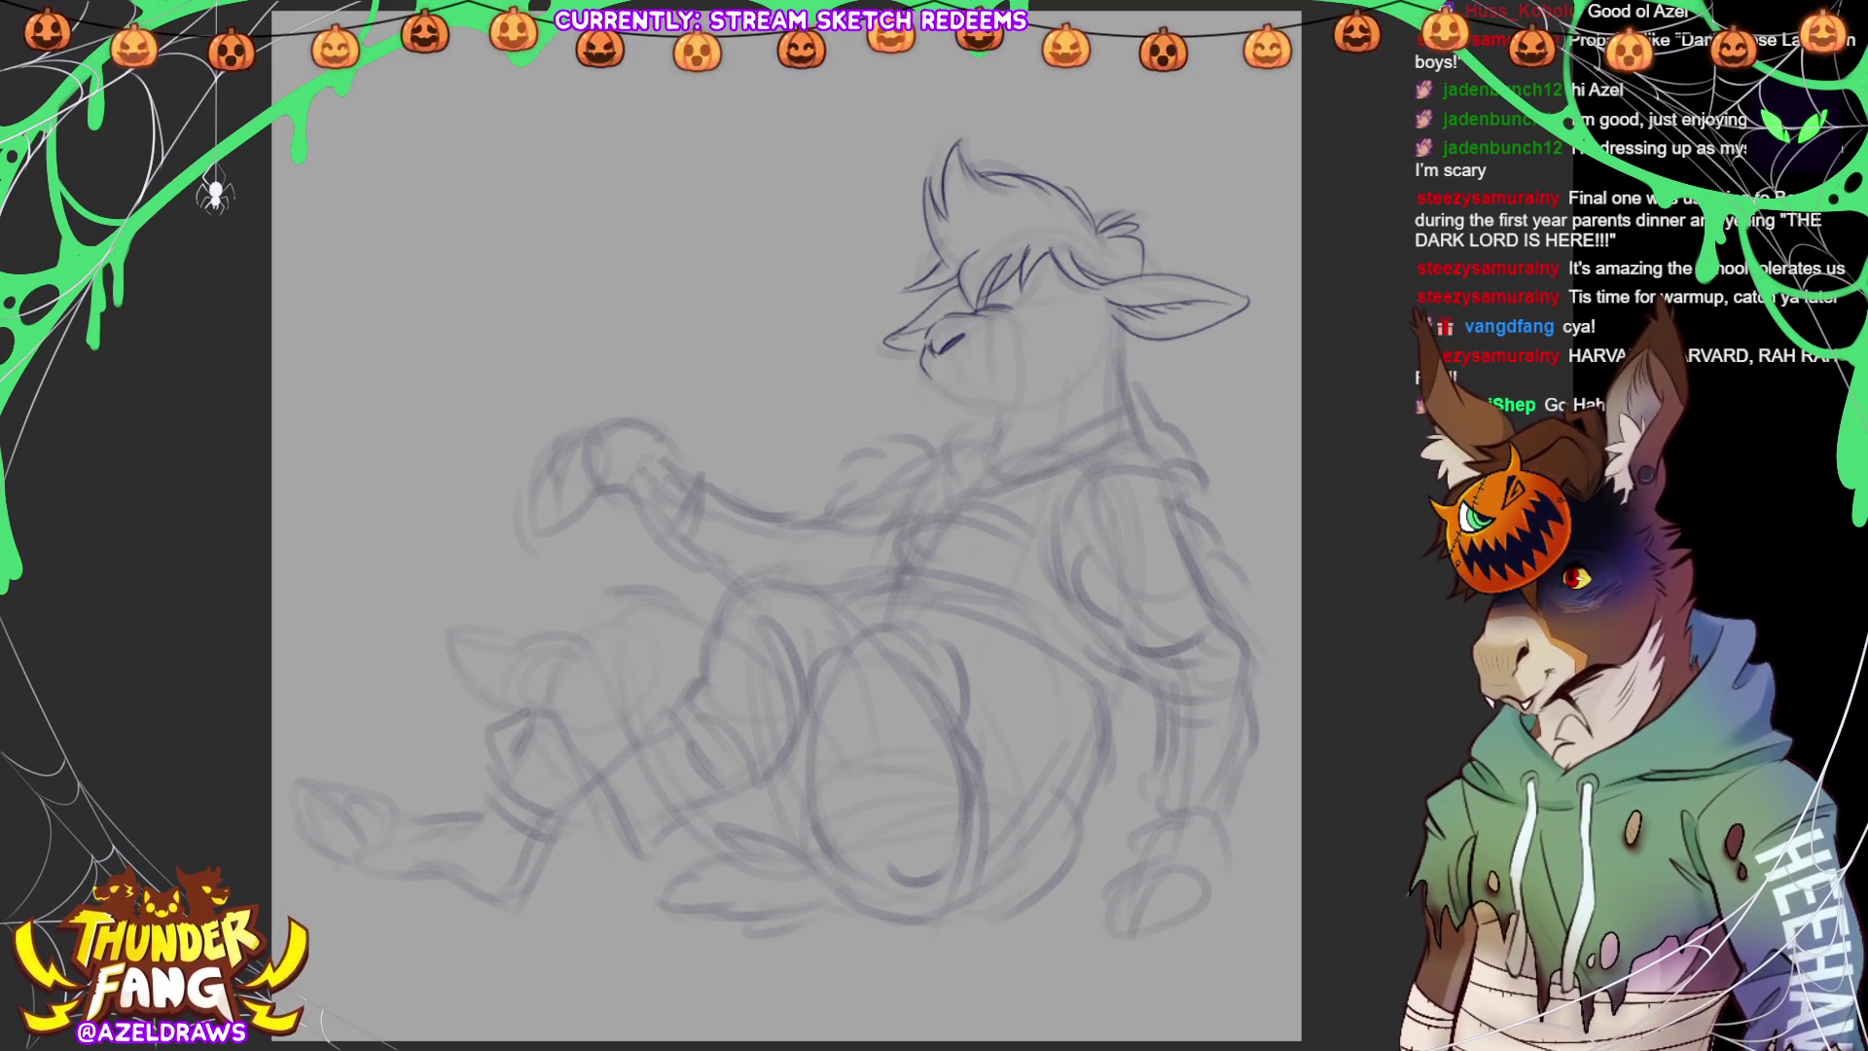
Add the brow, a fanged smile, the jawline and fluffy wool under the chin
{"action": "mouse_move", "coordinate": [990, 300]}
{"action": "left_mouse_down"}
{"action": "mouse_move", "coordinate": [965, 309]}
{"action": "mouse_move", "coordinate": [968, 289]}
{"action": "left_mouse_up"}
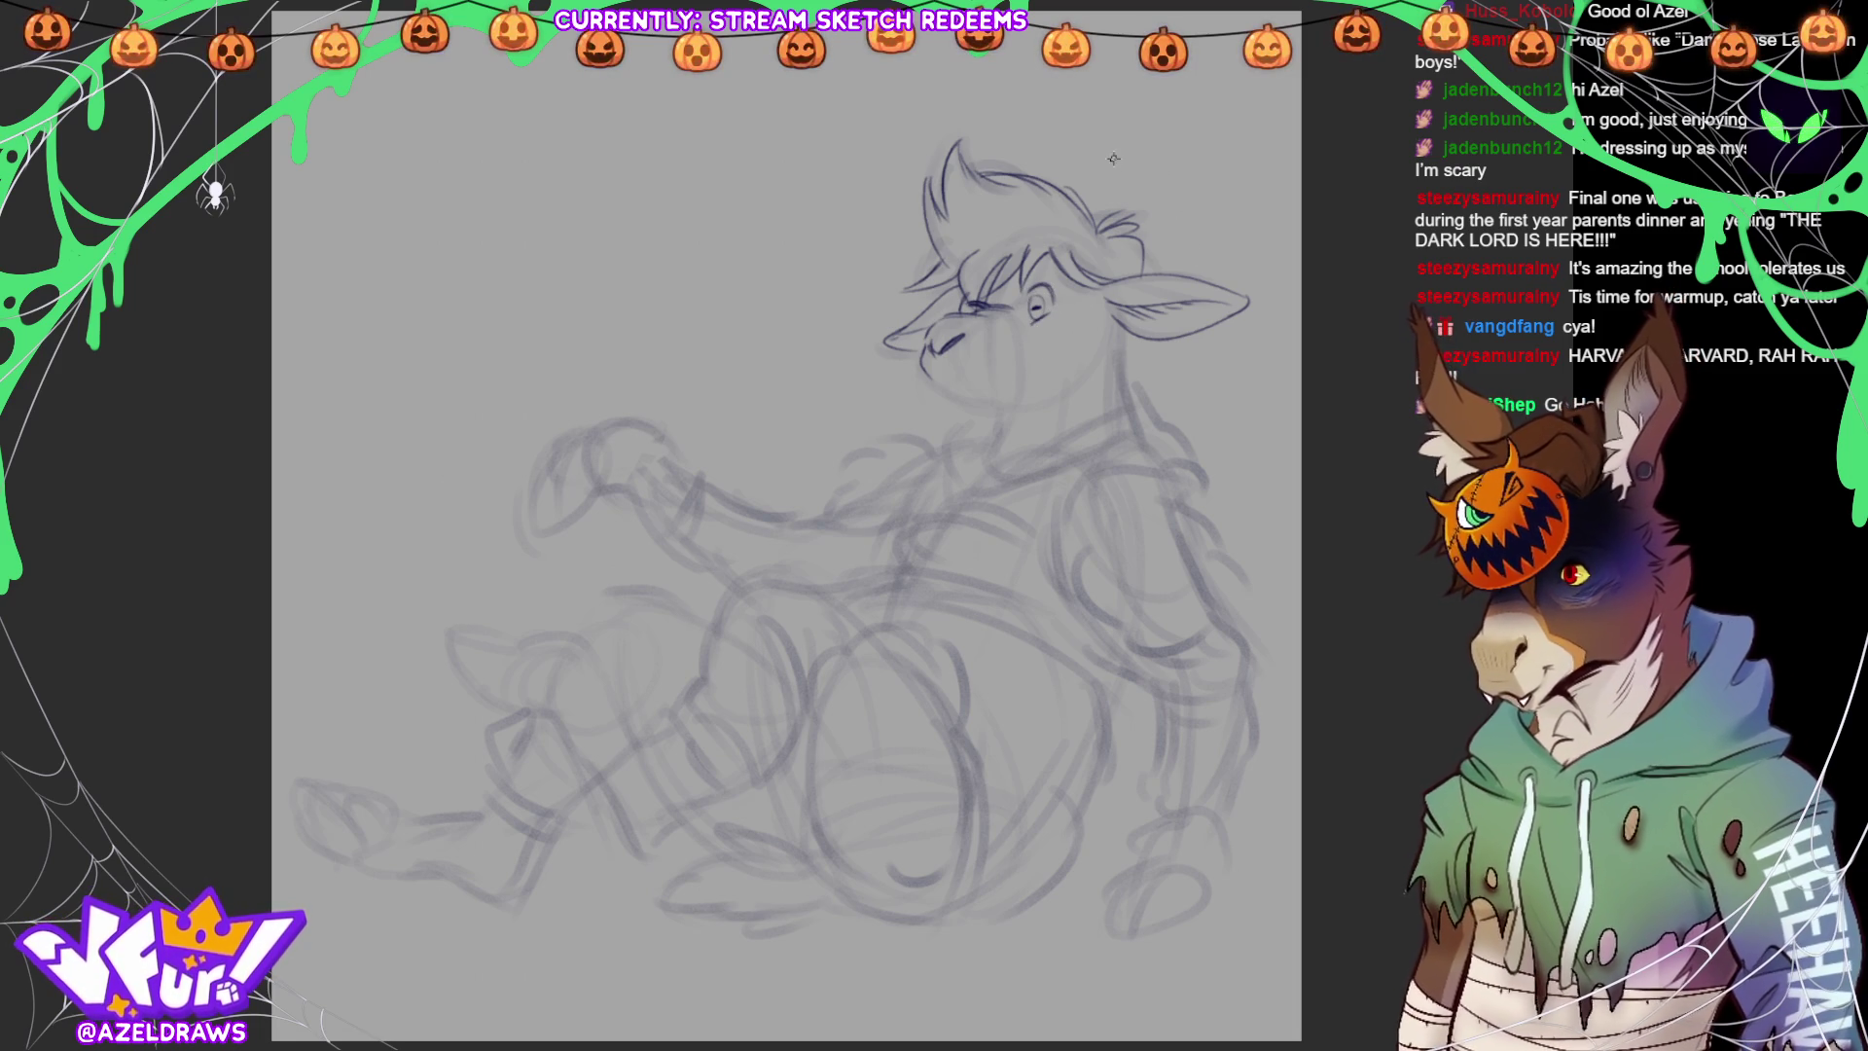
{"action": "mouse_move", "coordinate": [951, 374]}
{"action": "left_mouse_down"}
{"action": "mouse_move", "coordinate": [1025, 356]}
{"action": "mouse_move", "coordinate": [966, 397]}
{"action": "mouse_move", "coordinate": [1011, 381]}
{"action": "mouse_move", "coordinate": [967, 399]}
{"action": "mouse_move", "coordinate": [1036, 399]}
{"action": "left_mouse_up"}
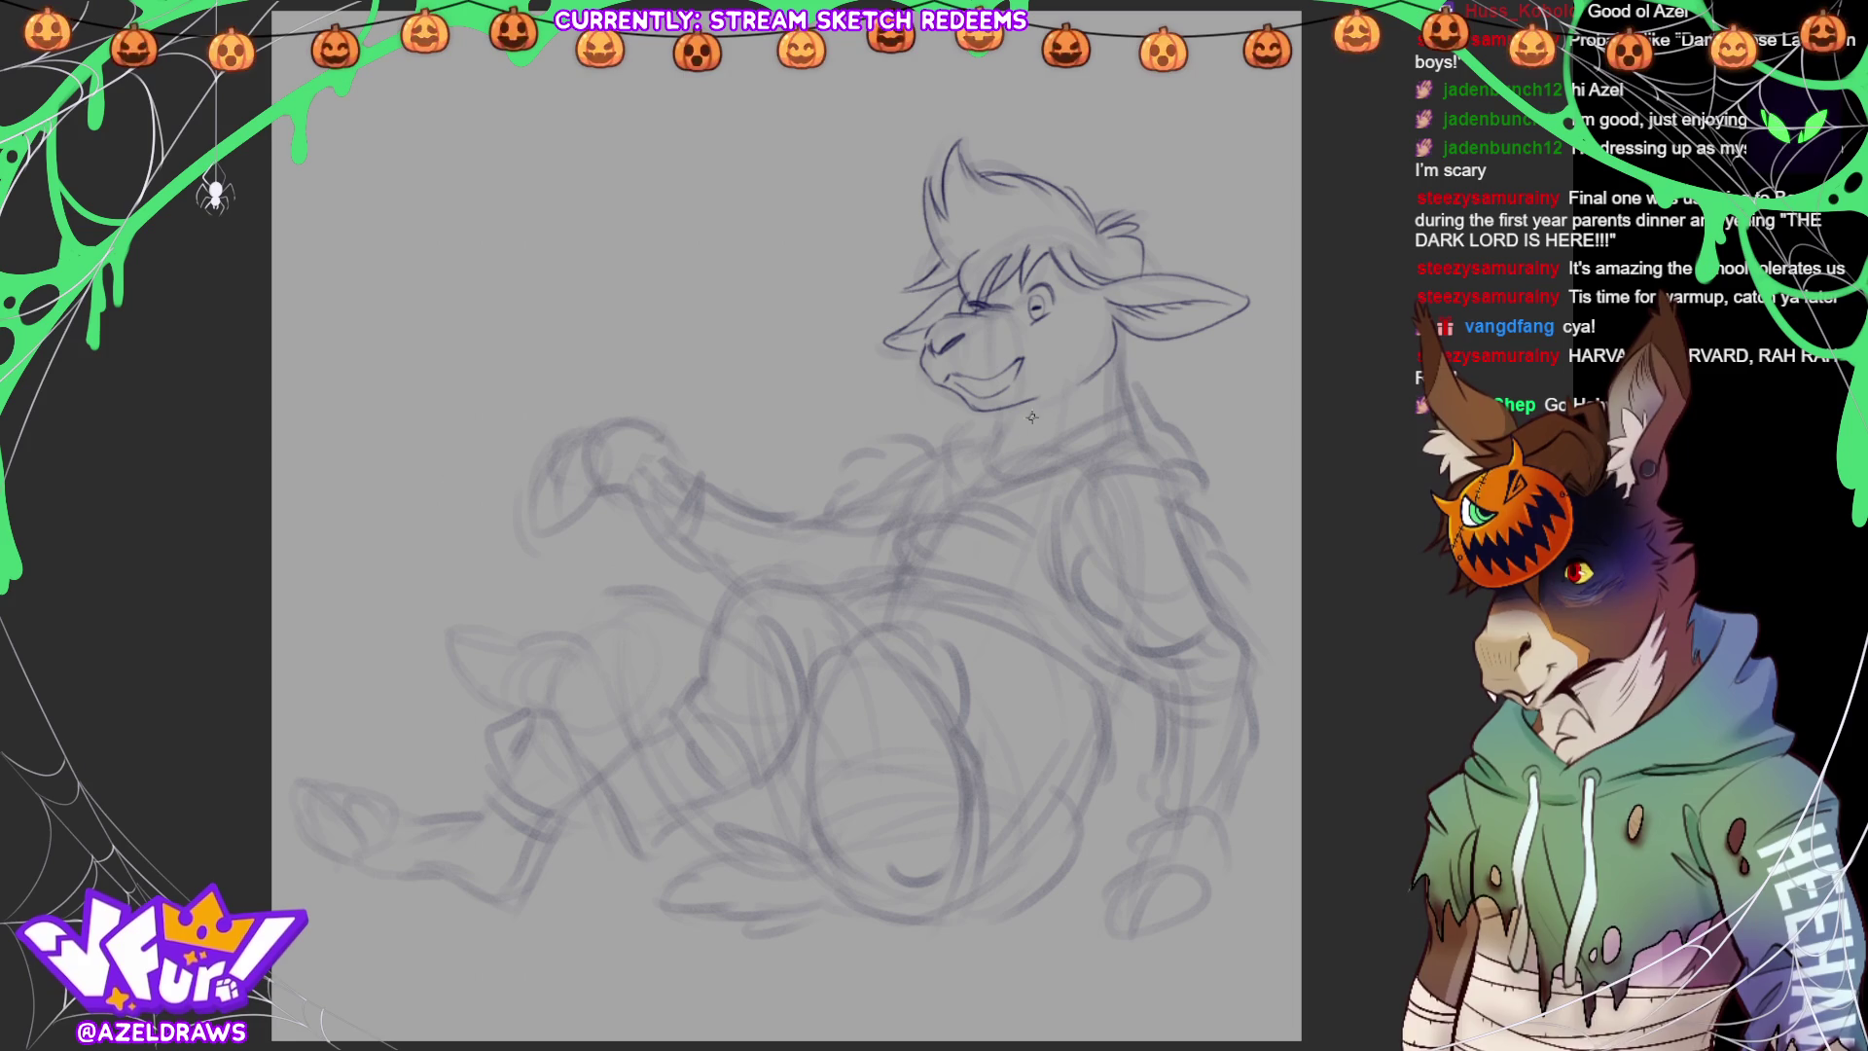
{"action": "mouse_move", "coordinate": [984, 420]}
{"action": "left_mouse_down"}
{"action": "mouse_move", "coordinate": [1144, 365]}
{"action": "mouse_move", "coordinate": [1156, 387]}
{"action": "left_mouse_up"}
{"action": "mouse_move", "coordinate": [940, 385]}
{"action": "left_mouse_down"}
{"action": "mouse_move", "coordinate": [930, 430]}
{"action": "mouse_move", "coordinate": [968, 489]}
{"action": "mouse_move", "coordinate": [1058, 455]}
{"action": "mouse_move", "coordinate": [1070, 423]}
{"action": "left_mouse_up"}
{"action": "mouse_move", "coordinate": [992, 477]}
{"action": "left_mouse_down"}
{"action": "mouse_move", "coordinate": [1084, 438]}
{"action": "mouse_move", "coordinate": [1070, 444]}
{"action": "left_mouse_up"}
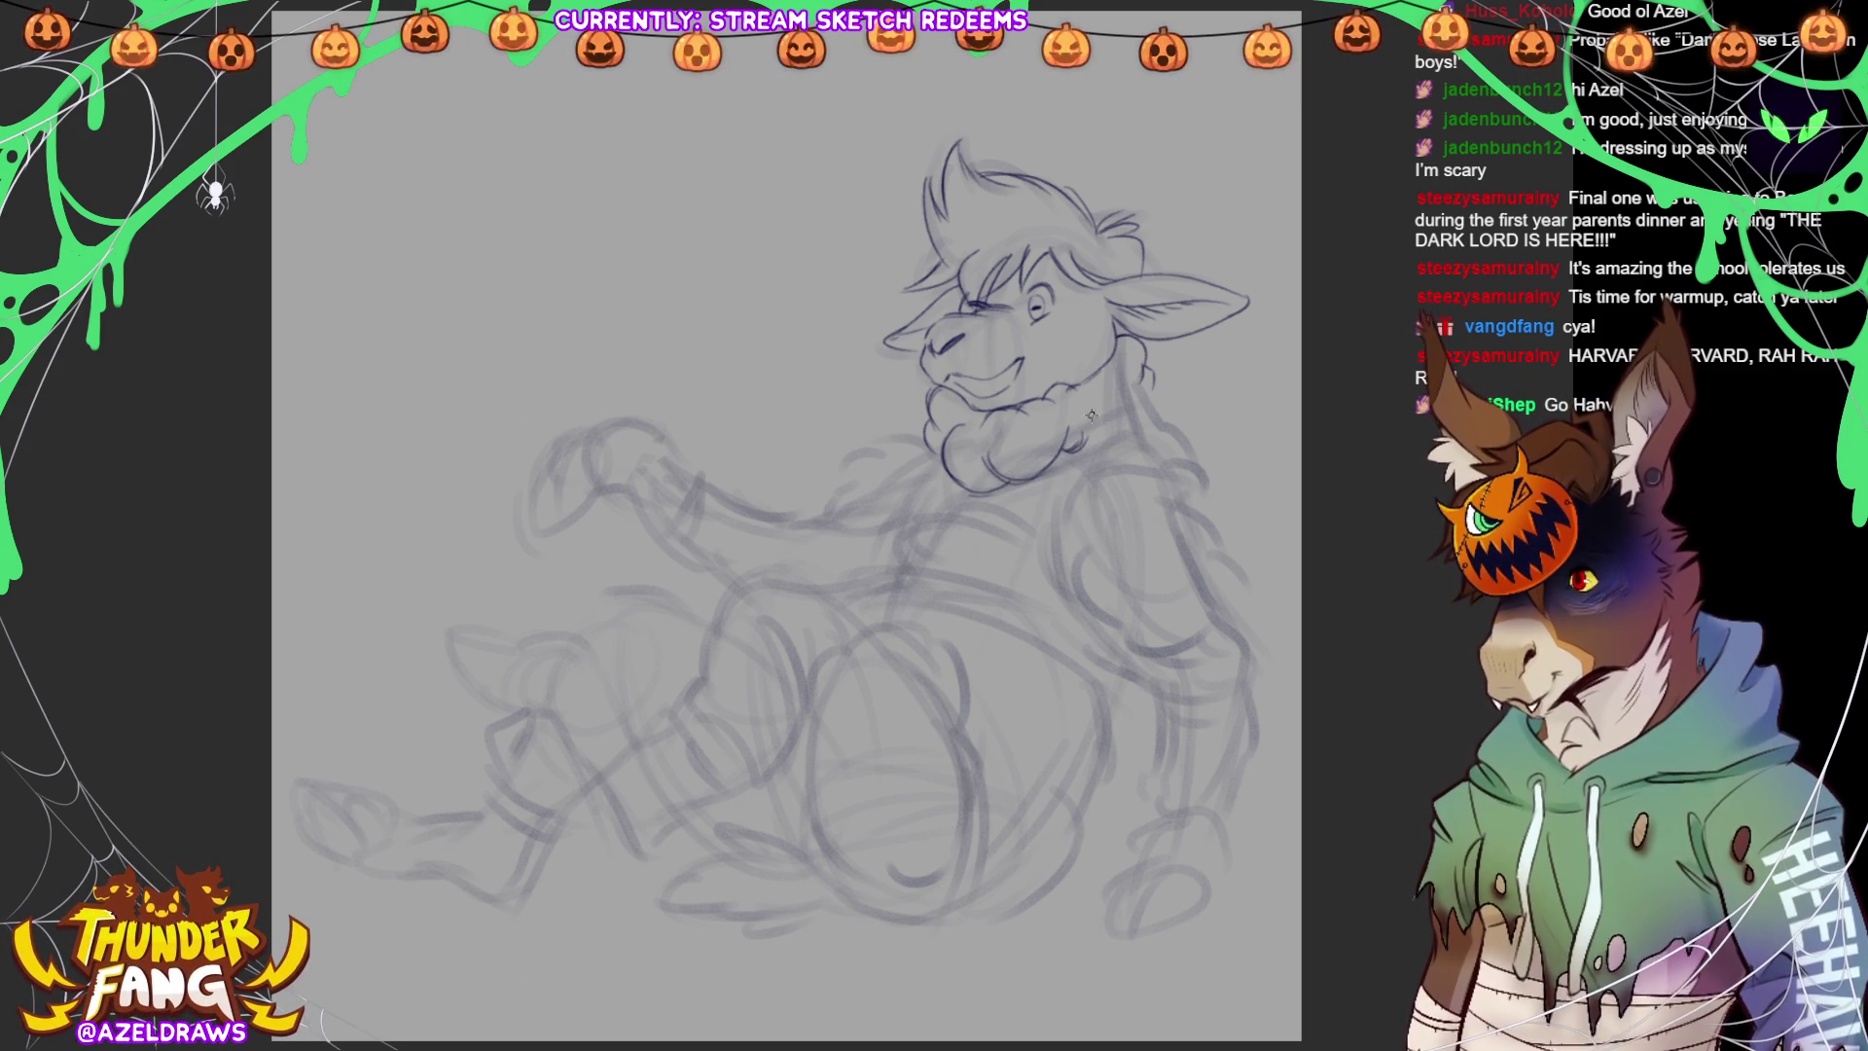
Draw wool fluff beside the neck and beard, and the collar line beneath it
{"action": "left_click_drag", "start_coordinate": [1161, 375], "coordinate": [1175, 406]}
{"action": "mouse_move", "coordinate": [1078, 440]}
{"action": "left_mouse_down"}
{"action": "mouse_move", "coordinate": [1142, 426]}
{"action": "mouse_move", "coordinate": [1176, 394]}
{"action": "left_mouse_up"}
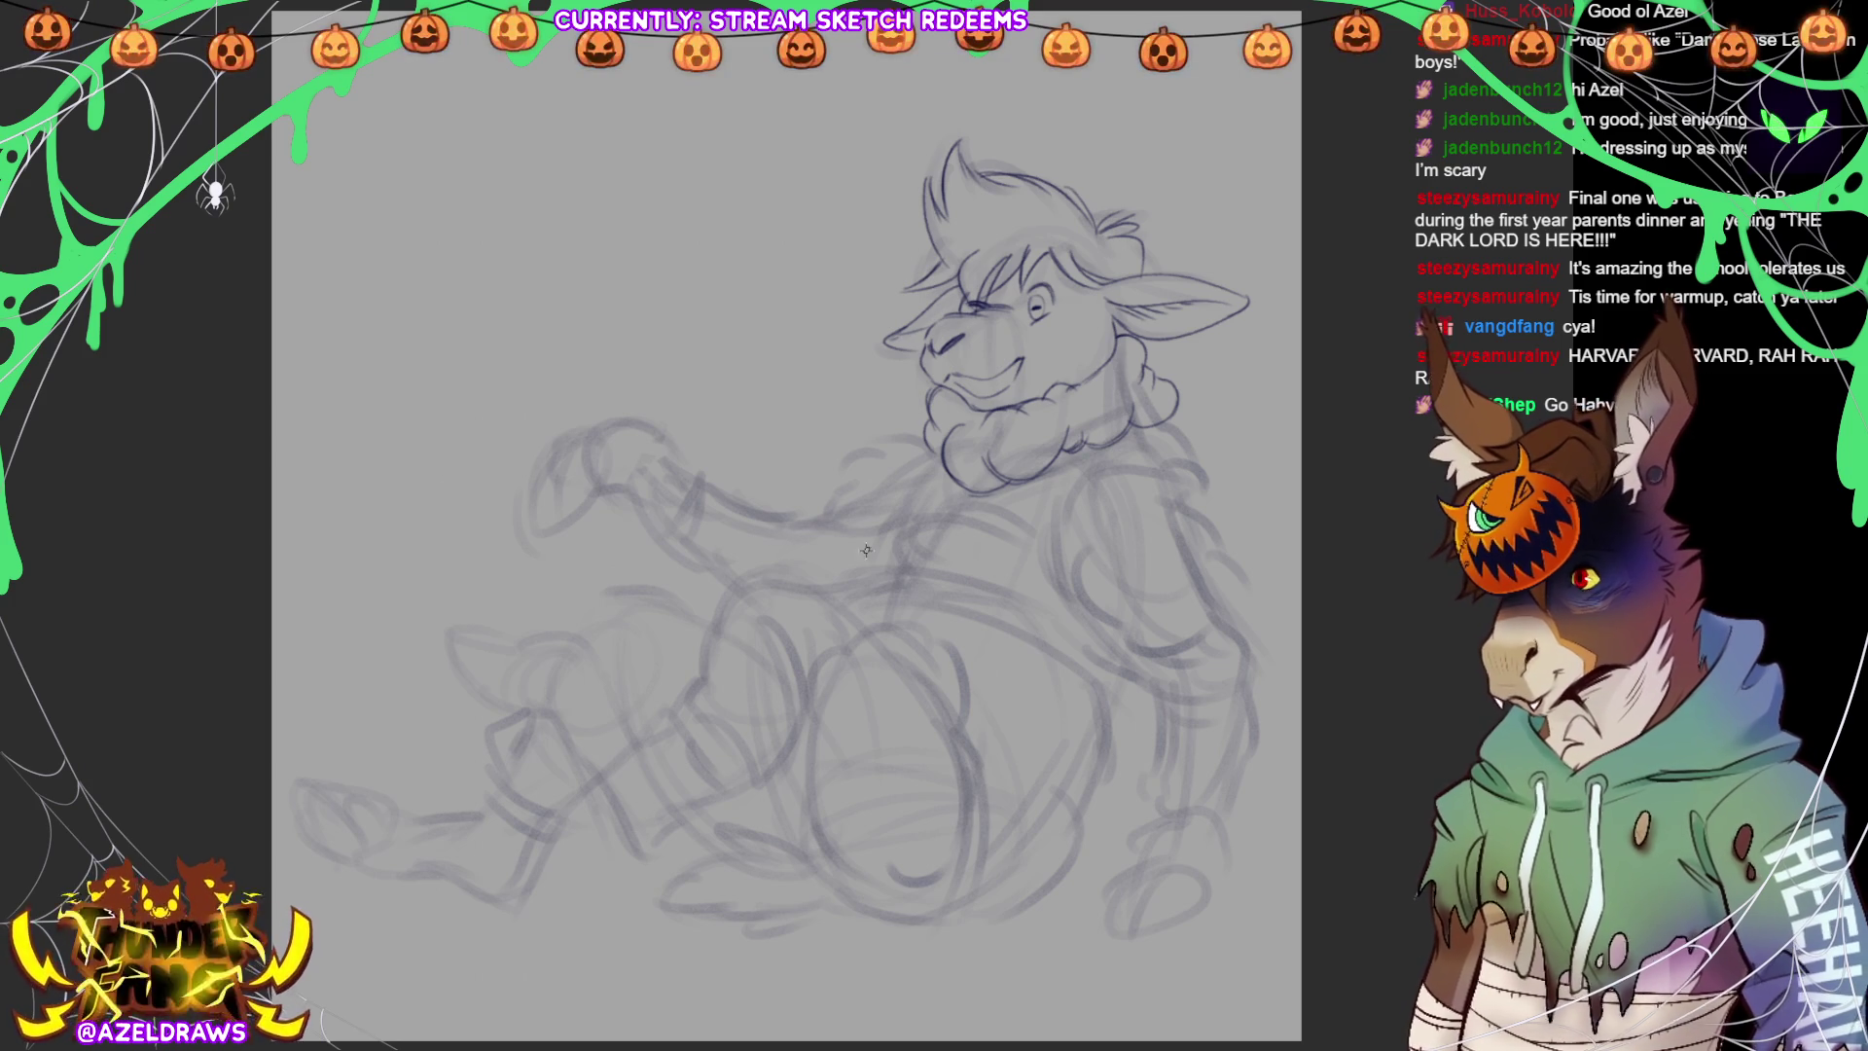
{"action": "mouse_move", "coordinate": [922, 434]}
{"action": "left_mouse_down"}
{"action": "mouse_move", "coordinate": [876, 448]}
{"action": "mouse_move", "coordinate": [915, 459]}
{"action": "mouse_move", "coordinate": [839, 481]}
{"action": "mouse_move", "coordinate": [843, 462]}
{"action": "mouse_move", "coordinate": [856, 496]}
{"action": "mouse_move", "coordinate": [867, 485]}
{"action": "mouse_move", "coordinate": [825, 504]}
{"action": "mouse_move", "coordinate": [830, 522]}
{"action": "mouse_move", "coordinate": [888, 528]}
{"action": "mouse_move", "coordinate": [940, 453]}
{"action": "mouse_move", "coordinate": [1070, 469]}
{"action": "mouse_move", "coordinate": [1172, 446]}
{"action": "left_mouse_up"}
{"action": "mouse_move", "coordinate": [1058, 465]}
{"action": "left_mouse_down"}
{"action": "mouse_move", "coordinate": [1181, 435]}
{"action": "mouse_move", "coordinate": [1189, 456]}
{"action": "left_mouse_up"}
{"action": "left_click_drag", "start_coordinate": [946, 467], "coordinate": [987, 502]}
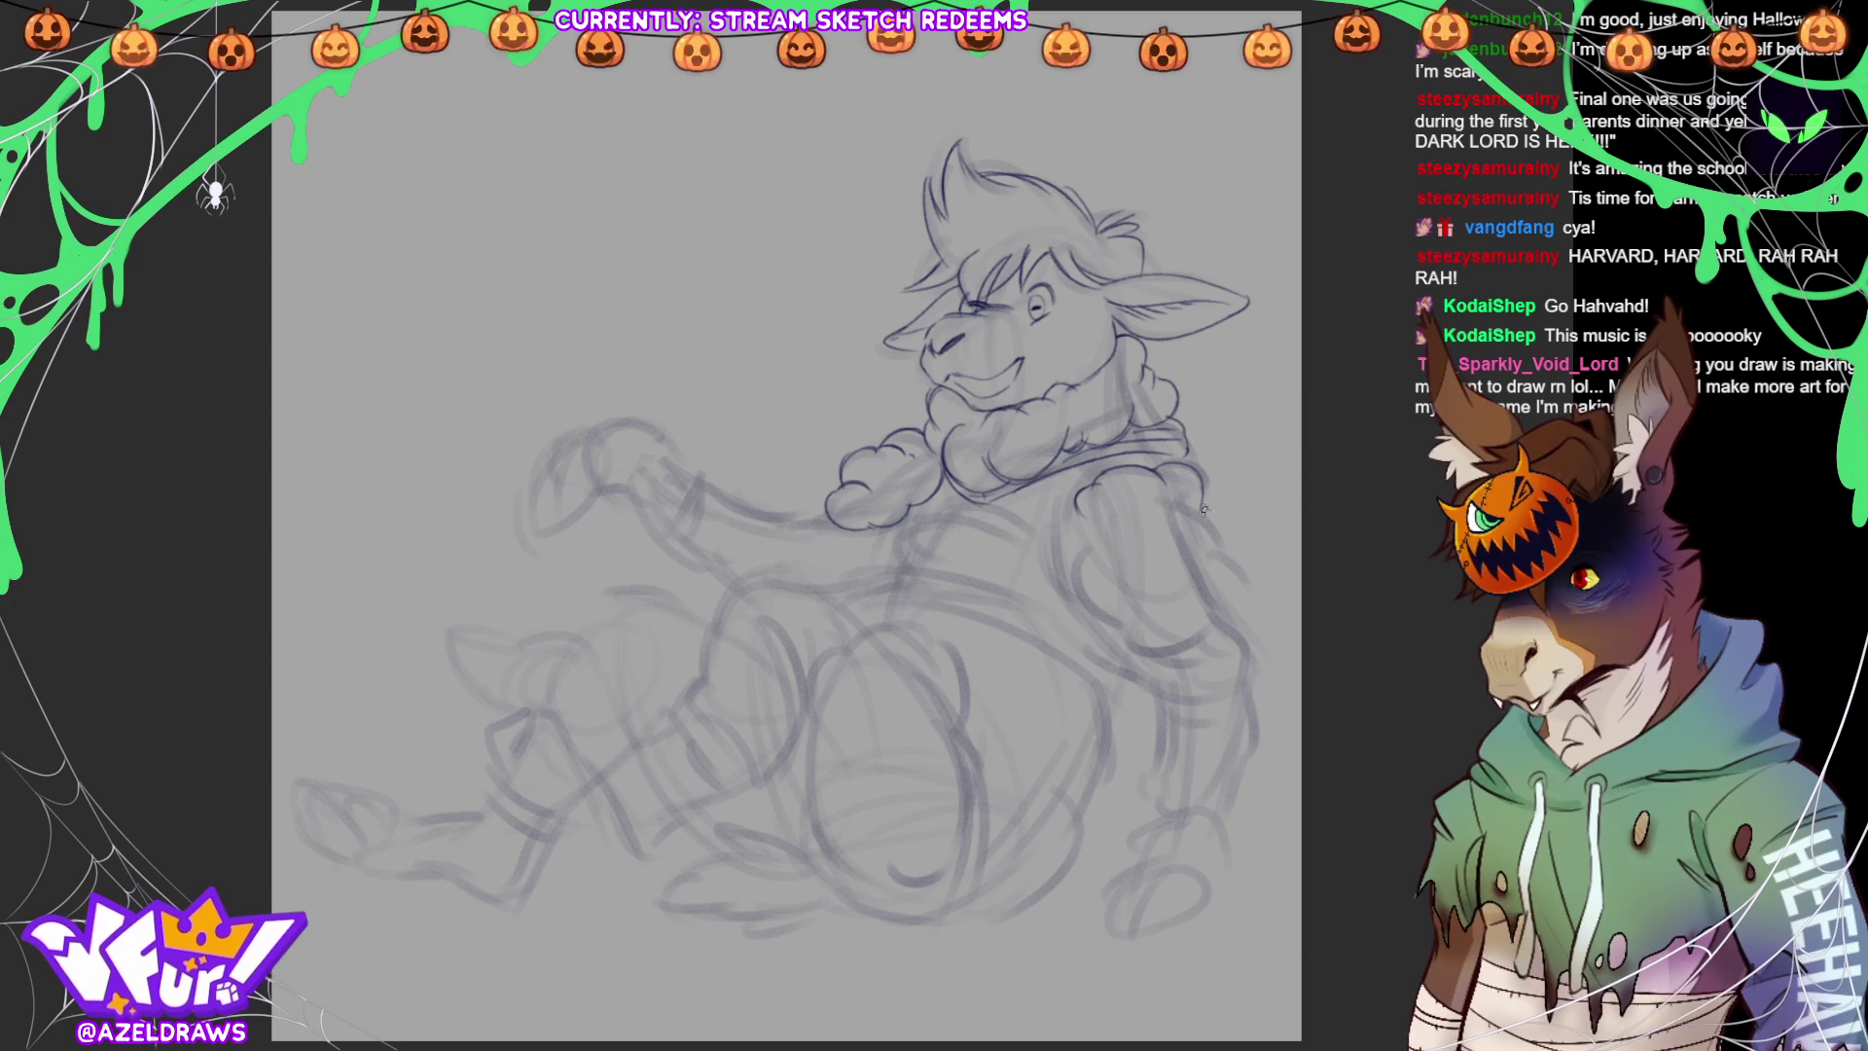
Trace the shoulder and arm contours, redoing the arm's left edge
{"action": "mouse_move", "coordinate": [1078, 523]}
{"action": "left_mouse_down"}
{"action": "mouse_move", "coordinate": [1093, 552]}
{"action": "mouse_move", "coordinate": [1074, 583]}
{"action": "mouse_move", "coordinate": [1136, 637]}
{"action": "left_mouse_up"}
{"action": "left_click_drag", "start_coordinate": [1203, 509], "coordinate": [1251, 592]}
{"action": "mouse_move", "coordinate": [1117, 628]}
{"action": "left_mouse_down"}
{"action": "mouse_move", "coordinate": [1181, 650]}
{"action": "mouse_move", "coordinate": [1206, 607]}
{"action": "mouse_move", "coordinate": [1253, 586]}
{"action": "mouse_move", "coordinate": [1199, 644]}
{"action": "left_mouse_up"}
{"action": "mouse_move", "coordinate": [1076, 486]}
{"action": "left_mouse_down"}
{"action": "mouse_move", "coordinate": [1082, 576]}
{"action": "mouse_move", "coordinate": [1055, 595]}
{"action": "left_mouse_up"}
{"action": "left_click_drag", "start_coordinate": [1037, 530], "coordinate": [1059, 593]}
{"action": "key", "text": "ctrl+z"}
{"action": "key", "text": "ctrl+z"}
{"action": "key", "text": "ctrl+z"}
{"action": "mouse_move", "coordinate": [1064, 589]}
{"action": "left_mouse_down"}
{"action": "mouse_move", "coordinate": [1049, 493]}
{"action": "mouse_move", "coordinate": [1034, 584]}
{"action": "left_mouse_up"}
Line the hoodie's chest, waist and belt
{"action": "mouse_move", "coordinate": [914, 530]}
{"action": "left_mouse_down"}
{"action": "mouse_move", "coordinate": [932, 516]}
{"action": "mouse_move", "coordinate": [1030, 552]}
{"action": "mouse_move", "coordinate": [930, 506]}
{"action": "mouse_move", "coordinate": [946, 505]}
{"action": "mouse_move", "coordinate": [869, 582]}
{"action": "mouse_move", "coordinate": [1036, 600]}
{"action": "left_mouse_up"}
{"action": "left_click_drag", "start_coordinate": [907, 579], "coordinate": [1026, 603]}
{"action": "left_click_drag", "start_coordinate": [891, 527], "coordinate": [883, 562]}
{"action": "mouse_move", "coordinate": [947, 481]}
{"action": "left_mouse_down"}
{"action": "mouse_move", "coordinate": [863, 588]}
{"action": "mouse_move", "coordinate": [1068, 638]}
{"action": "mouse_move", "coordinate": [1114, 698]}
{"action": "mouse_move", "coordinate": [1129, 642]}
{"action": "left_mouse_up"}
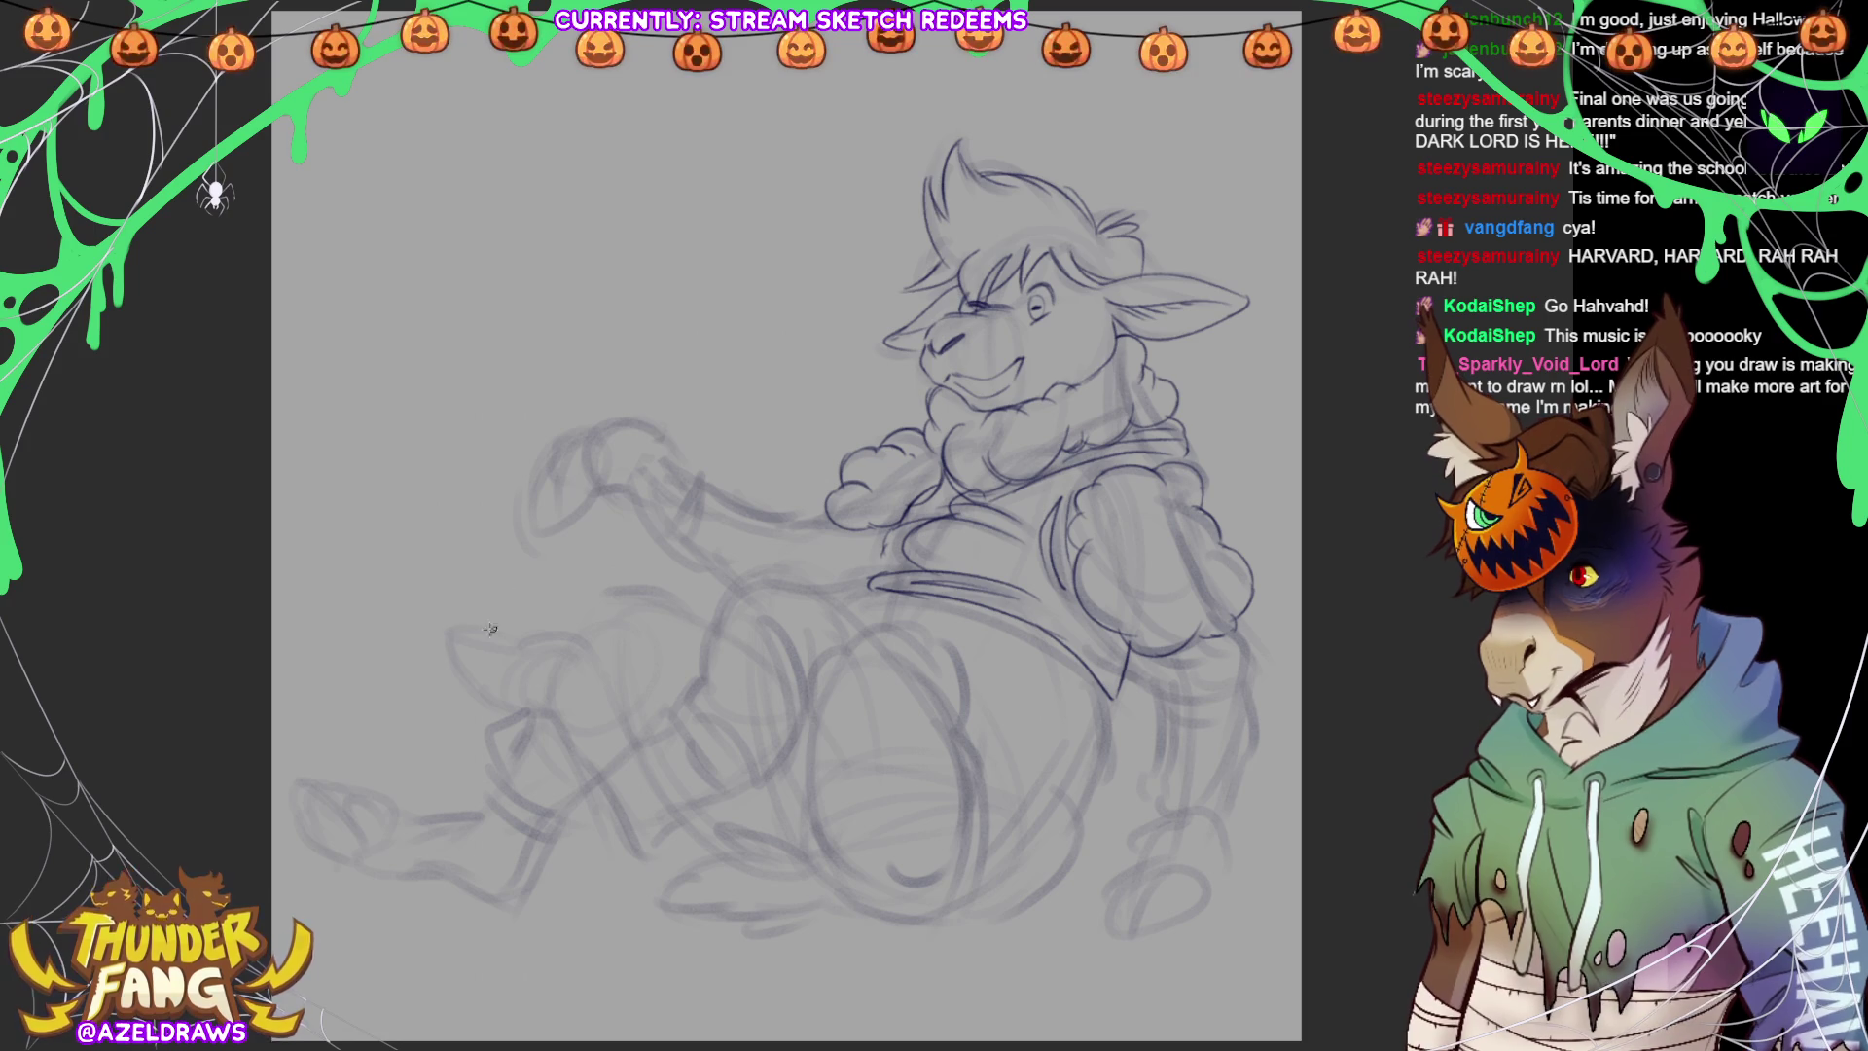
Outline the raised leg's hoof with its top and bottom edges
{"action": "mouse_move", "coordinate": [461, 632]}
{"action": "left_mouse_down"}
{"action": "mouse_move", "coordinate": [467, 673]}
{"action": "mouse_move", "coordinate": [533, 704]}
{"action": "left_mouse_up"}
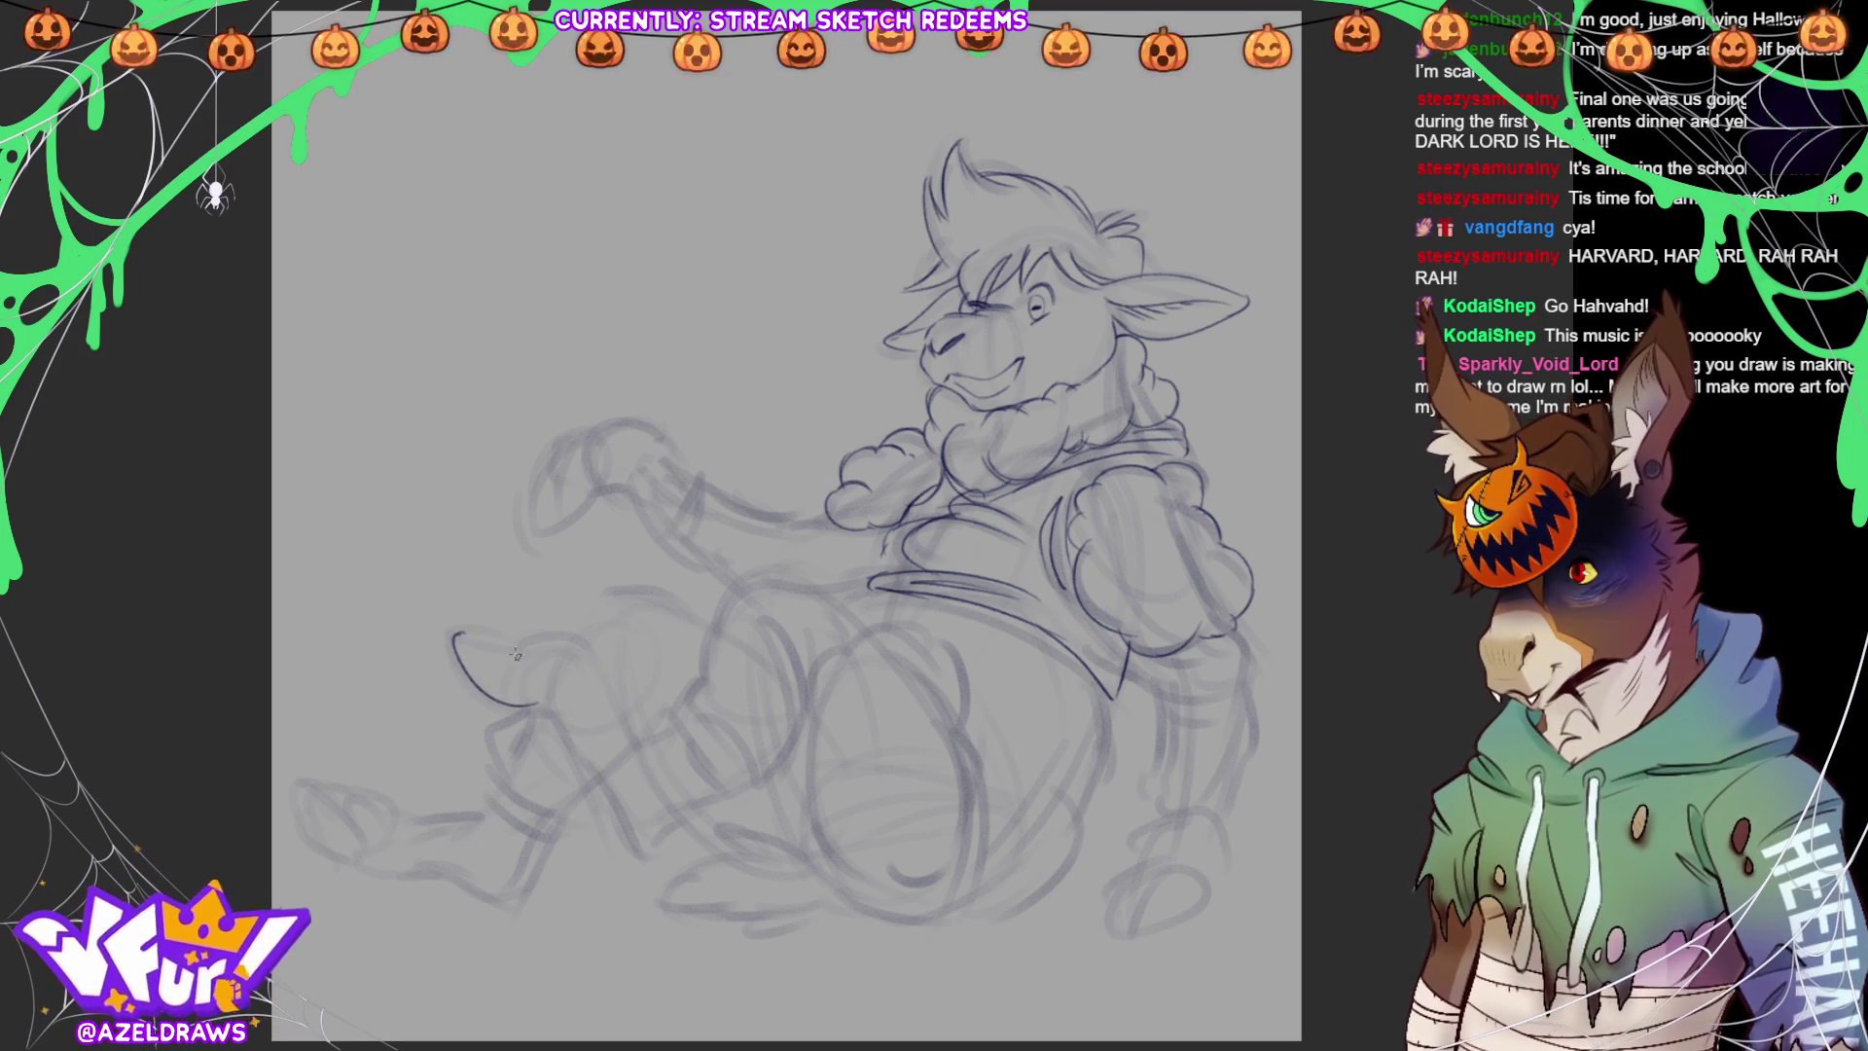
{"action": "mouse_move", "coordinate": [456, 633]}
{"action": "left_mouse_down"}
{"action": "mouse_move", "coordinate": [527, 642]}
{"action": "mouse_move", "coordinate": [537, 702]}
{"action": "left_mouse_up"}
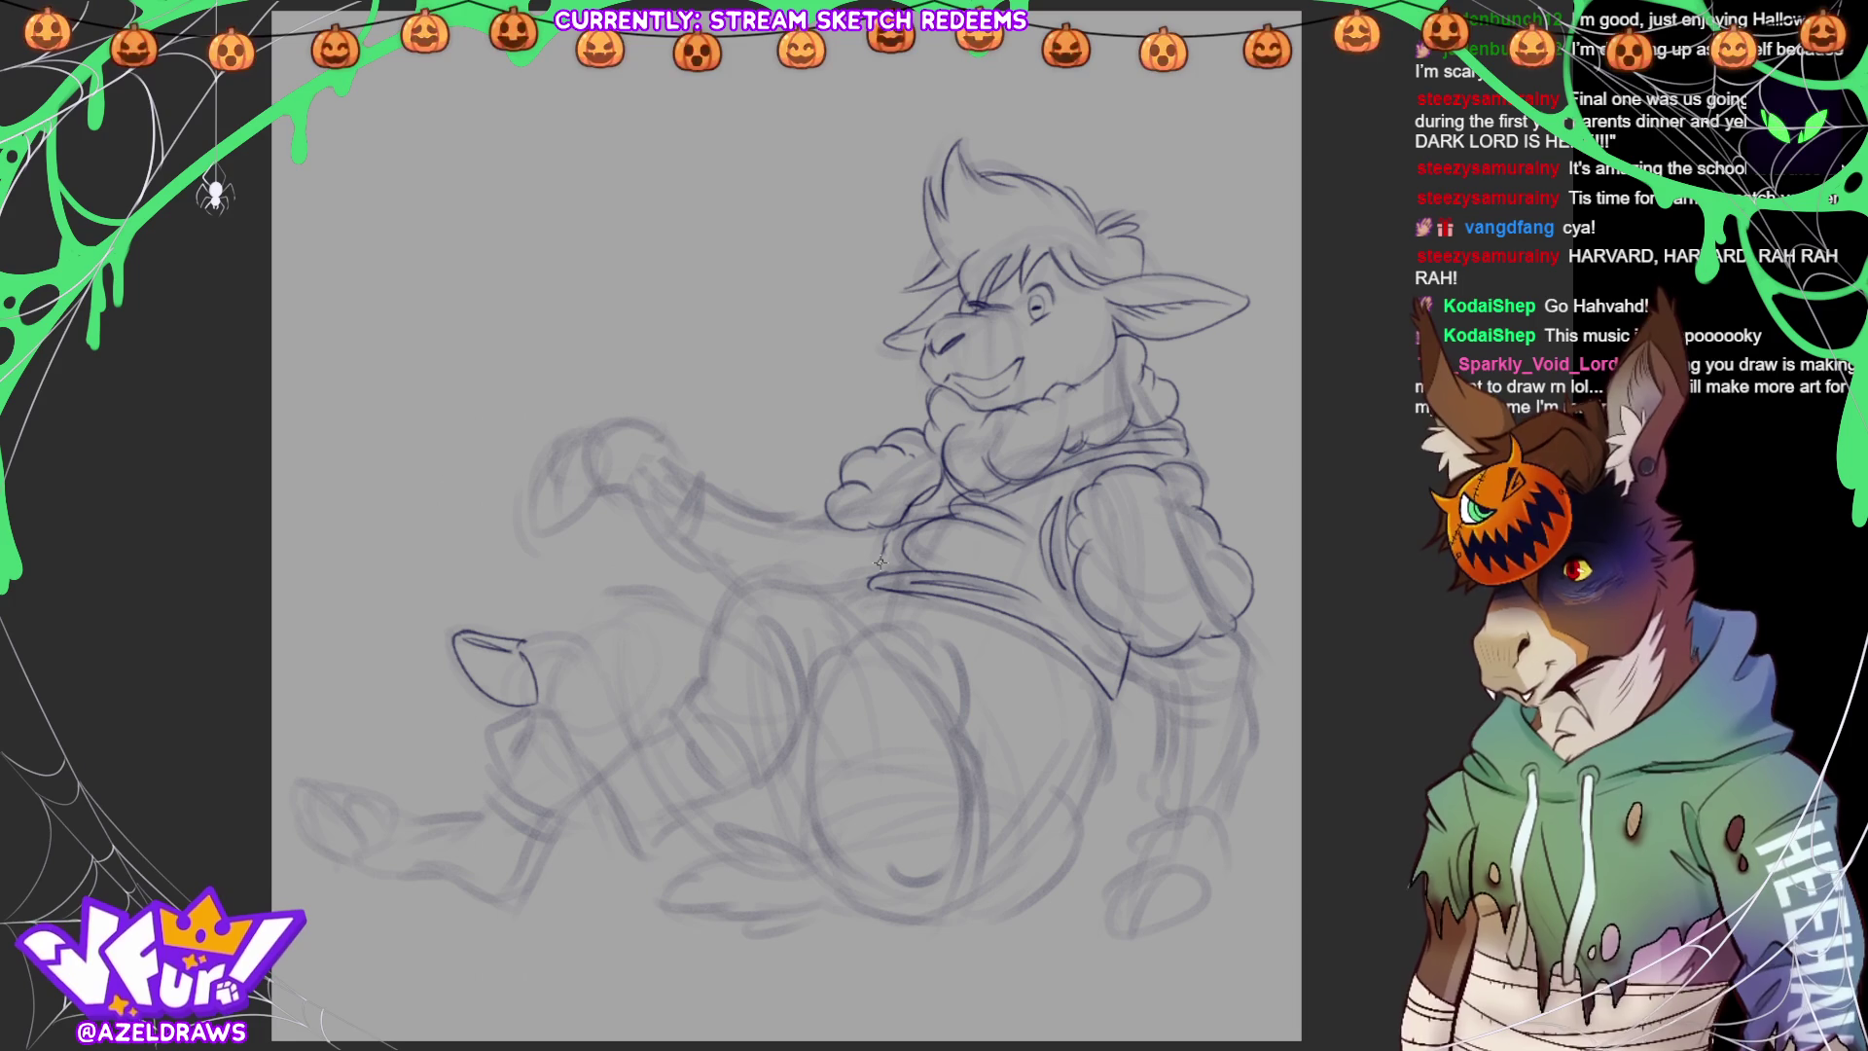
{"action": "left_click_drag", "start_coordinate": [516, 638], "coordinate": [575, 634]}
{"action": "left_click_drag", "start_coordinate": [536, 702], "coordinate": [569, 715]}
{"action": "left_click_drag", "start_coordinate": [576, 635], "coordinate": [612, 684]}
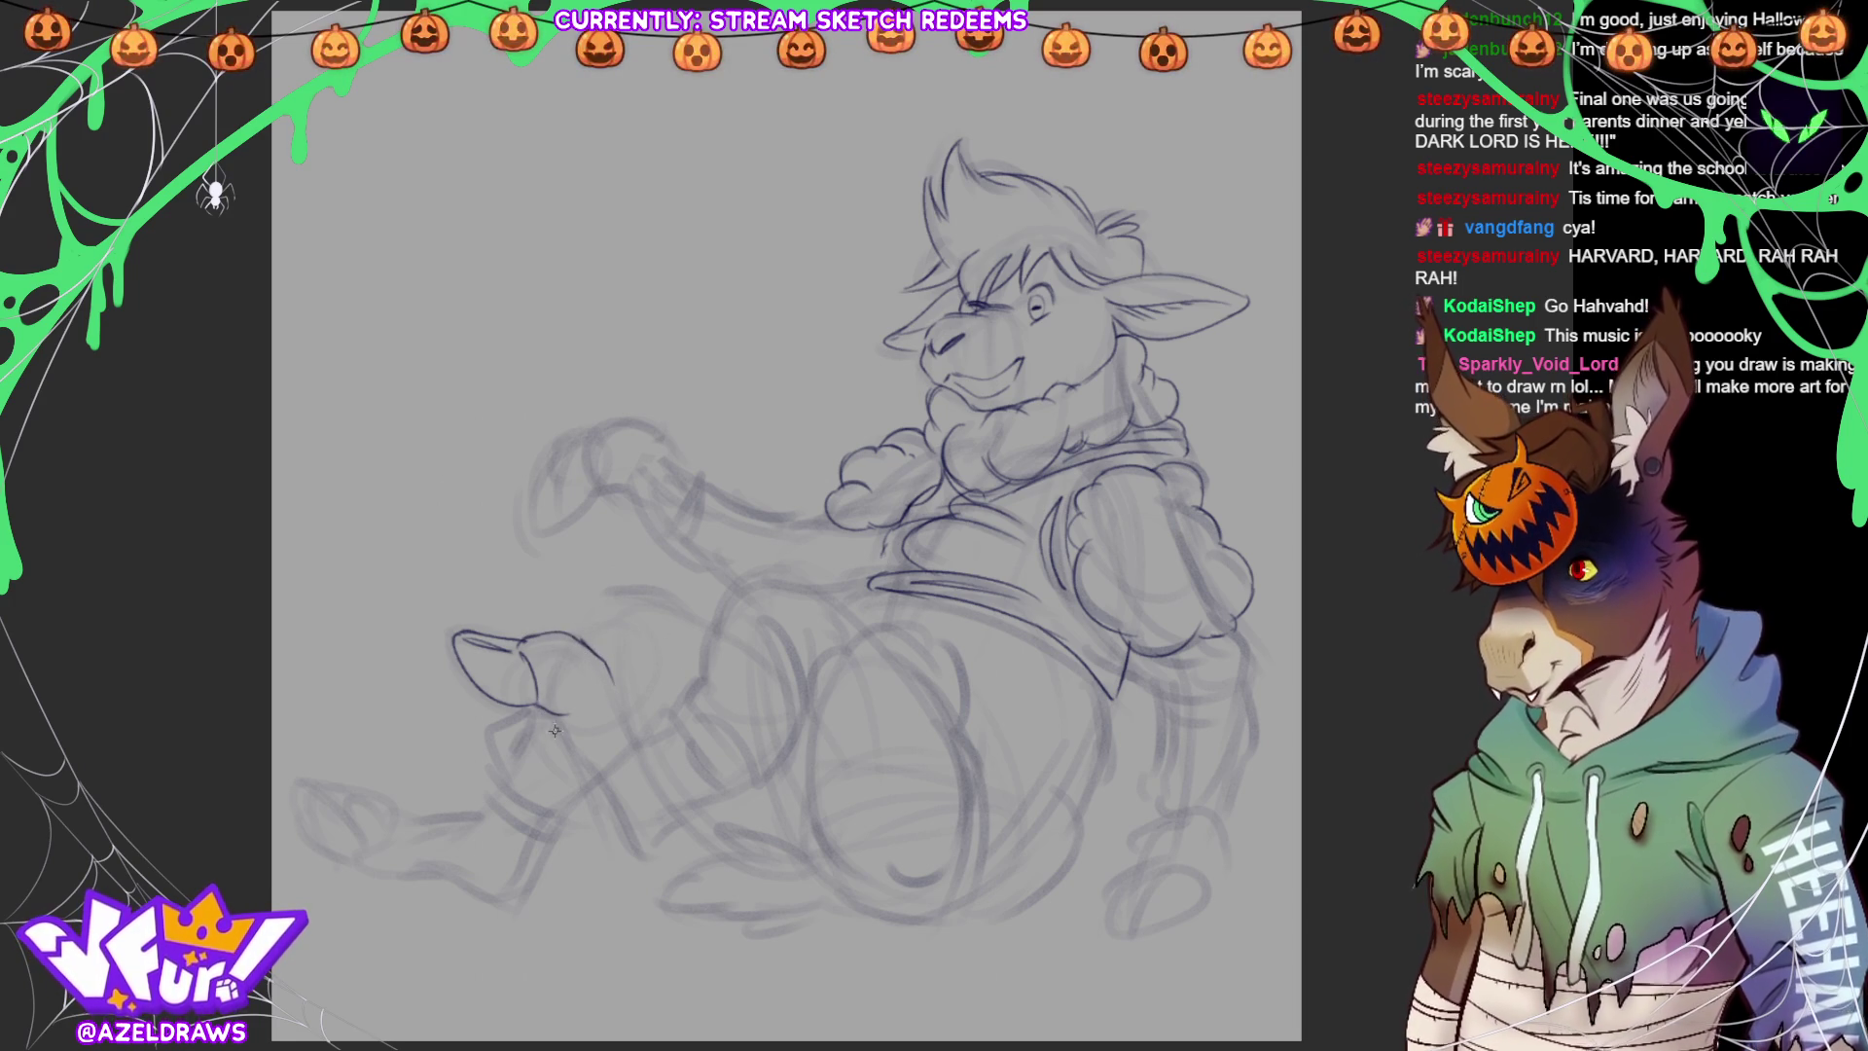
Draw the leg's sides, bottom contour and the rolled pant cuff
{"action": "mouse_move", "coordinate": [598, 659]}
{"action": "left_mouse_down"}
{"action": "mouse_move", "coordinate": [642, 757]}
{"action": "mouse_move", "coordinate": [587, 759]}
{"action": "mouse_move", "coordinate": [619, 827]}
{"action": "mouse_move", "coordinate": [663, 820]}
{"action": "left_mouse_up"}
{"action": "left_click_drag", "start_coordinate": [644, 746], "coordinate": [679, 728]}
{"action": "left_click_drag", "start_coordinate": [642, 829], "coordinate": [718, 794]}
{"action": "mouse_move", "coordinate": [680, 732]}
{"action": "left_mouse_down"}
{"action": "mouse_move", "coordinate": [704, 807]}
{"action": "mouse_move", "coordinate": [739, 793]}
{"action": "left_mouse_up"}
{"action": "mouse_move", "coordinate": [679, 713]}
{"action": "left_mouse_down"}
{"action": "mouse_move", "coordinate": [692, 702]}
{"action": "mouse_move", "coordinate": [761, 792]}
{"action": "mouse_move", "coordinate": [809, 647]}
{"action": "mouse_move", "coordinate": [810, 715]}
{"action": "mouse_move", "coordinate": [820, 693]}
{"action": "left_mouse_up"}
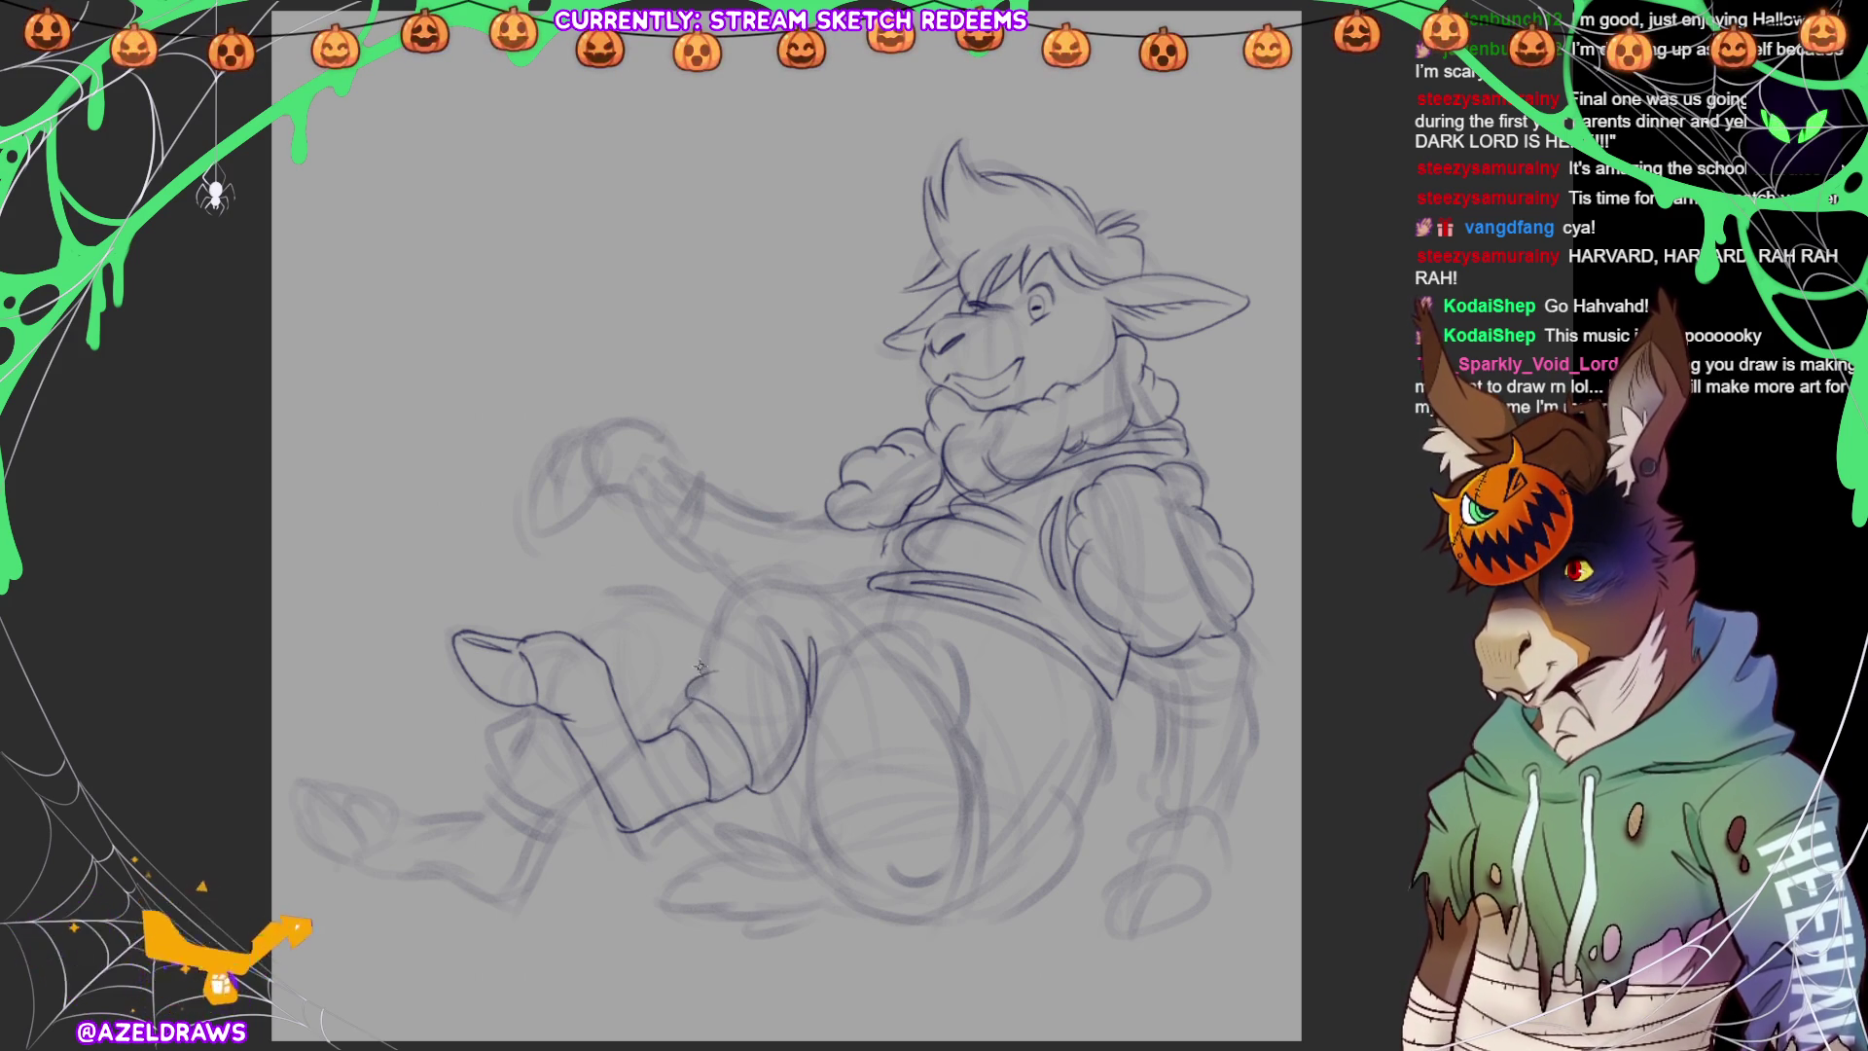
Outline the knee and the thigh's top arc and inner side
{"action": "mouse_move", "coordinate": [722, 611]}
{"action": "left_mouse_down"}
{"action": "mouse_move", "coordinate": [708, 681]}
{"action": "mouse_move", "coordinate": [757, 582]}
{"action": "mouse_move", "coordinate": [827, 598]}
{"action": "left_mouse_up"}
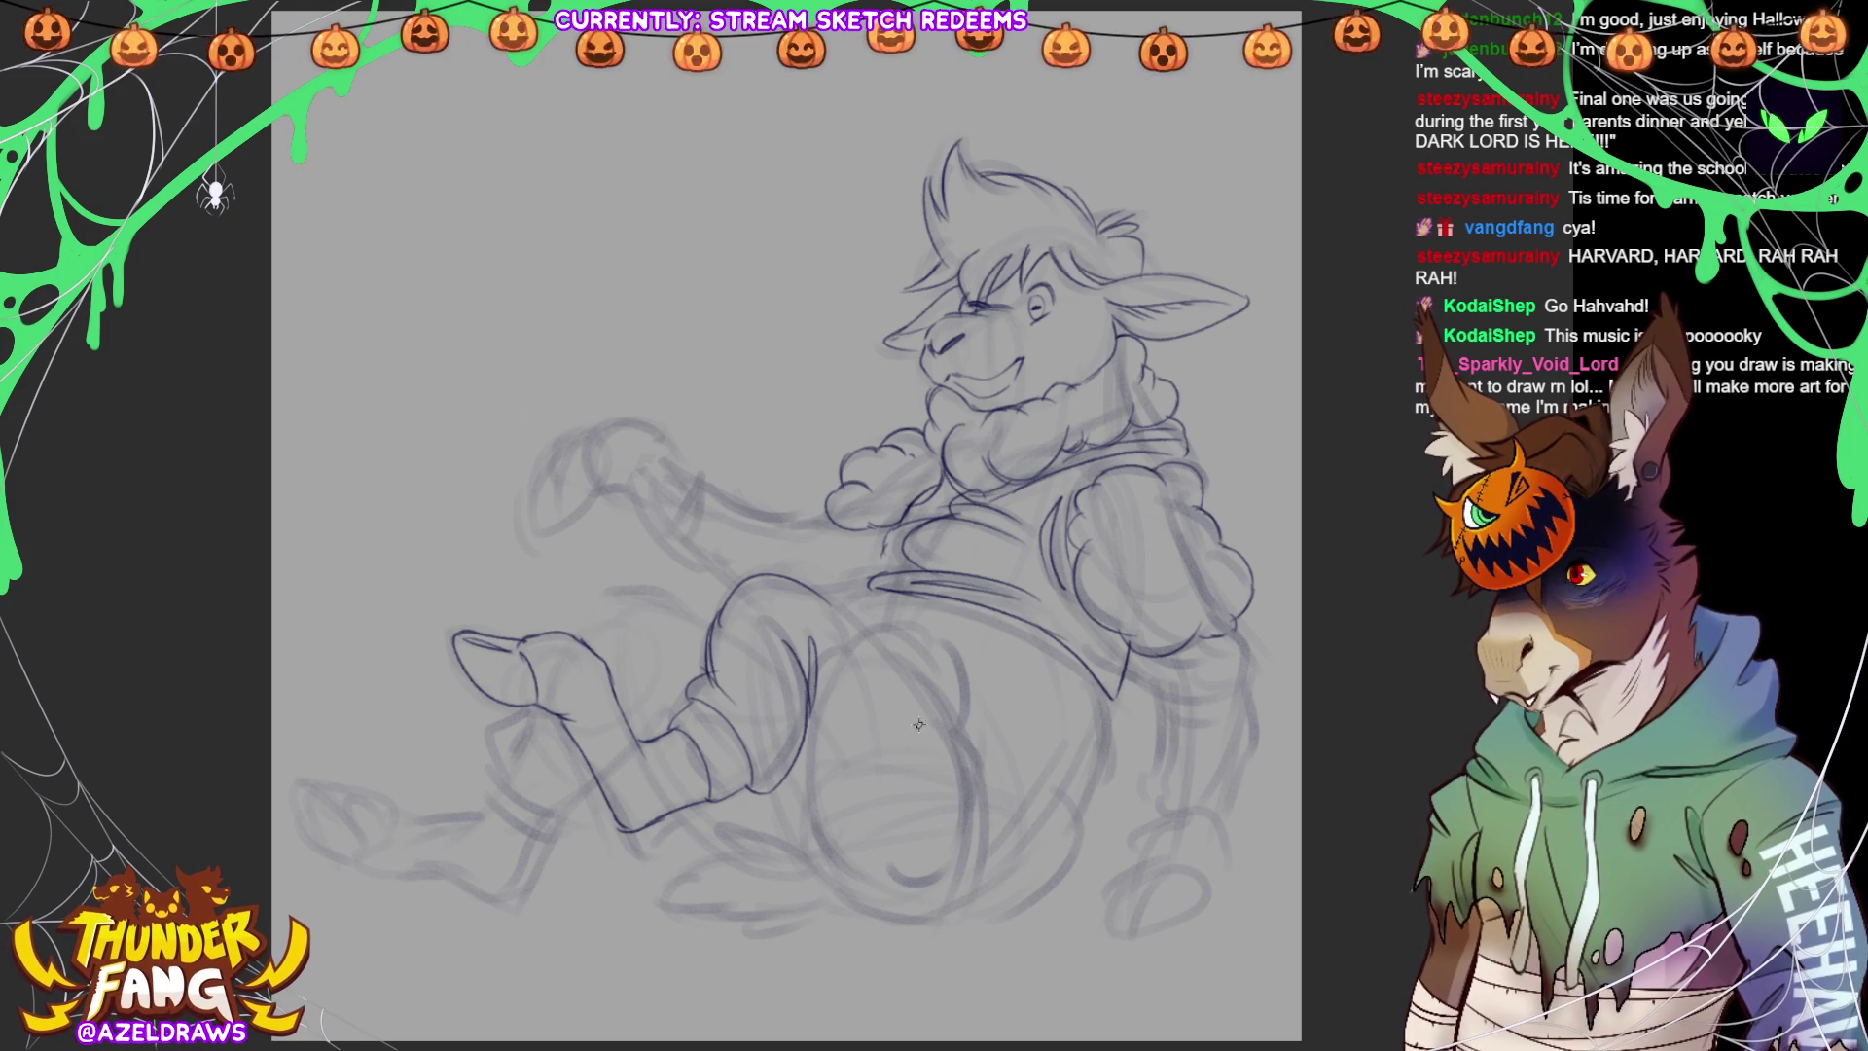
{"action": "mouse_move", "coordinate": [854, 640]}
{"action": "left_mouse_down"}
{"action": "mouse_move", "coordinate": [934, 655]}
{"action": "mouse_move", "coordinate": [822, 689]}
{"action": "left_mouse_up"}
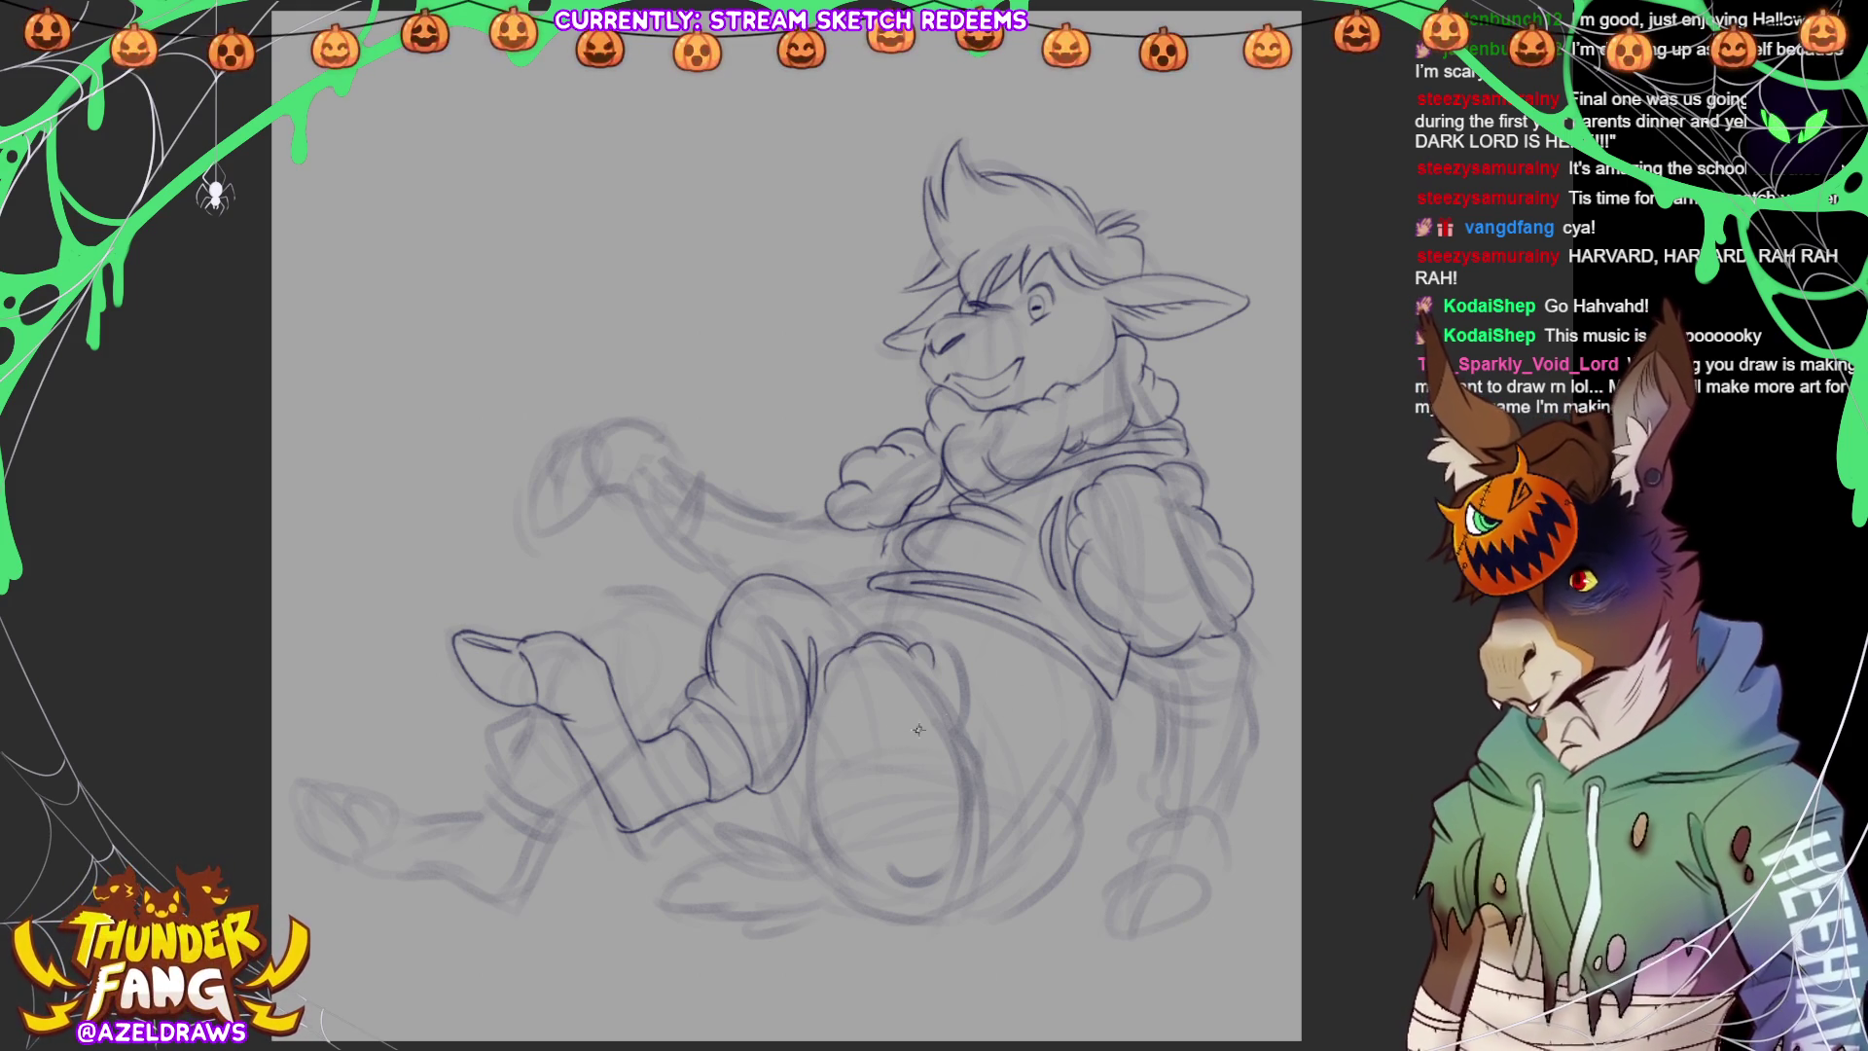
{"action": "left_click_drag", "start_coordinate": [930, 659], "coordinate": [956, 728]}
{"action": "mouse_move", "coordinate": [820, 684]}
{"action": "left_mouse_down"}
{"action": "mouse_move", "coordinate": [839, 761]}
{"action": "mouse_move", "coordinate": [862, 765]}
{"action": "left_mouse_up"}
{"action": "mouse_move", "coordinate": [977, 720]}
{"action": "left_mouse_down"}
{"action": "mouse_move", "coordinate": [945, 758]}
{"action": "mouse_move", "coordinate": [978, 800]}
{"action": "left_mouse_up"}
{"action": "mouse_move", "coordinate": [830, 734]}
{"action": "left_mouse_down"}
{"action": "mouse_move", "coordinate": [822, 802]}
{"action": "mouse_move", "coordinate": [868, 859]}
{"action": "mouse_move", "coordinate": [835, 771]}
{"action": "left_mouse_up"}
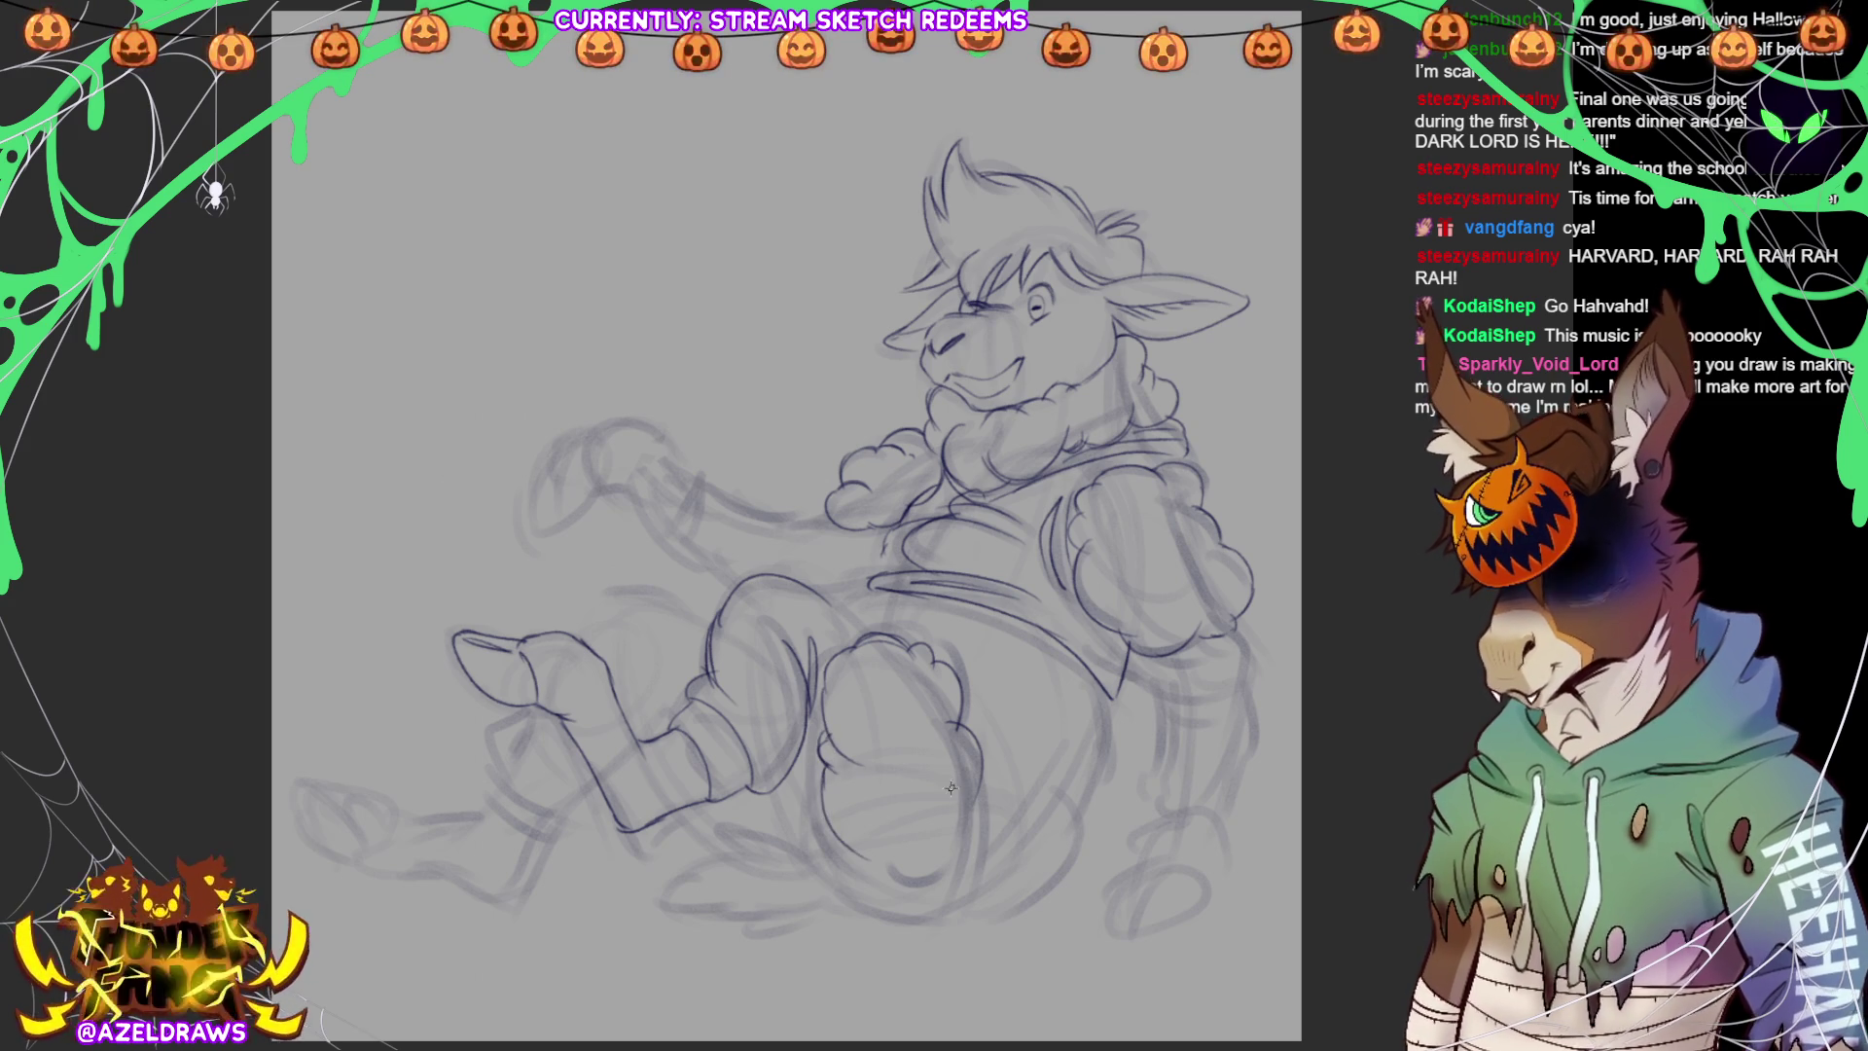
Extend the knee outline and draw and darken the lower leg curve
{"action": "left_click_drag", "start_coordinate": [970, 783], "coordinate": [975, 815]}
{"action": "mouse_move", "coordinate": [869, 849]}
{"action": "left_mouse_down"}
{"action": "mouse_move", "coordinate": [950, 843]}
{"action": "mouse_move", "coordinate": [887, 862]}
{"action": "left_mouse_up"}
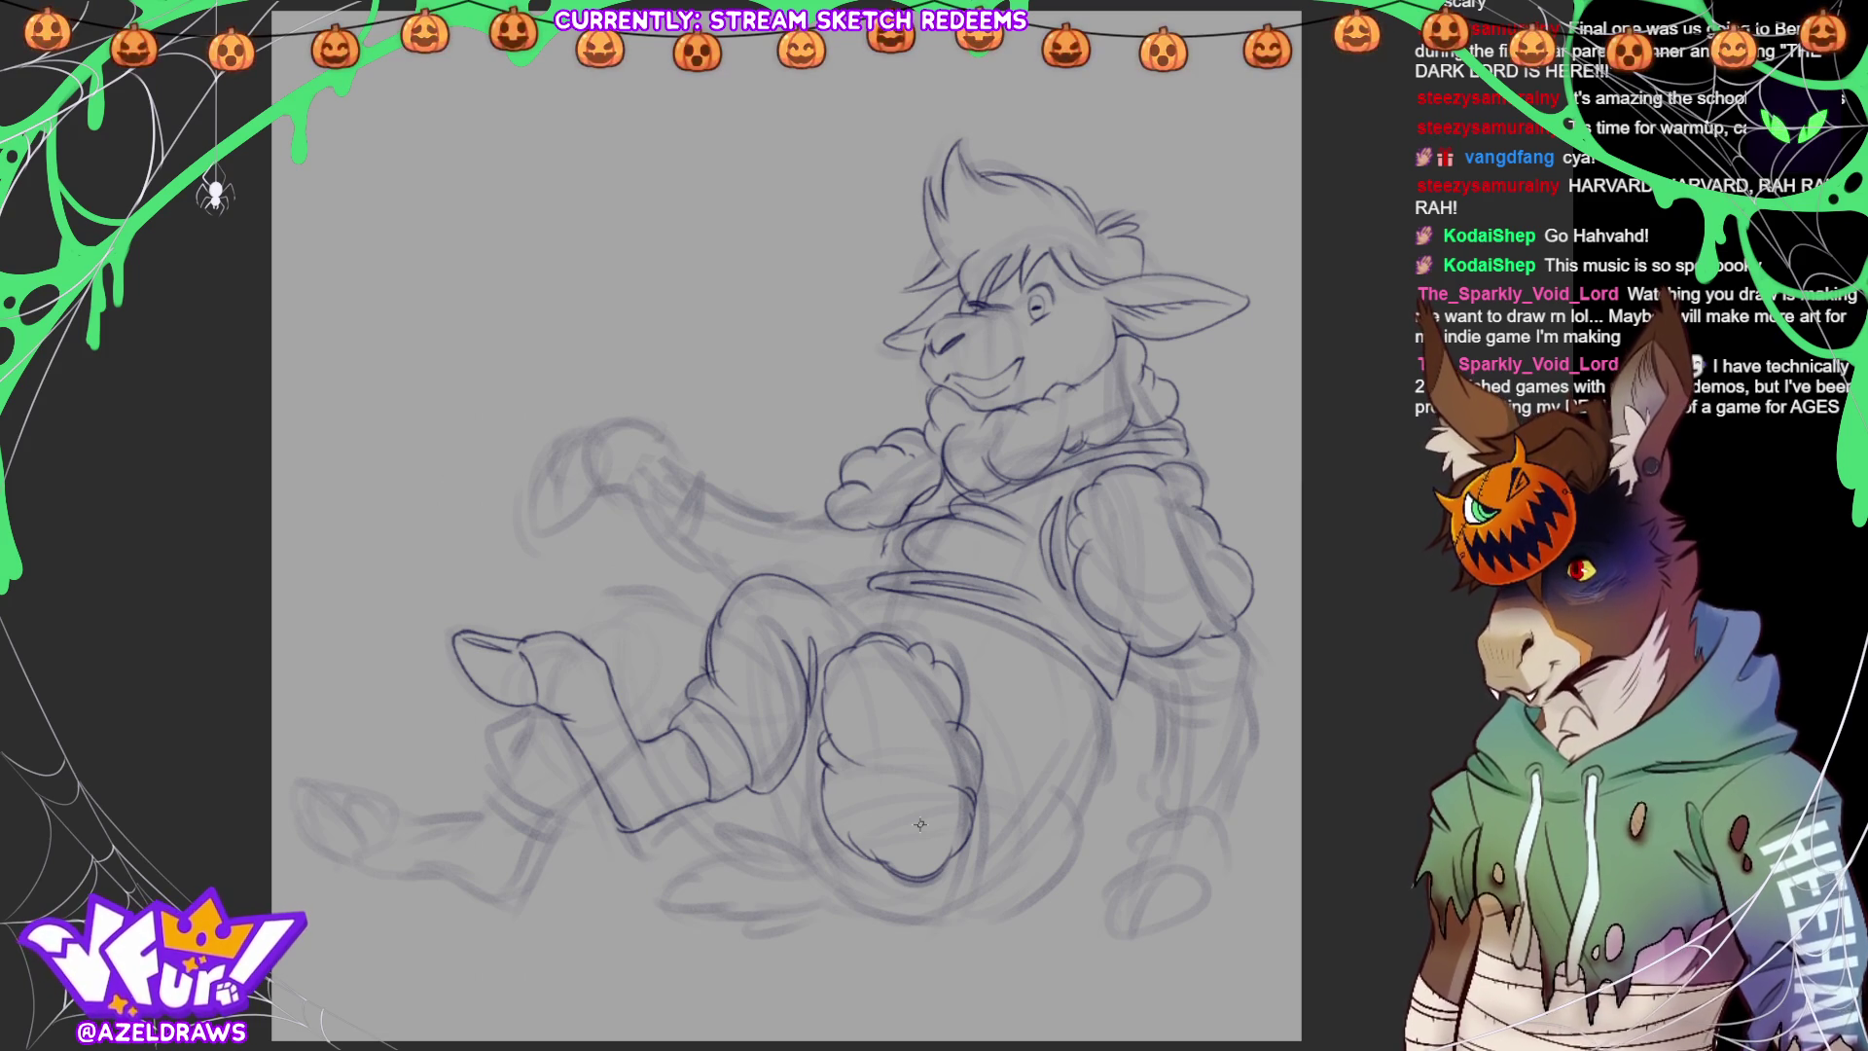
{"action": "left_click_drag", "start_coordinate": [803, 582], "coordinate": [865, 646]}
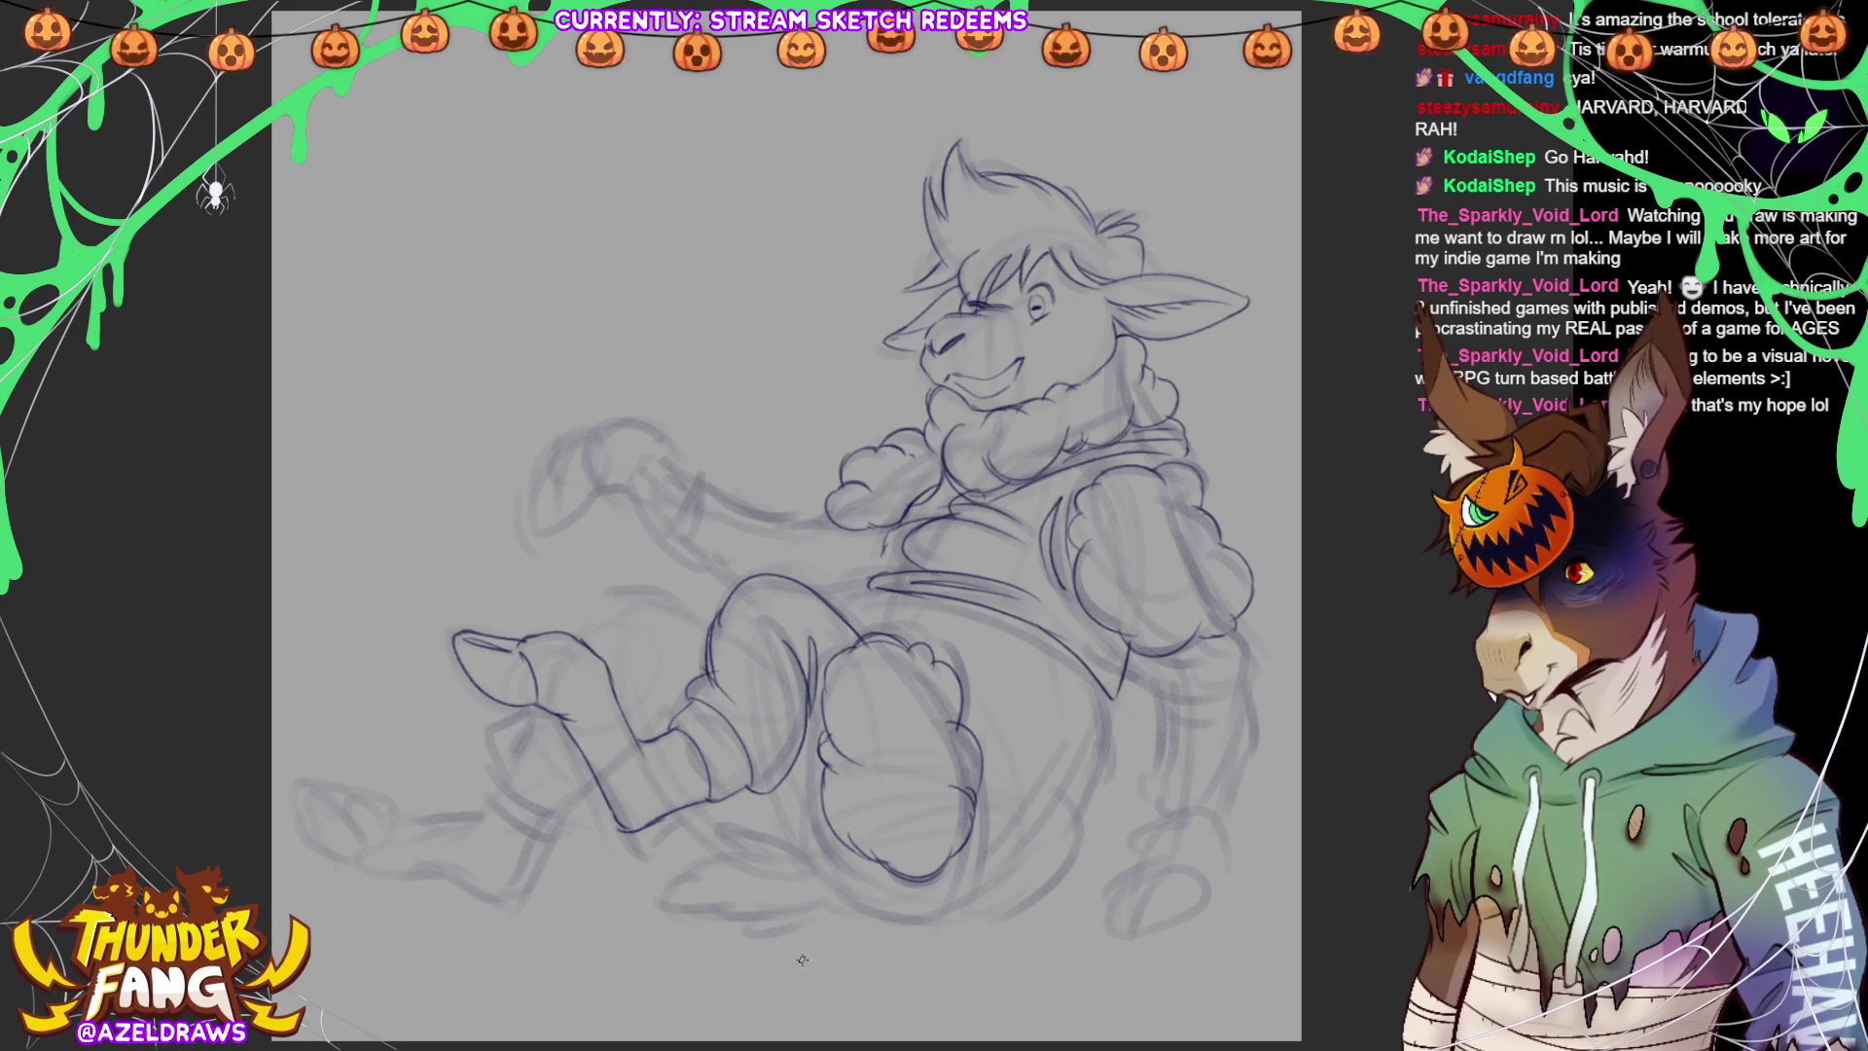
{"action": "mouse_move", "coordinate": [777, 786]}
{"action": "left_mouse_down"}
{"action": "mouse_move", "coordinate": [796, 842]}
{"action": "mouse_move", "coordinate": [926, 927]}
{"action": "mouse_move", "coordinate": [981, 897]}
{"action": "left_mouse_up"}
{"action": "mouse_move", "coordinate": [788, 798]}
{"action": "left_mouse_down"}
{"action": "mouse_move", "coordinate": [827, 881]}
{"action": "mouse_move", "coordinate": [918, 915]}
{"action": "left_mouse_up"}
{"action": "mouse_move", "coordinate": [981, 784]}
{"action": "left_mouse_down"}
{"action": "mouse_move", "coordinate": [977, 901]}
{"action": "mouse_move", "coordinate": [947, 895]}
{"action": "left_mouse_up"}
Darken the waistline and hip, then line the sweater's right side and inner sleeve
{"action": "mouse_move", "coordinate": [852, 597]}
{"action": "left_mouse_down"}
{"action": "mouse_move", "coordinate": [837, 607]}
{"action": "mouse_move", "coordinate": [891, 586]}
{"action": "mouse_move", "coordinate": [929, 613]}
{"action": "left_mouse_up"}
{"action": "mouse_move", "coordinate": [1090, 672]}
{"action": "left_mouse_down"}
{"action": "mouse_move", "coordinate": [1120, 708]}
{"action": "mouse_move", "coordinate": [1115, 728]}
{"action": "mouse_move", "coordinate": [1080, 669]}
{"action": "mouse_move", "coordinate": [1090, 714]}
{"action": "left_mouse_up"}
{"action": "left_click_drag", "start_coordinate": [1039, 644], "coordinate": [1012, 634]}
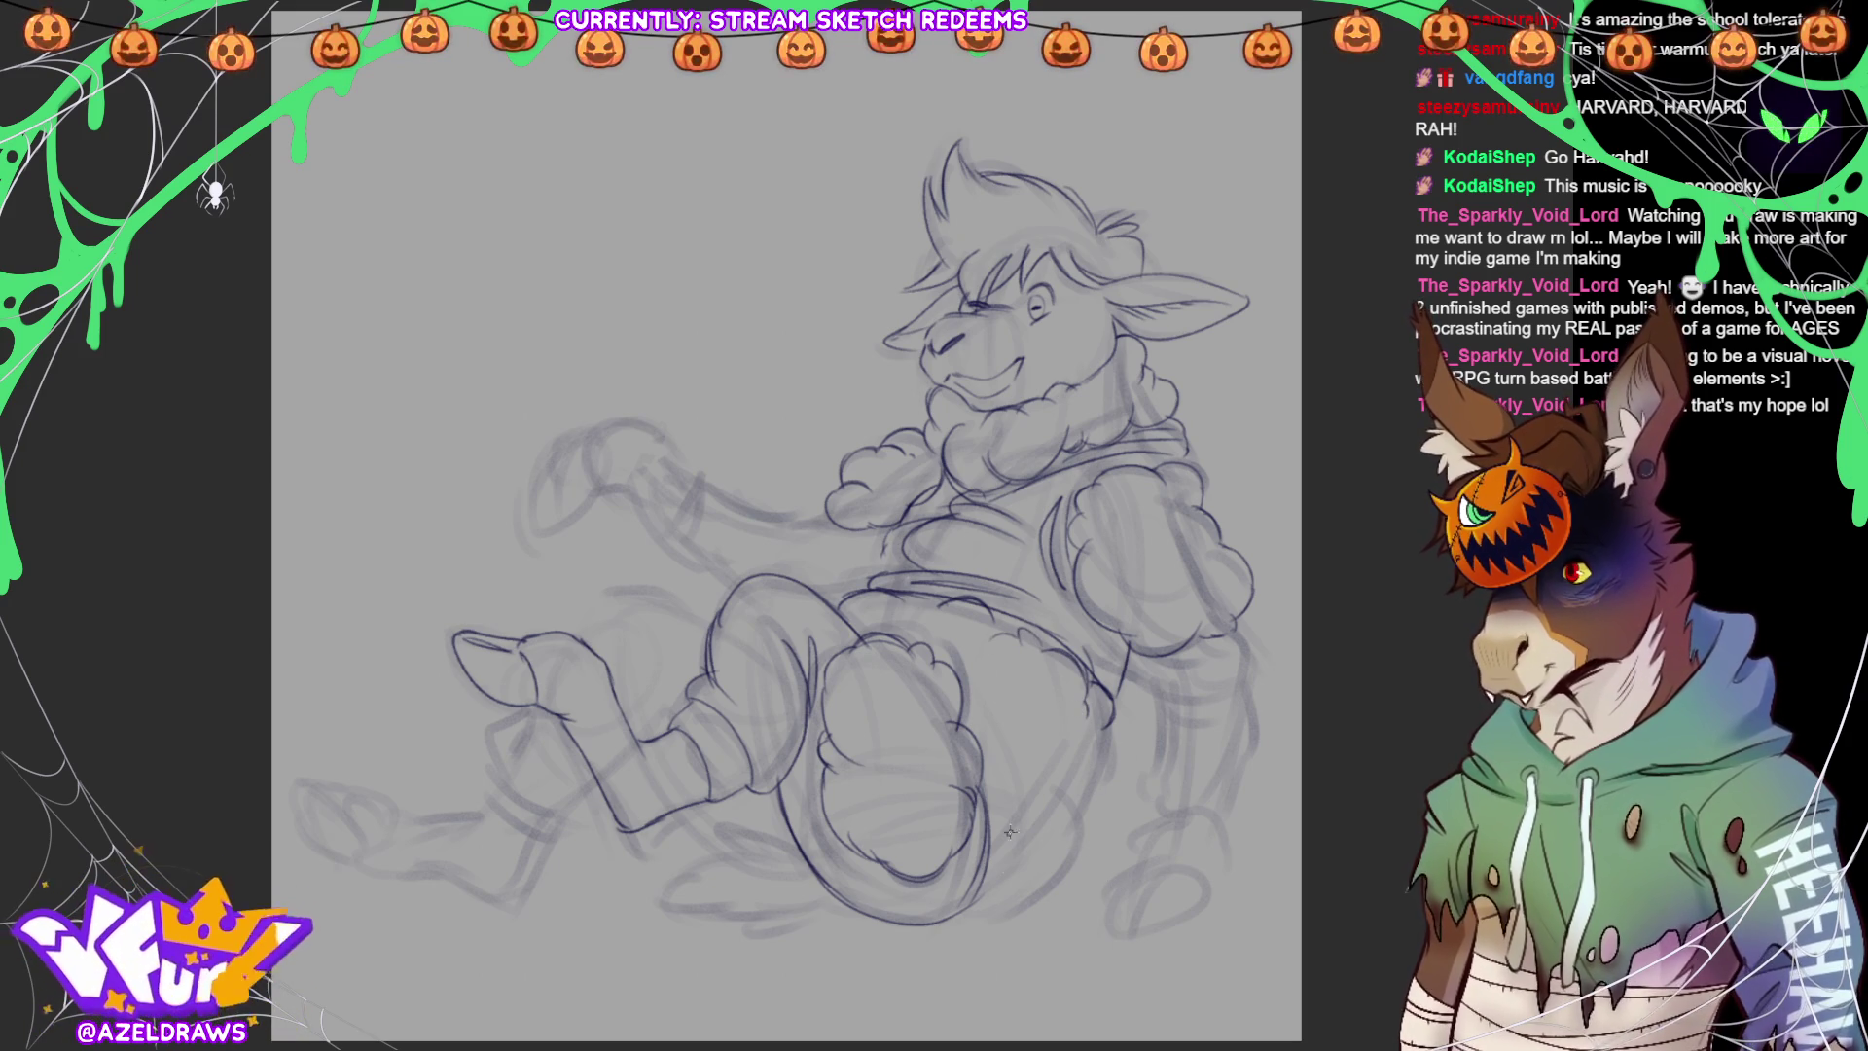
{"action": "mouse_move", "coordinate": [963, 911]}
{"action": "left_mouse_down"}
{"action": "mouse_move", "coordinate": [1017, 899]}
{"action": "mouse_move", "coordinate": [1109, 725]}
{"action": "mouse_move", "coordinate": [1057, 856]}
{"action": "left_mouse_up"}
{"action": "mouse_move", "coordinate": [1124, 638]}
{"action": "left_mouse_down"}
{"action": "mouse_move", "coordinate": [1254, 686]}
{"action": "mouse_move", "coordinate": [1144, 778]}
{"action": "mouse_move", "coordinate": [1171, 819]}
{"action": "left_mouse_up"}
{"action": "mouse_move", "coordinate": [1243, 673]}
{"action": "left_mouse_down"}
{"action": "mouse_move", "coordinate": [1234, 808]}
{"action": "mouse_move", "coordinate": [1142, 828]}
{"action": "mouse_move", "coordinate": [1218, 843]}
{"action": "mouse_move", "coordinate": [1223, 819]}
{"action": "left_mouse_up"}
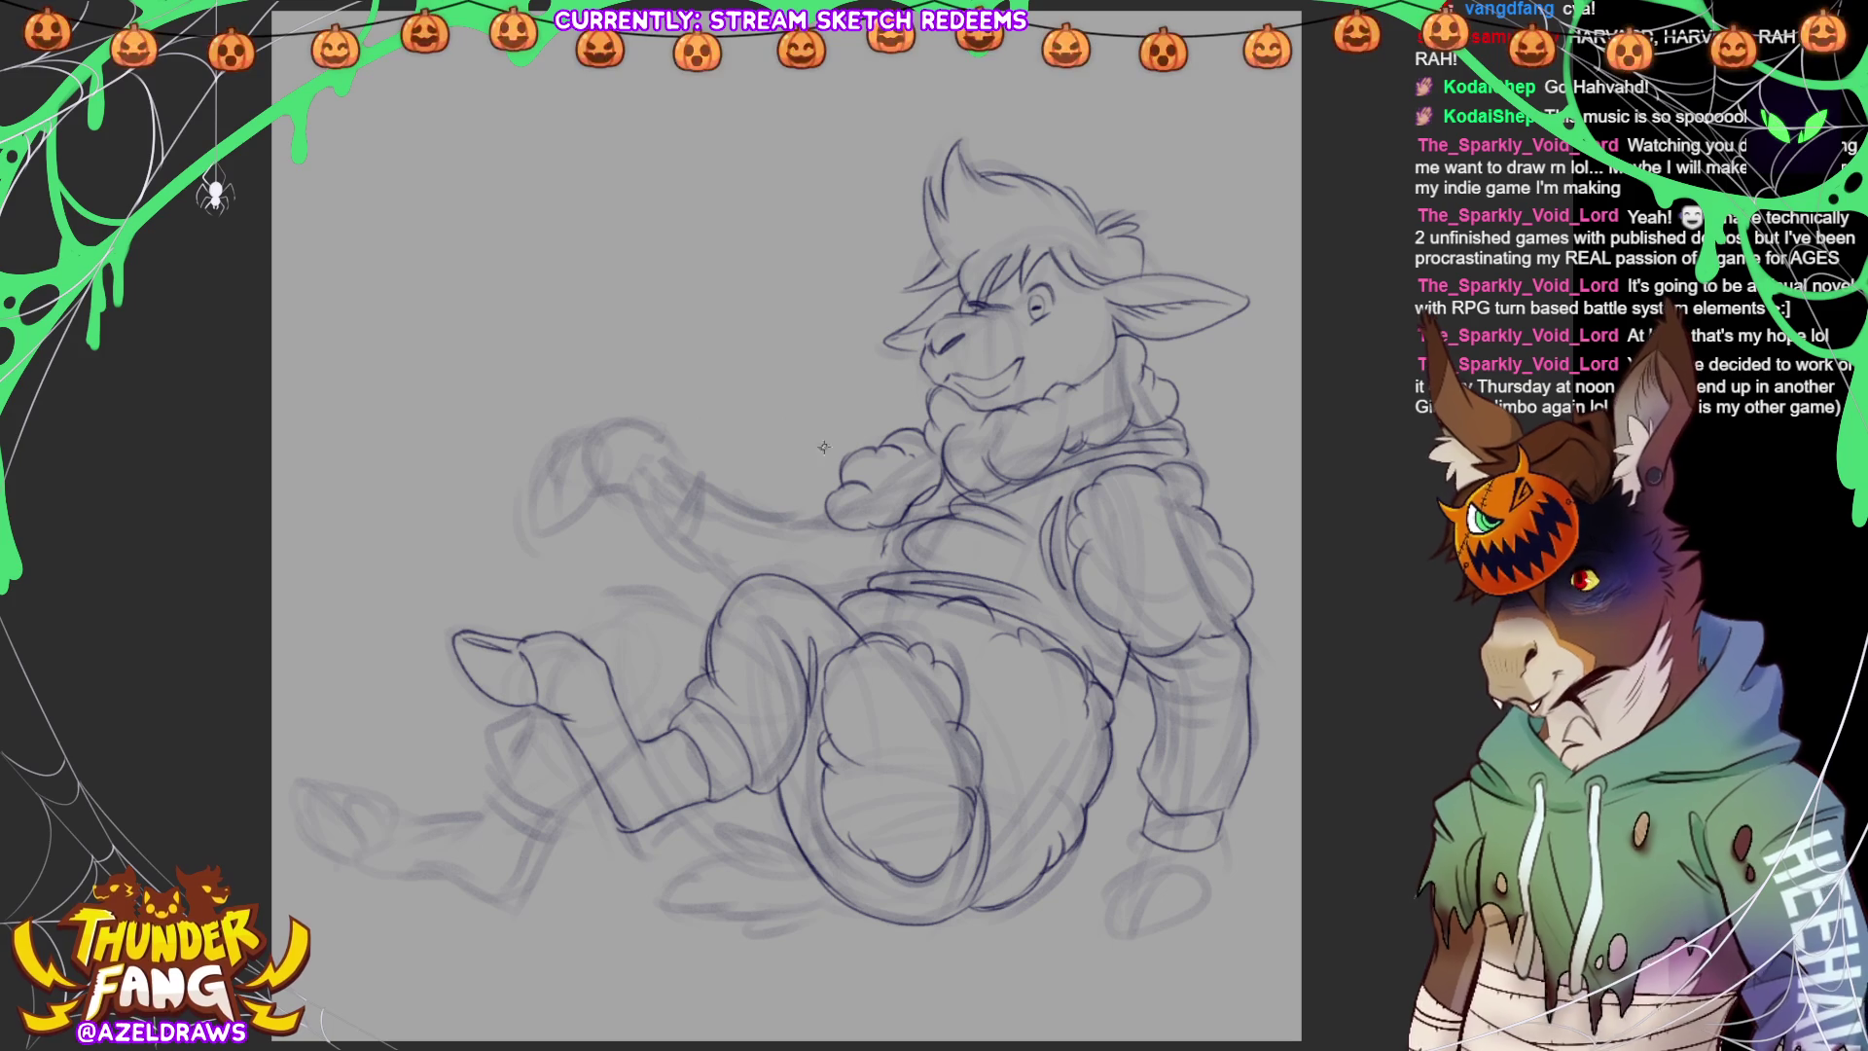
Line the forearm, its sleeve cuff and lower edge
{"action": "mouse_move", "coordinate": [689, 465]}
{"action": "left_mouse_down"}
{"action": "mouse_move", "coordinate": [666, 528]}
{"action": "mouse_move", "coordinate": [702, 556]}
{"action": "left_mouse_up"}
{"action": "mouse_move", "coordinate": [725, 492]}
{"action": "left_mouse_down"}
{"action": "mouse_move", "coordinate": [701, 569]}
{"action": "mouse_move", "coordinate": [732, 486]}
{"action": "mouse_move", "coordinate": [788, 525]}
{"action": "mouse_move", "coordinate": [828, 514]}
{"action": "left_mouse_up"}
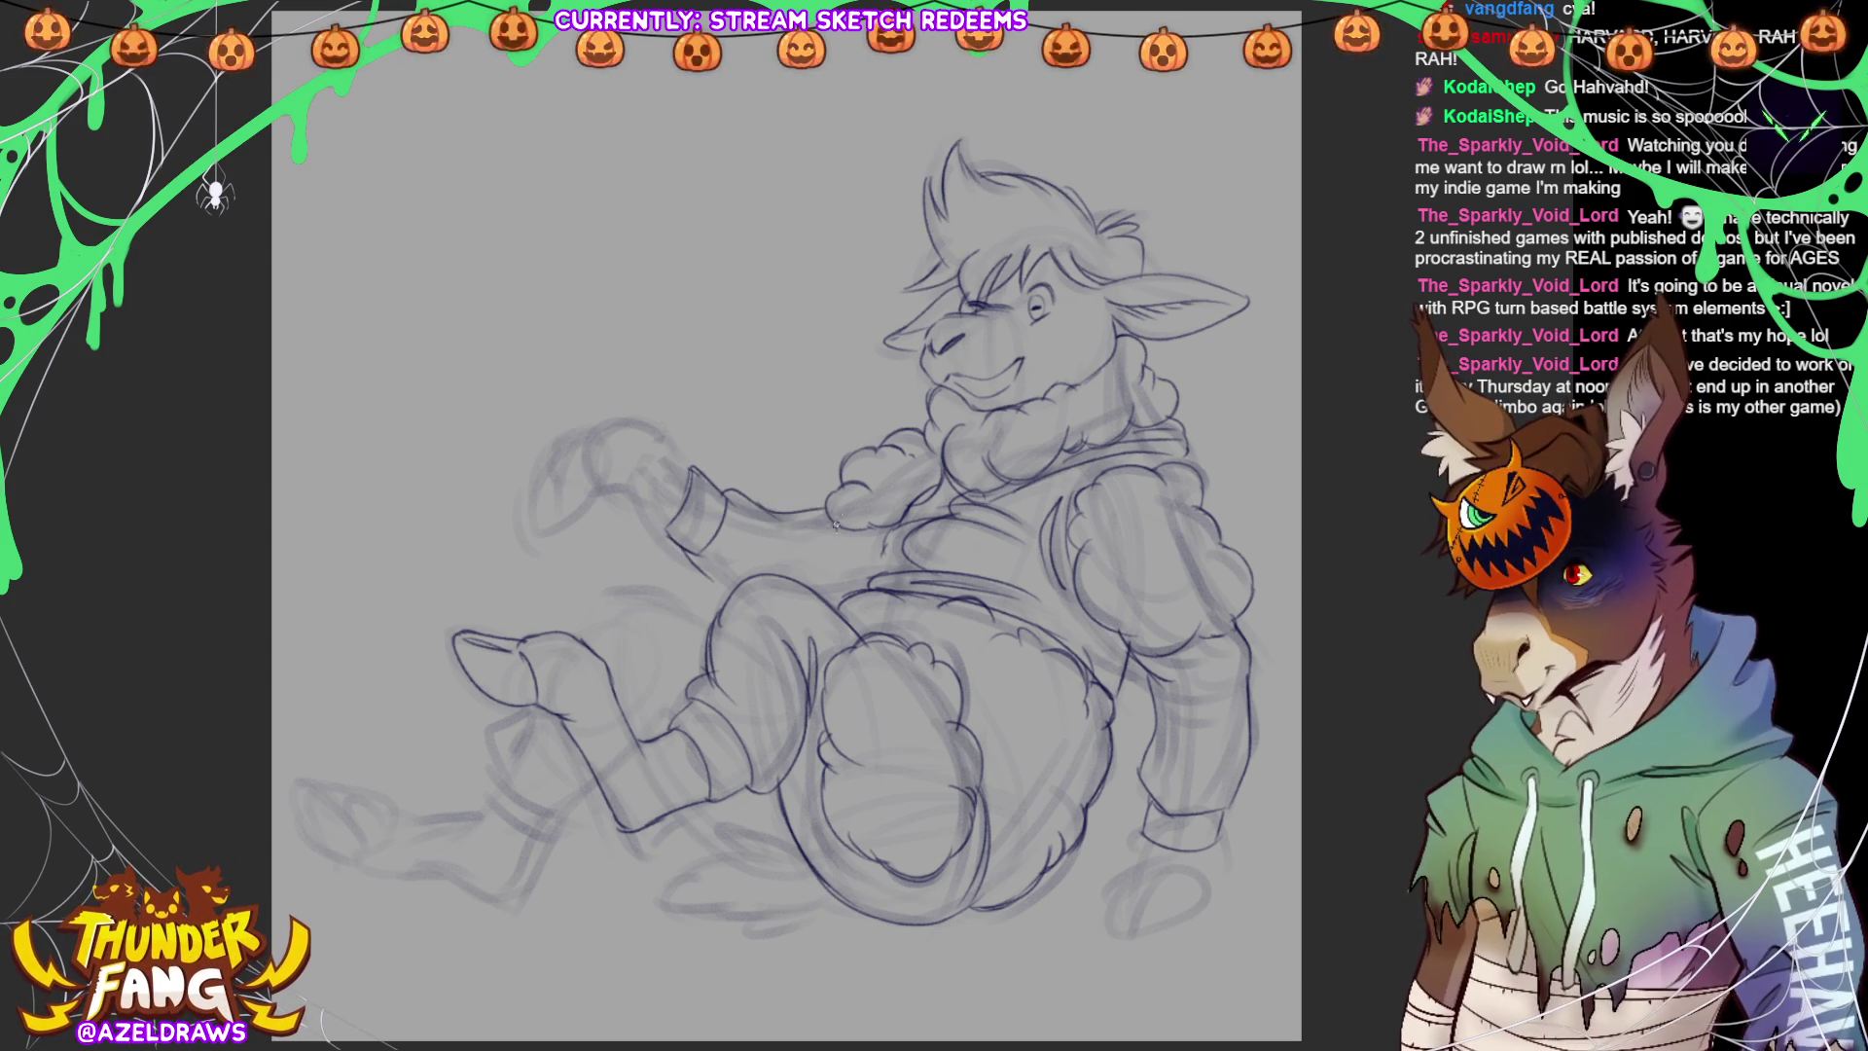
{"action": "left_click_drag", "start_coordinate": [693, 556], "coordinate": [725, 590]}
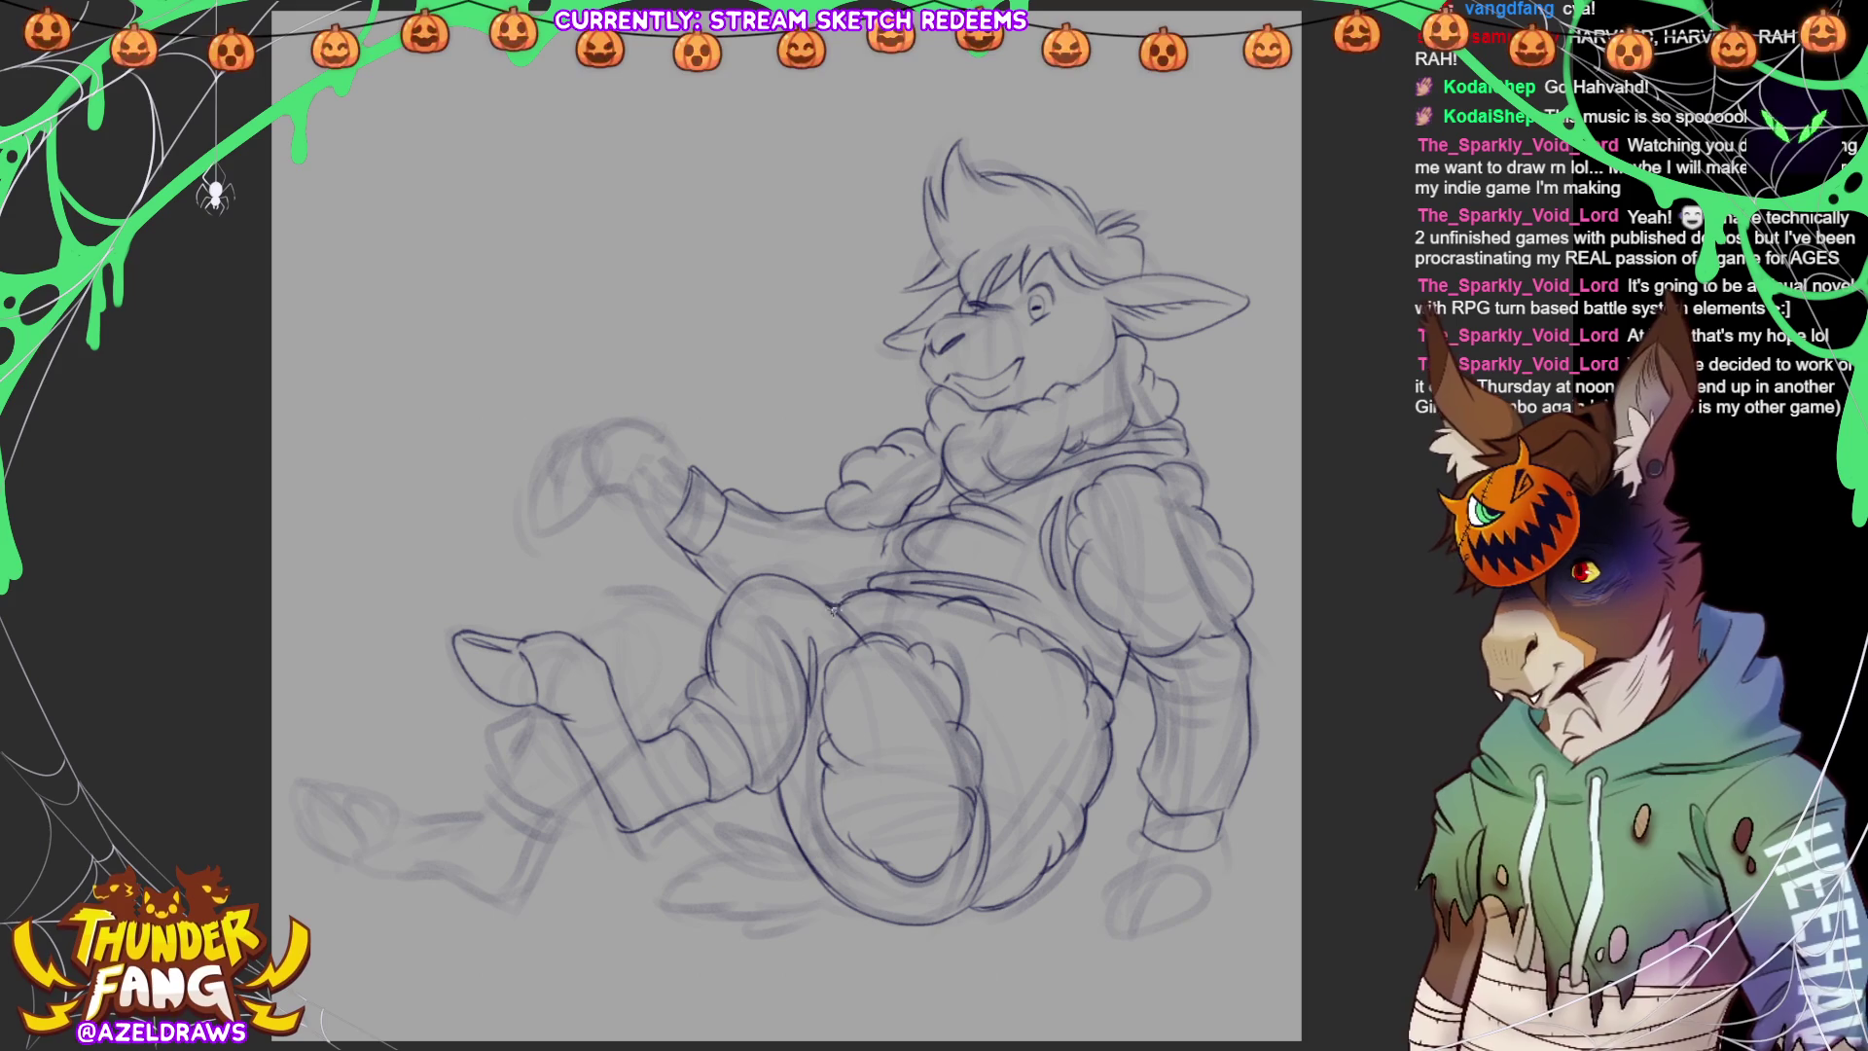
{"action": "left_click_drag", "start_coordinate": [812, 512], "coordinate": [849, 550]}
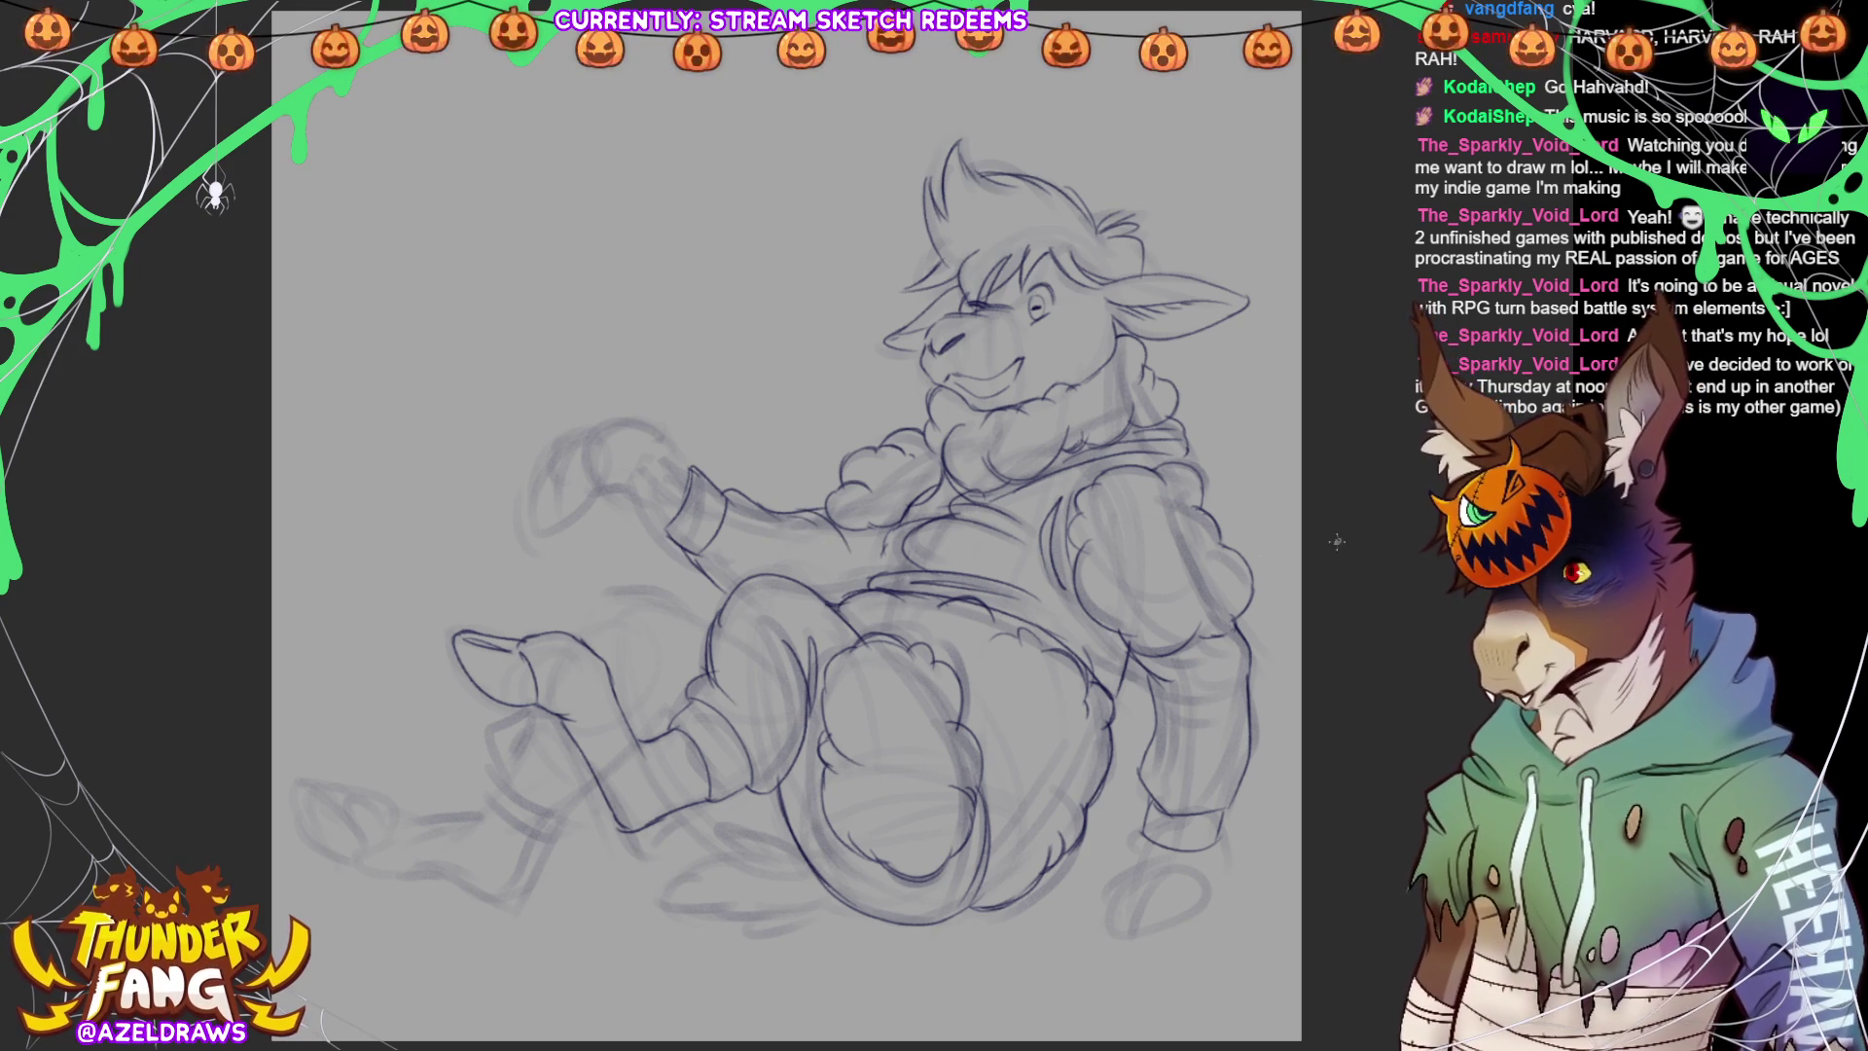
Outline the hand and thumb, and arc a line over the far thigh
{"action": "mouse_move", "coordinate": [652, 447]}
{"action": "left_mouse_down"}
{"action": "mouse_move", "coordinate": [625, 447]}
{"action": "mouse_move", "coordinate": [609, 480]}
{"action": "mouse_move", "coordinate": [643, 465]}
{"action": "mouse_move", "coordinate": [581, 434]}
{"action": "mouse_move", "coordinate": [642, 425]}
{"action": "mouse_move", "coordinate": [672, 447]}
{"action": "mouse_move", "coordinate": [690, 473]}
{"action": "mouse_move", "coordinate": [654, 508]}
{"action": "mouse_move", "coordinate": [672, 533]}
{"action": "mouse_move", "coordinate": [662, 516]}
{"action": "left_mouse_up"}
{"action": "mouse_move", "coordinate": [603, 446]}
{"action": "left_mouse_down"}
{"action": "mouse_move", "coordinate": [562, 440]}
{"action": "mouse_move", "coordinate": [543, 512]}
{"action": "mouse_move", "coordinate": [603, 469]}
{"action": "mouse_move", "coordinate": [564, 438]}
{"action": "mouse_move", "coordinate": [530, 482]}
{"action": "mouse_move", "coordinate": [541, 511]}
{"action": "left_mouse_up"}
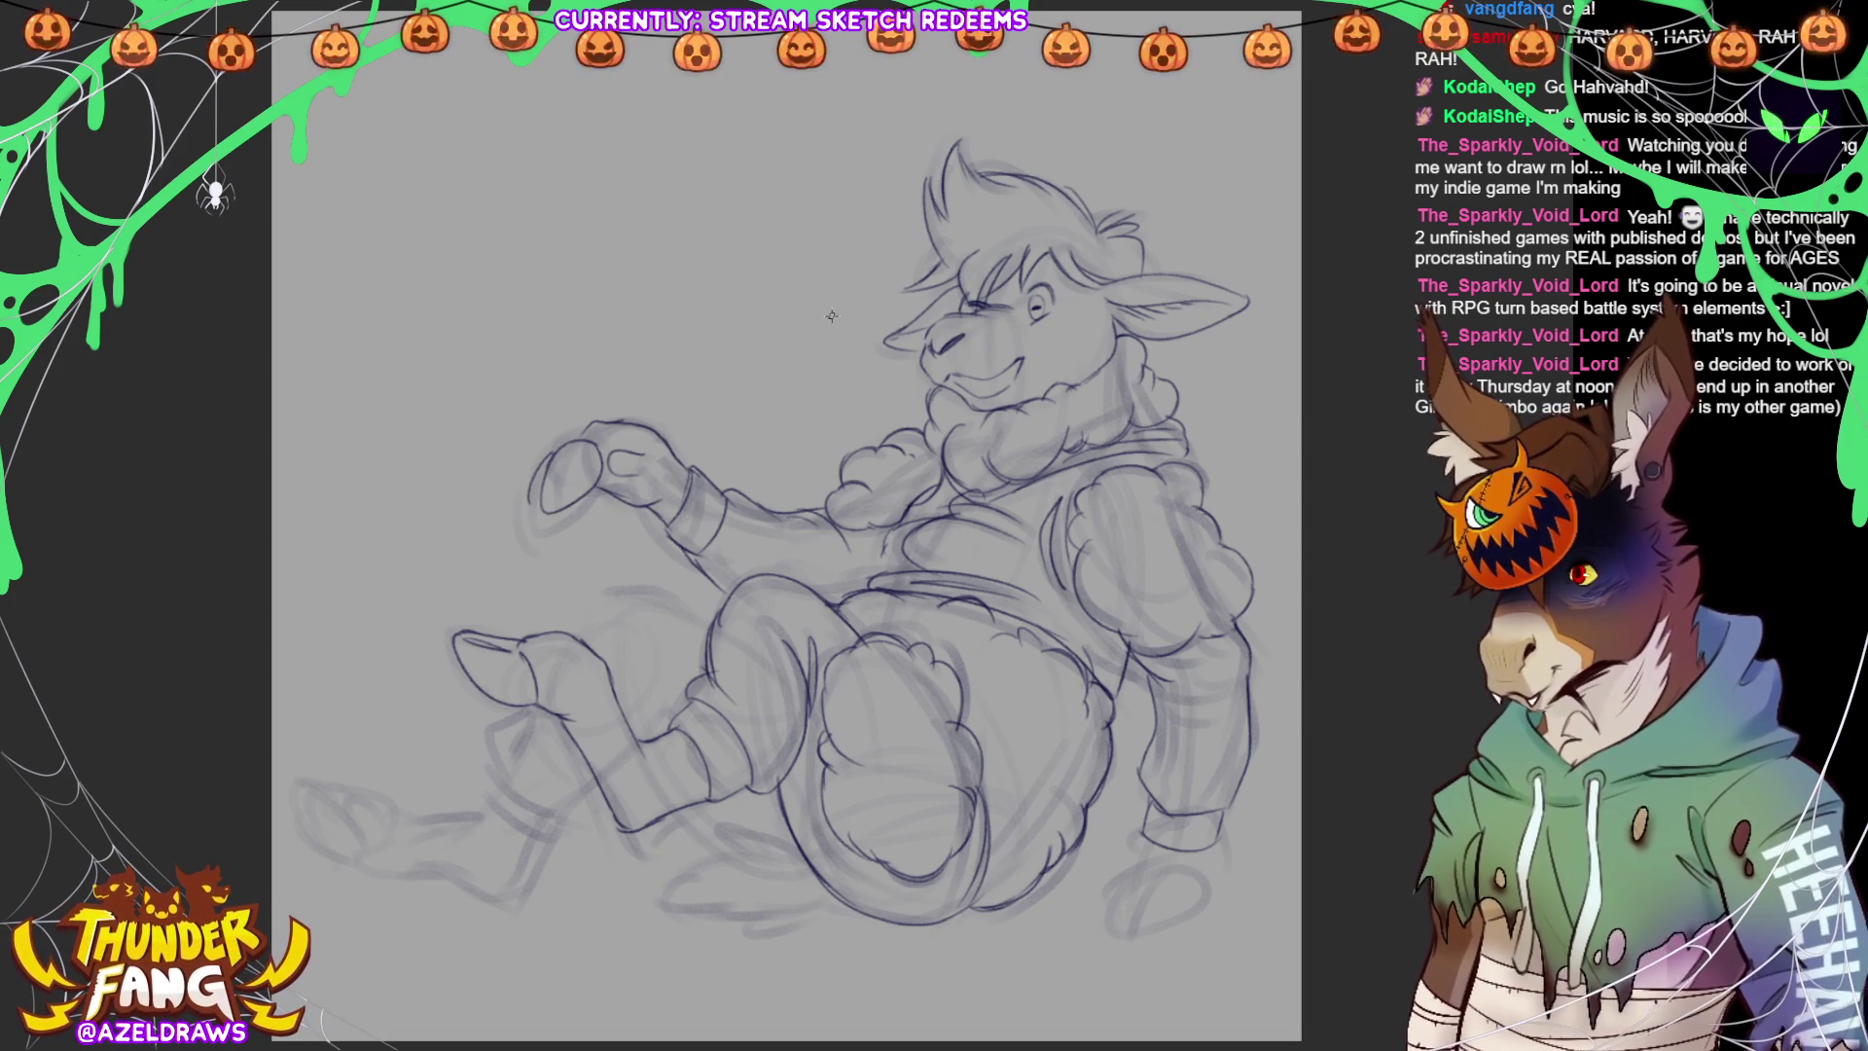
{"action": "left_click_drag", "start_coordinate": [580, 433], "coordinate": [543, 459]}
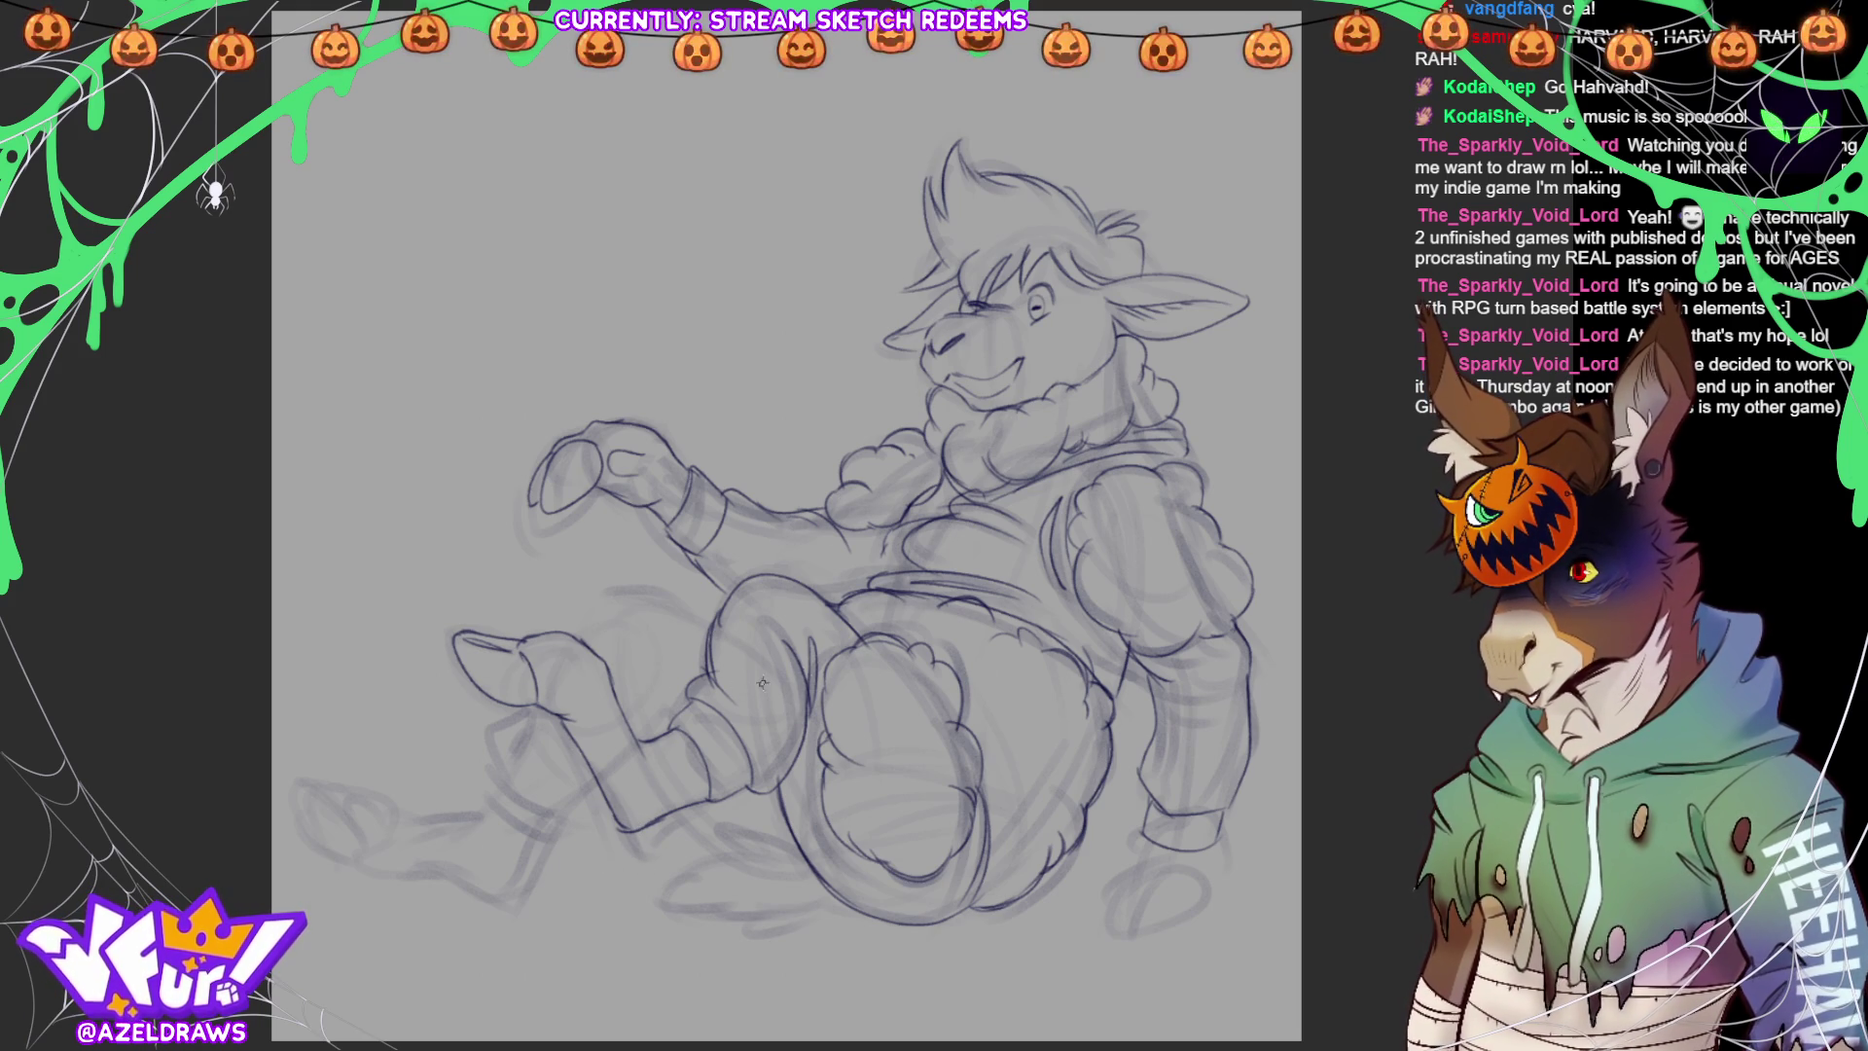
{"action": "mouse_move", "coordinate": [579, 634]}
{"action": "left_mouse_down"}
{"action": "mouse_move", "coordinate": [681, 589]}
{"action": "mouse_move", "coordinate": [722, 634]}
{"action": "left_mouse_up"}
Line the far leg's lower pant leg, the bottom of the foot and the toes
{"action": "mouse_move", "coordinate": [525, 703]}
{"action": "left_mouse_down"}
{"action": "mouse_move", "coordinate": [492, 742]}
{"action": "mouse_move", "coordinate": [525, 810]}
{"action": "mouse_move", "coordinate": [590, 799]}
{"action": "left_mouse_up"}
{"action": "mouse_move", "coordinate": [531, 710]}
{"action": "left_mouse_down"}
{"action": "mouse_move", "coordinate": [491, 812]}
{"action": "mouse_move", "coordinate": [552, 842]}
{"action": "mouse_move", "coordinate": [576, 806]}
{"action": "left_mouse_up"}
{"action": "left_click_drag", "start_coordinate": [401, 817], "coordinate": [490, 810]}
{"action": "mouse_move", "coordinate": [377, 866]}
{"action": "left_mouse_down"}
{"action": "mouse_move", "coordinate": [508, 907]}
{"action": "mouse_move", "coordinate": [541, 848]}
{"action": "mouse_move", "coordinate": [518, 850]}
{"action": "left_mouse_up"}
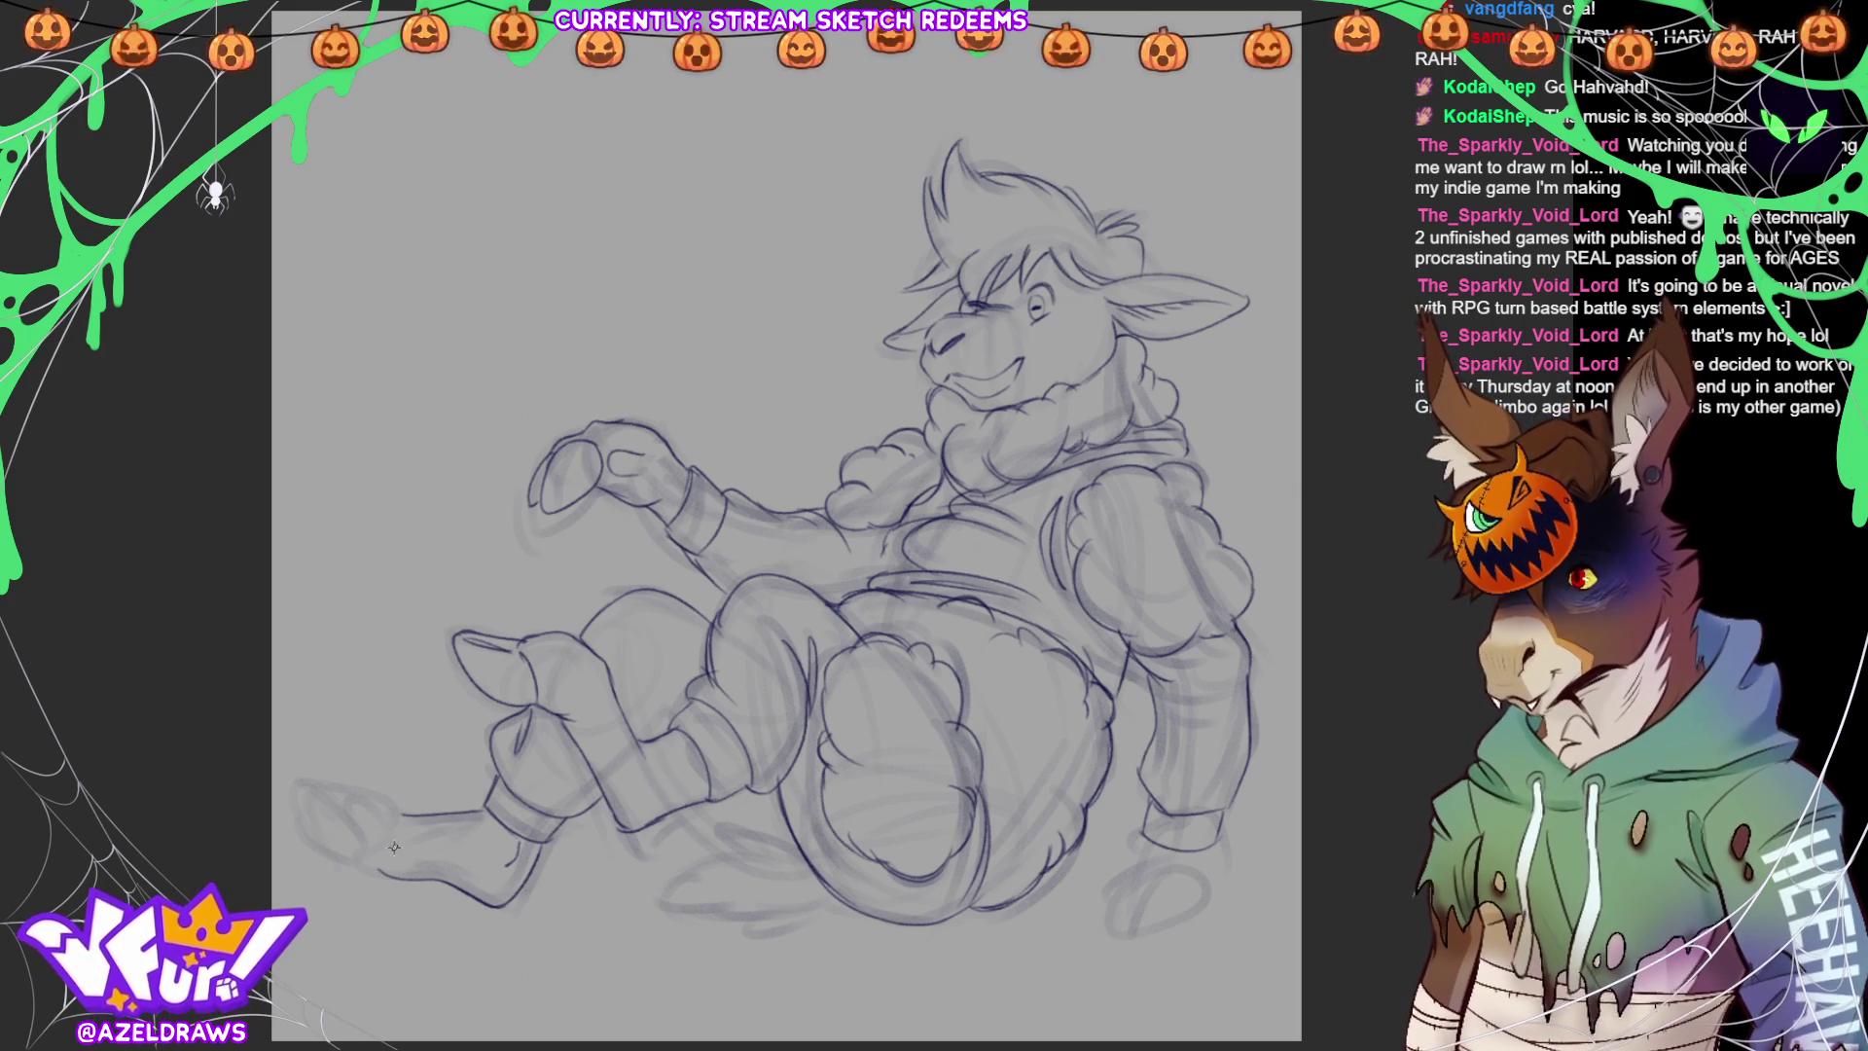
{"action": "mouse_move", "coordinate": [373, 813]}
{"action": "left_mouse_down"}
{"action": "mouse_move", "coordinate": [352, 825]}
{"action": "mouse_move", "coordinate": [366, 854]}
{"action": "mouse_move", "coordinate": [307, 793]}
{"action": "mouse_move", "coordinate": [340, 783]}
{"action": "mouse_move", "coordinate": [400, 817]}
{"action": "mouse_move", "coordinate": [306, 818]}
{"action": "mouse_move", "coordinate": [341, 838]}
{"action": "mouse_move", "coordinate": [308, 806]}
{"action": "mouse_move", "coordinate": [331, 853]}
{"action": "mouse_move", "coordinate": [358, 849]}
{"action": "mouse_move", "coordinate": [355, 820]}
{"action": "mouse_move", "coordinate": [399, 881]}
{"action": "left_mouse_up"}
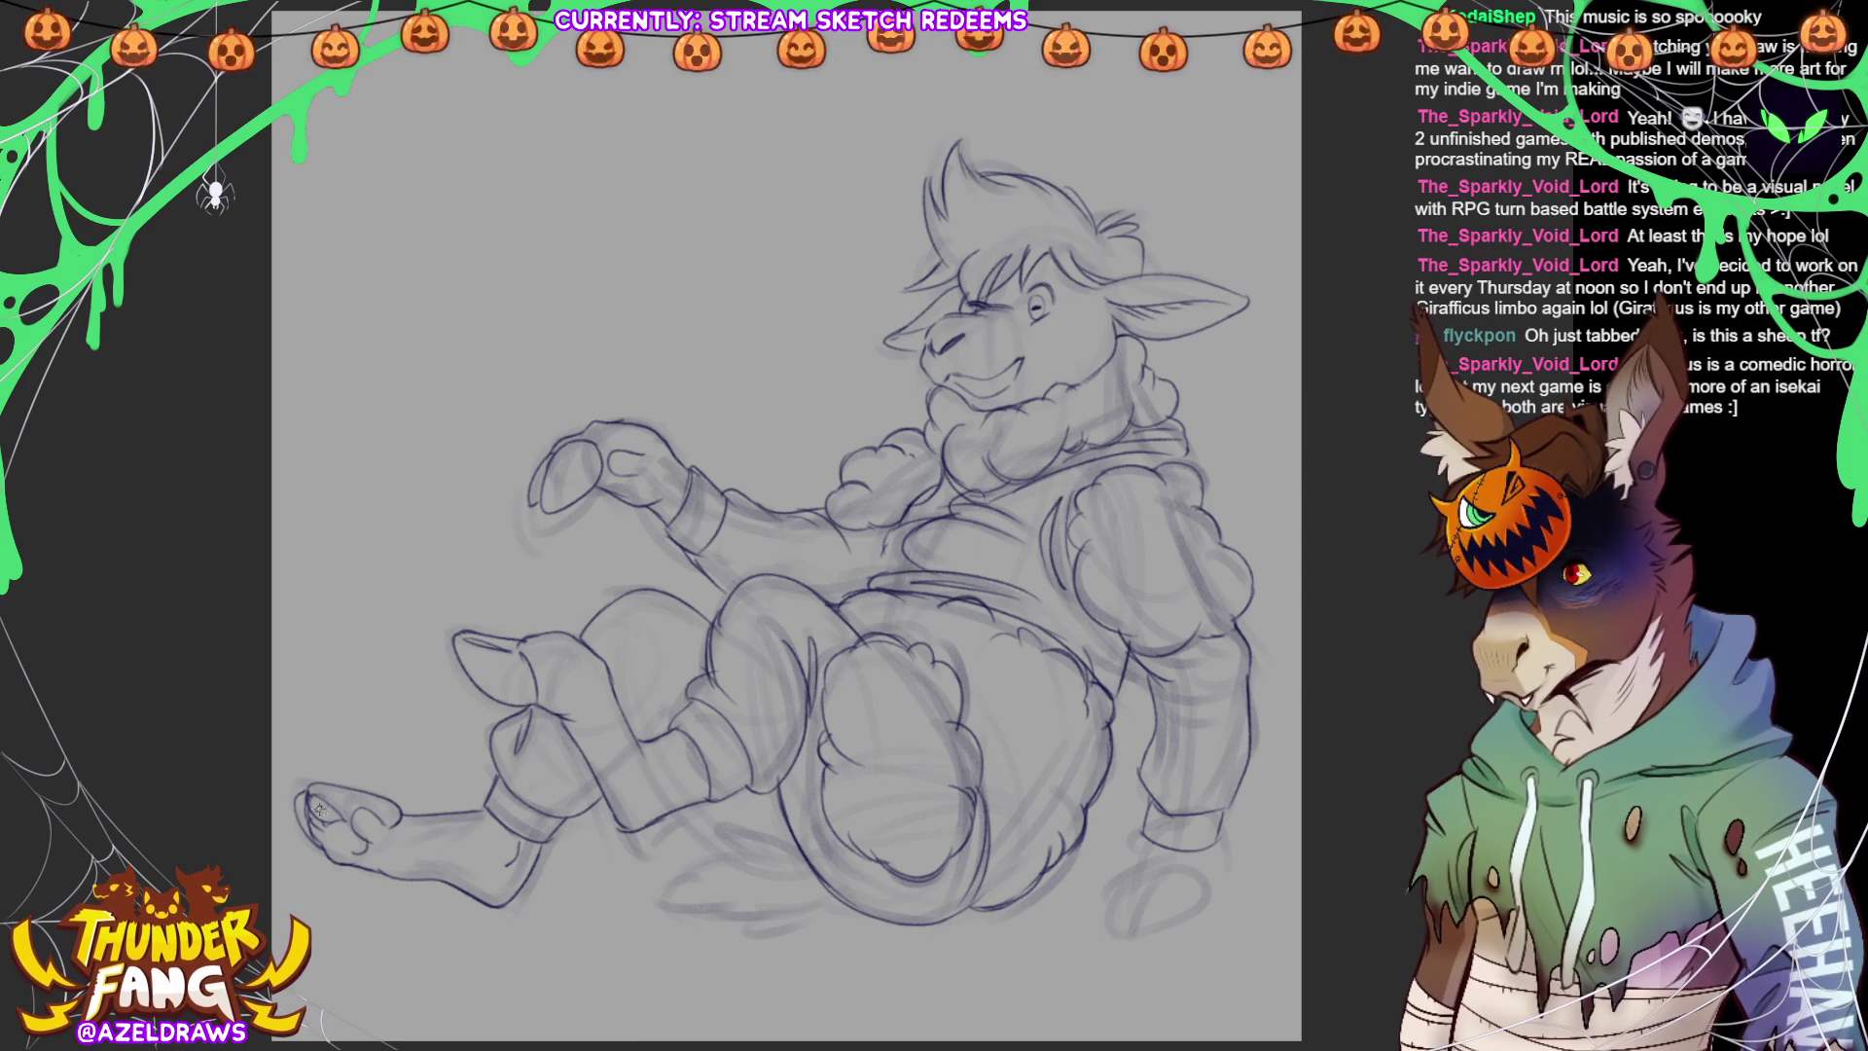
{"action": "left_click_drag", "start_coordinate": [316, 789], "coordinate": [333, 816]}
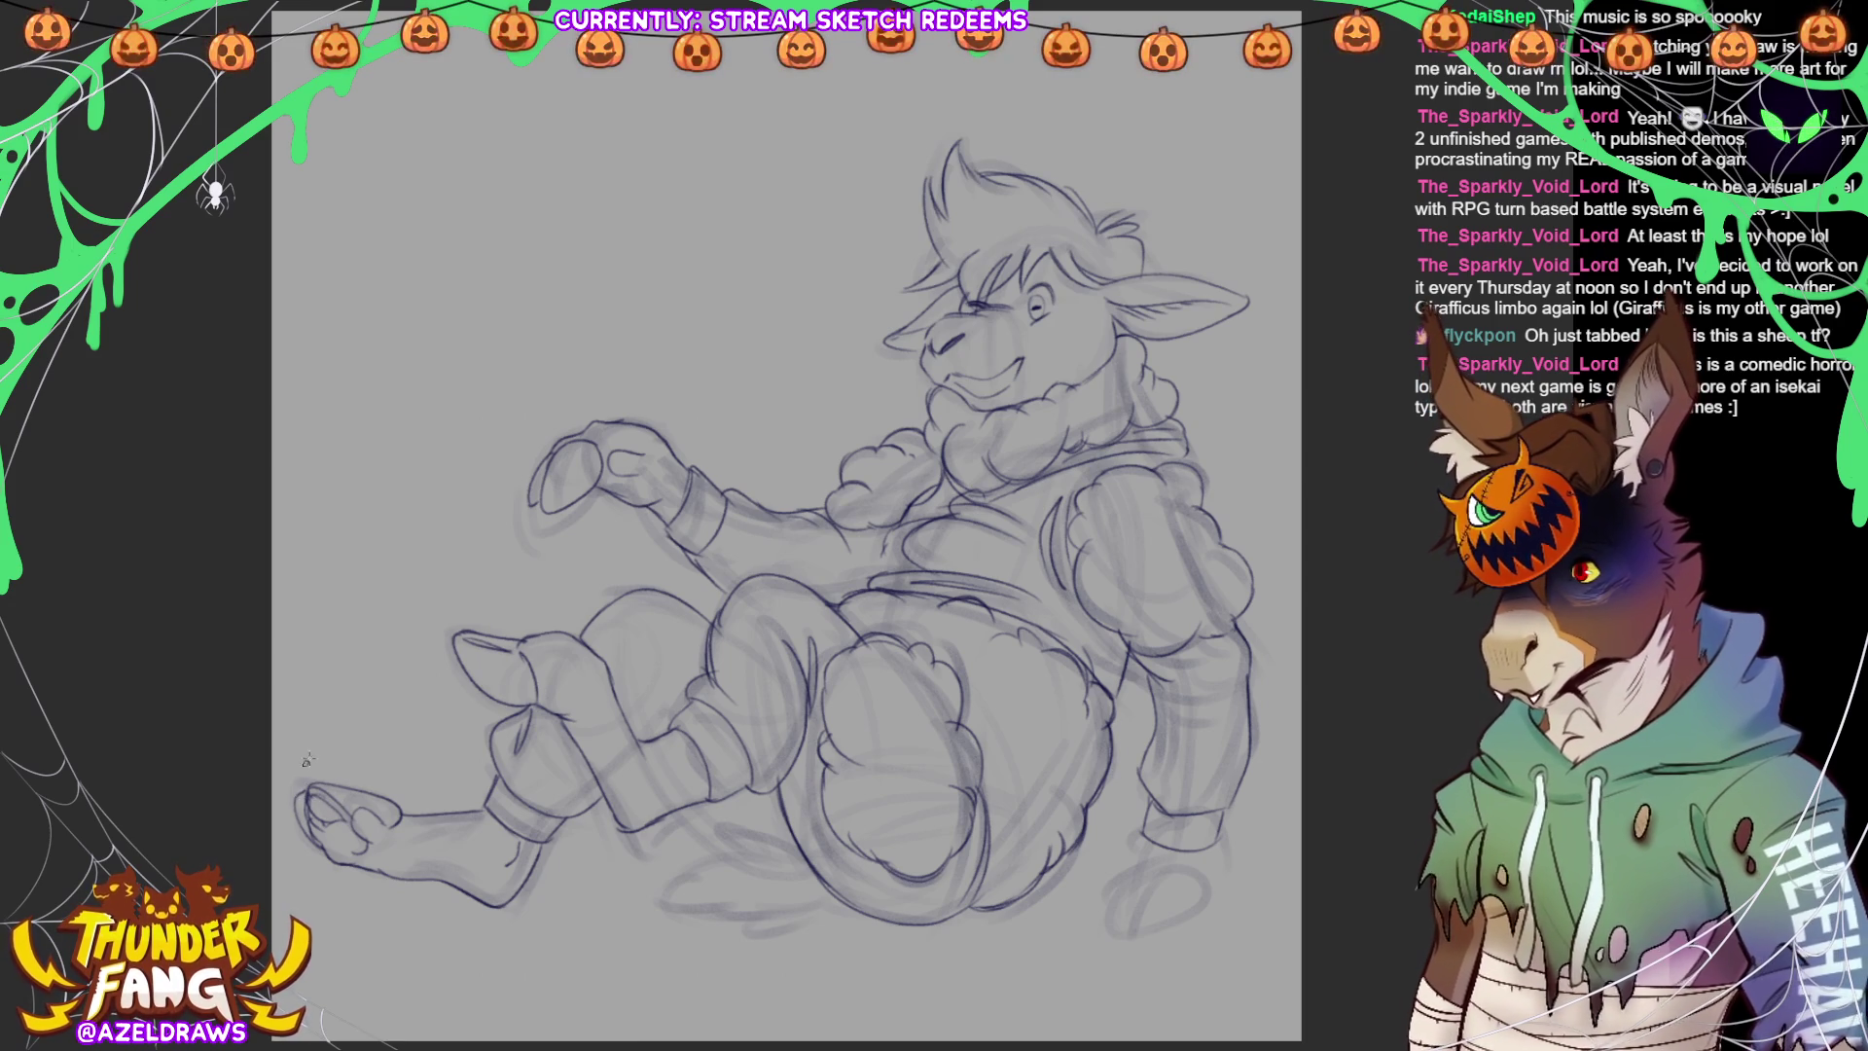
Darken the toe lines and add a small thumb loop on the raised hand
{"action": "left_click_drag", "start_coordinate": [356, 807], "coordinate": [384, 827]}
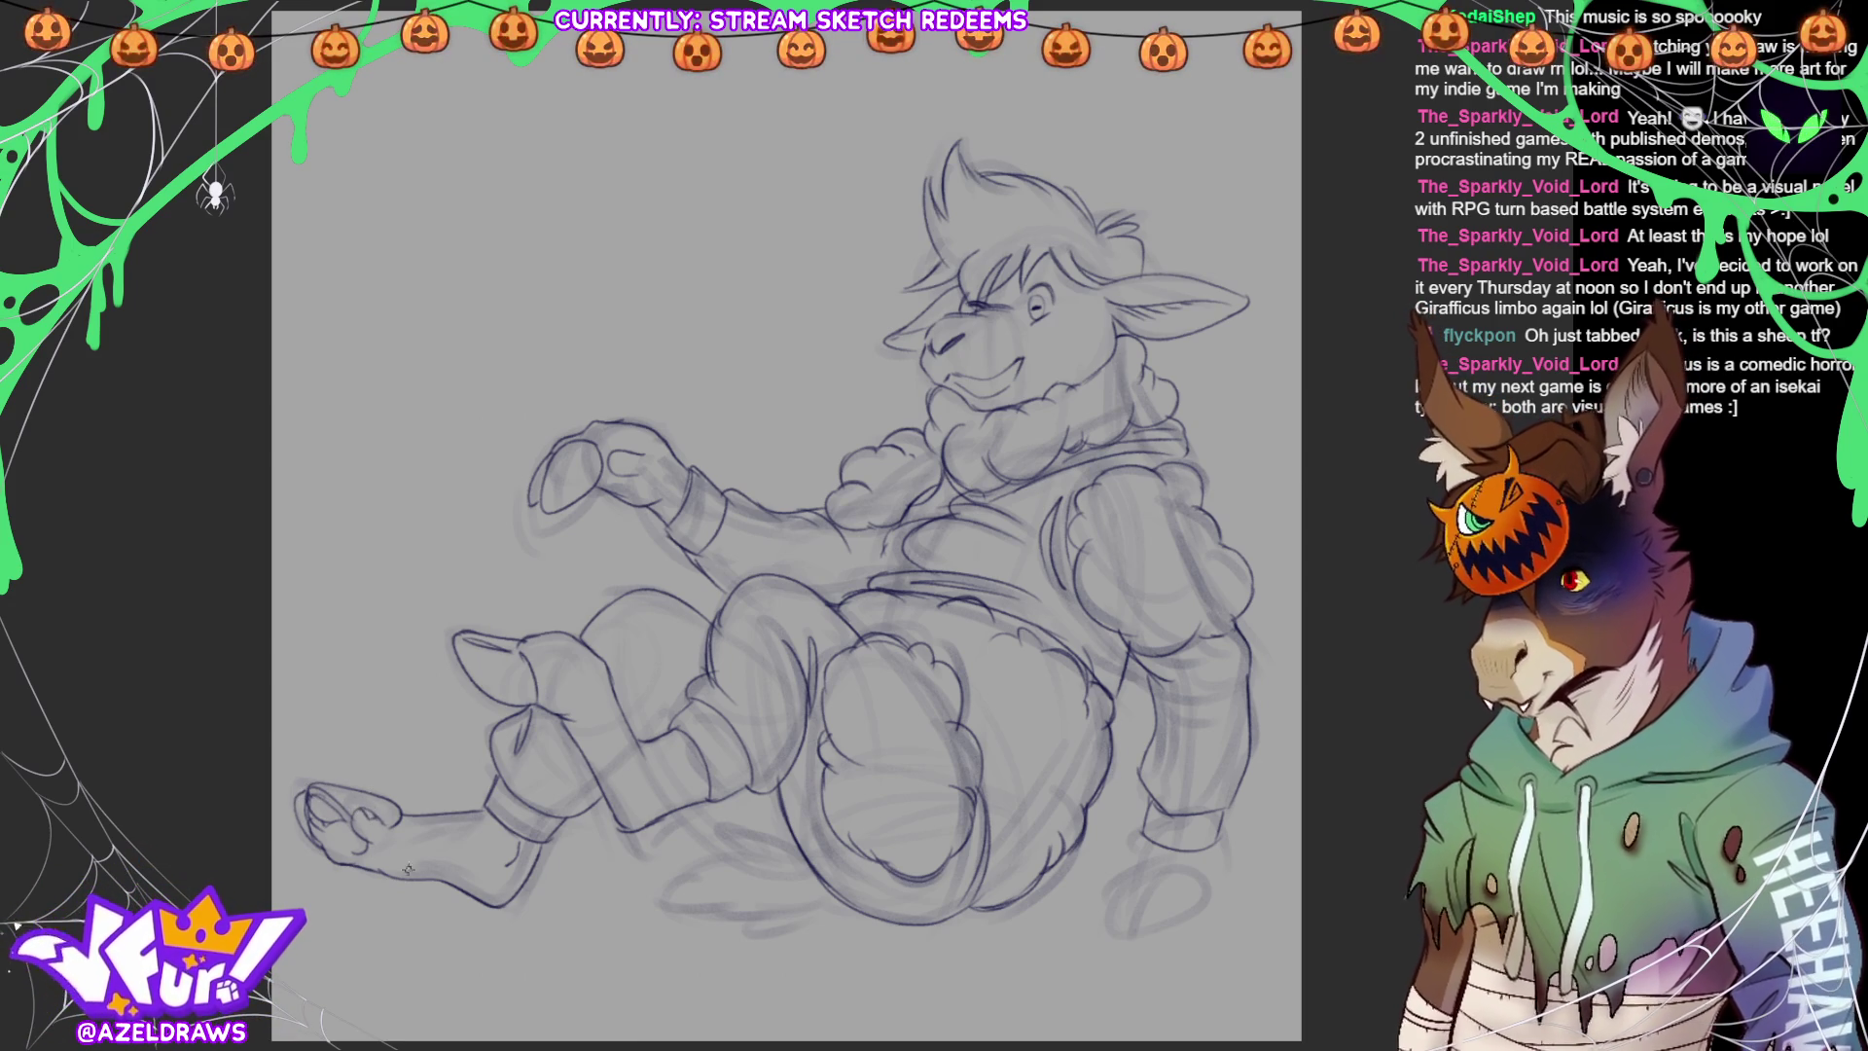
{"action": "mouse_move", "coordinate": [634, 453]}
{"action": "left_mouse_down"}
{"action": "mouse_move", "coordinate": [617, 463]}
{"action": "mouse_move", "coordinate": [635, 453]}
{"action": "left_mouse_up"}
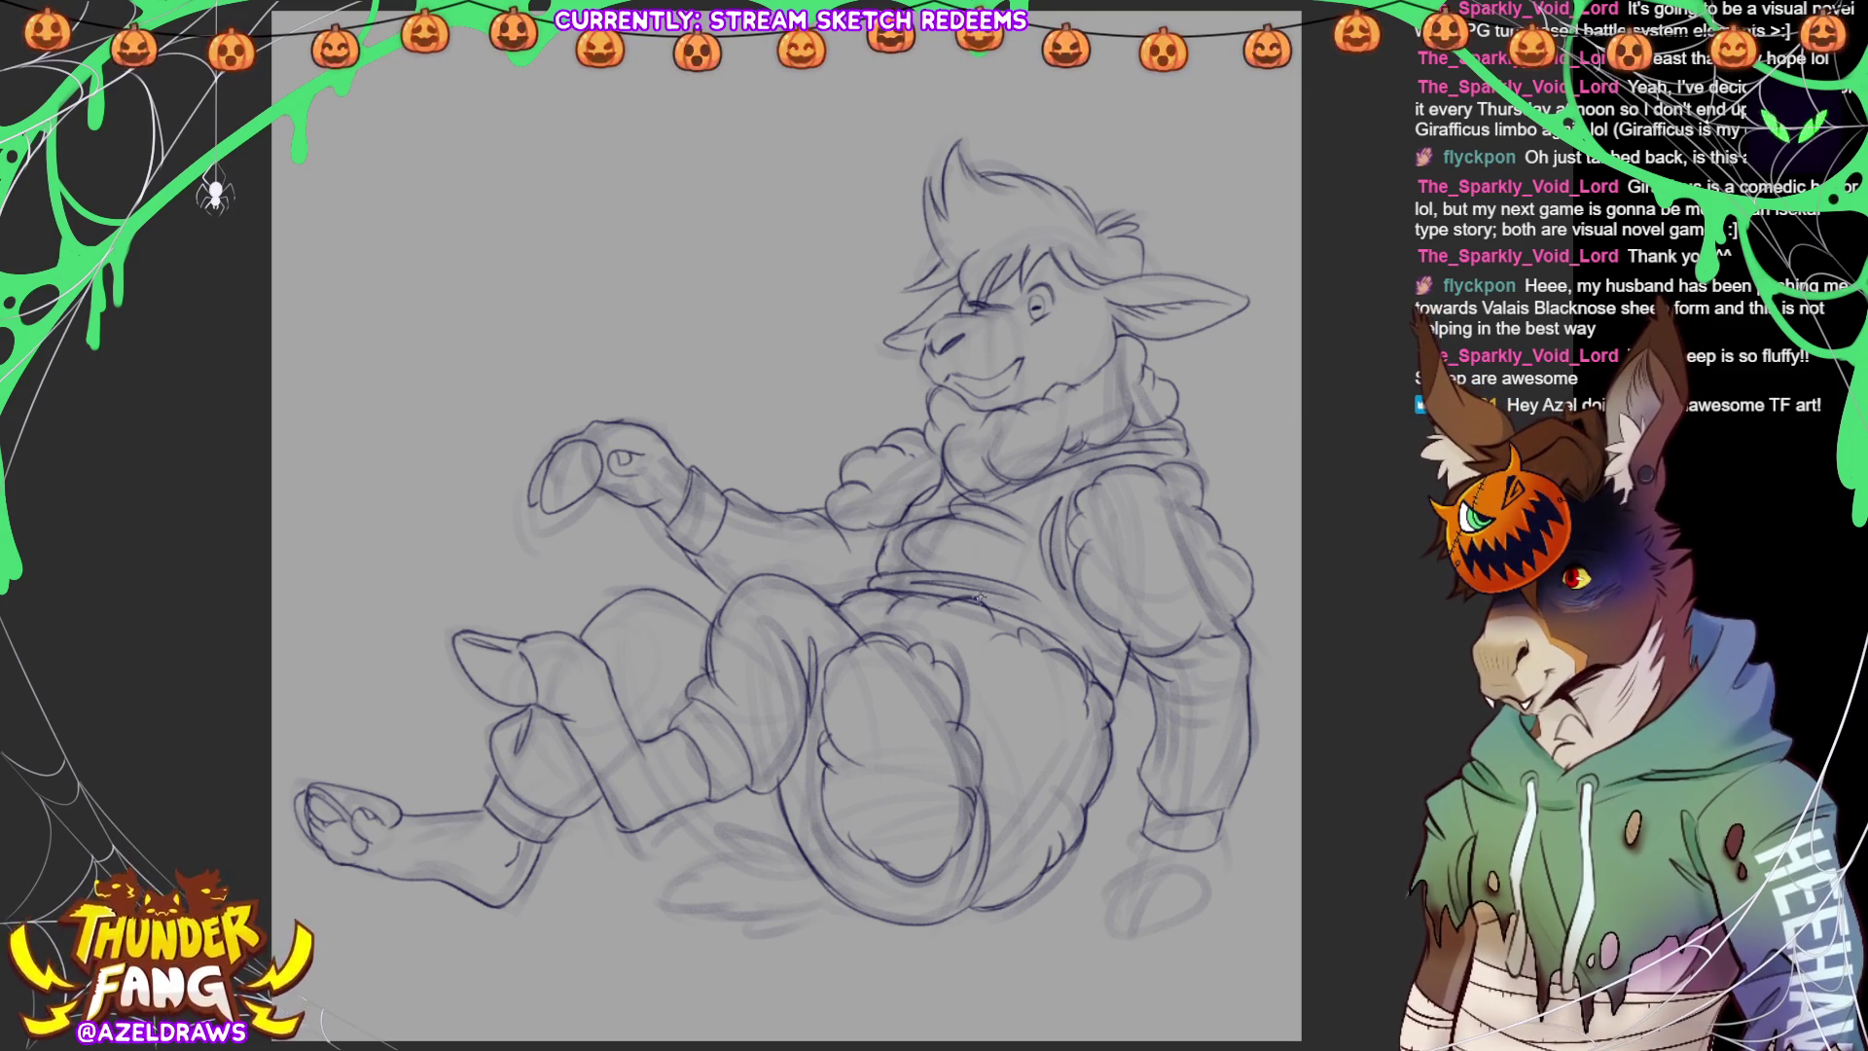
Discard a stray stroke below the legs, then sketch the lower-right hand with fingers
{"action": "mouse_move", "coordinate": [790, 840]}
{"action": "left_mouse_down"}
{"action": "mouse_move", "coordinate": [761, 813]}
{"action": "mouse_move", "coordinate": [777, 837]}
{"action": "mouse_move", "coordinate": [718, 827]}
{"action": "mouse_move", "coordinate": [720, 861]}
{"action": "mouse_move", "coordinate": [673, 871]}
{"action": "mouse_move", "coordinate": [769, 905]}
{"action": "mouse_move", "coordinate": [730, 919]}
{"action": "mouse_move", "coordinate": [790, 924]}
{"action": "mouse_move", "coordinate": [757, 853]}
{"action": "mouse_move", "coordinate": [681, 823]}
{"action": "mouse_move", "coordinate": [781, 839]}
{"action": "left_mouse_up"}
{"action": "key", "text": "ctrl+z"}
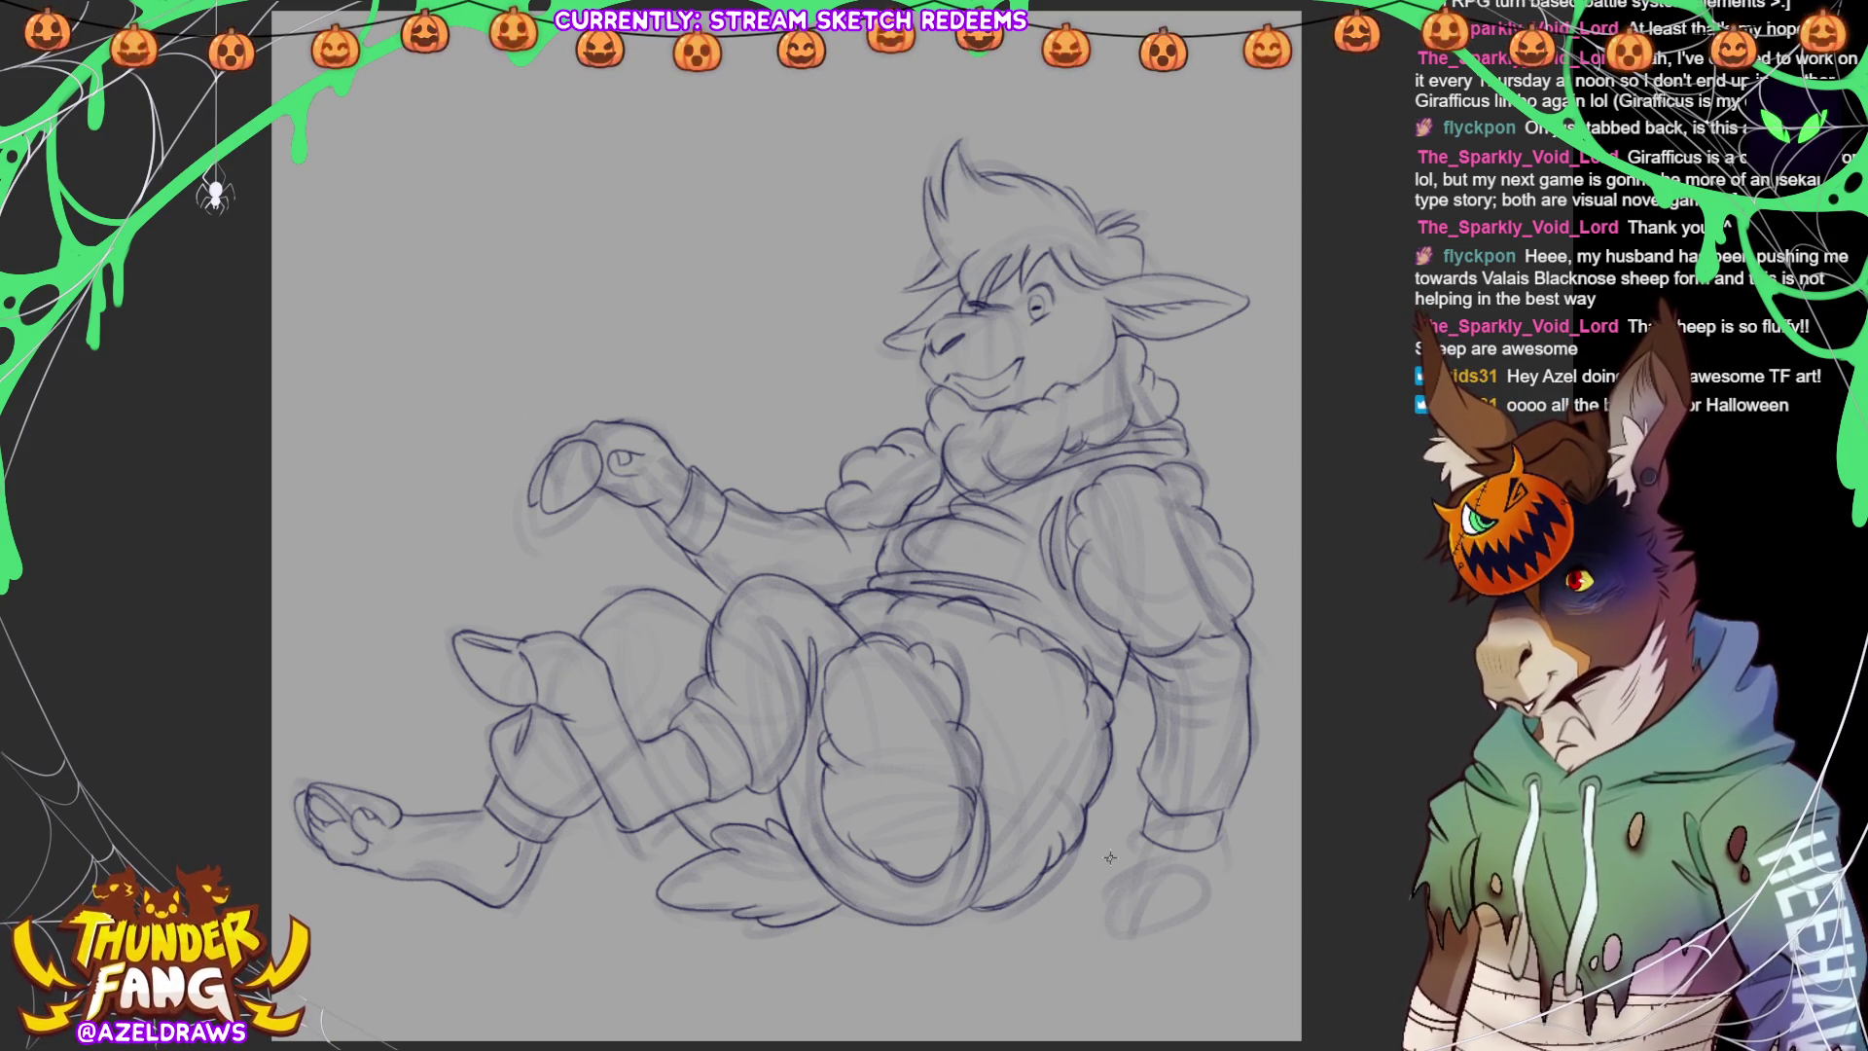
{"action": "mouse_move", "coordinate": [1114, 852]}
{"action": "left_mouse_down"}
{"action": "mouse_move", "coordinate": [1094, 864]}
{"action": "mouse_move", "coordinate": [1164, 875]}
{"action": "left_mouse_up"}
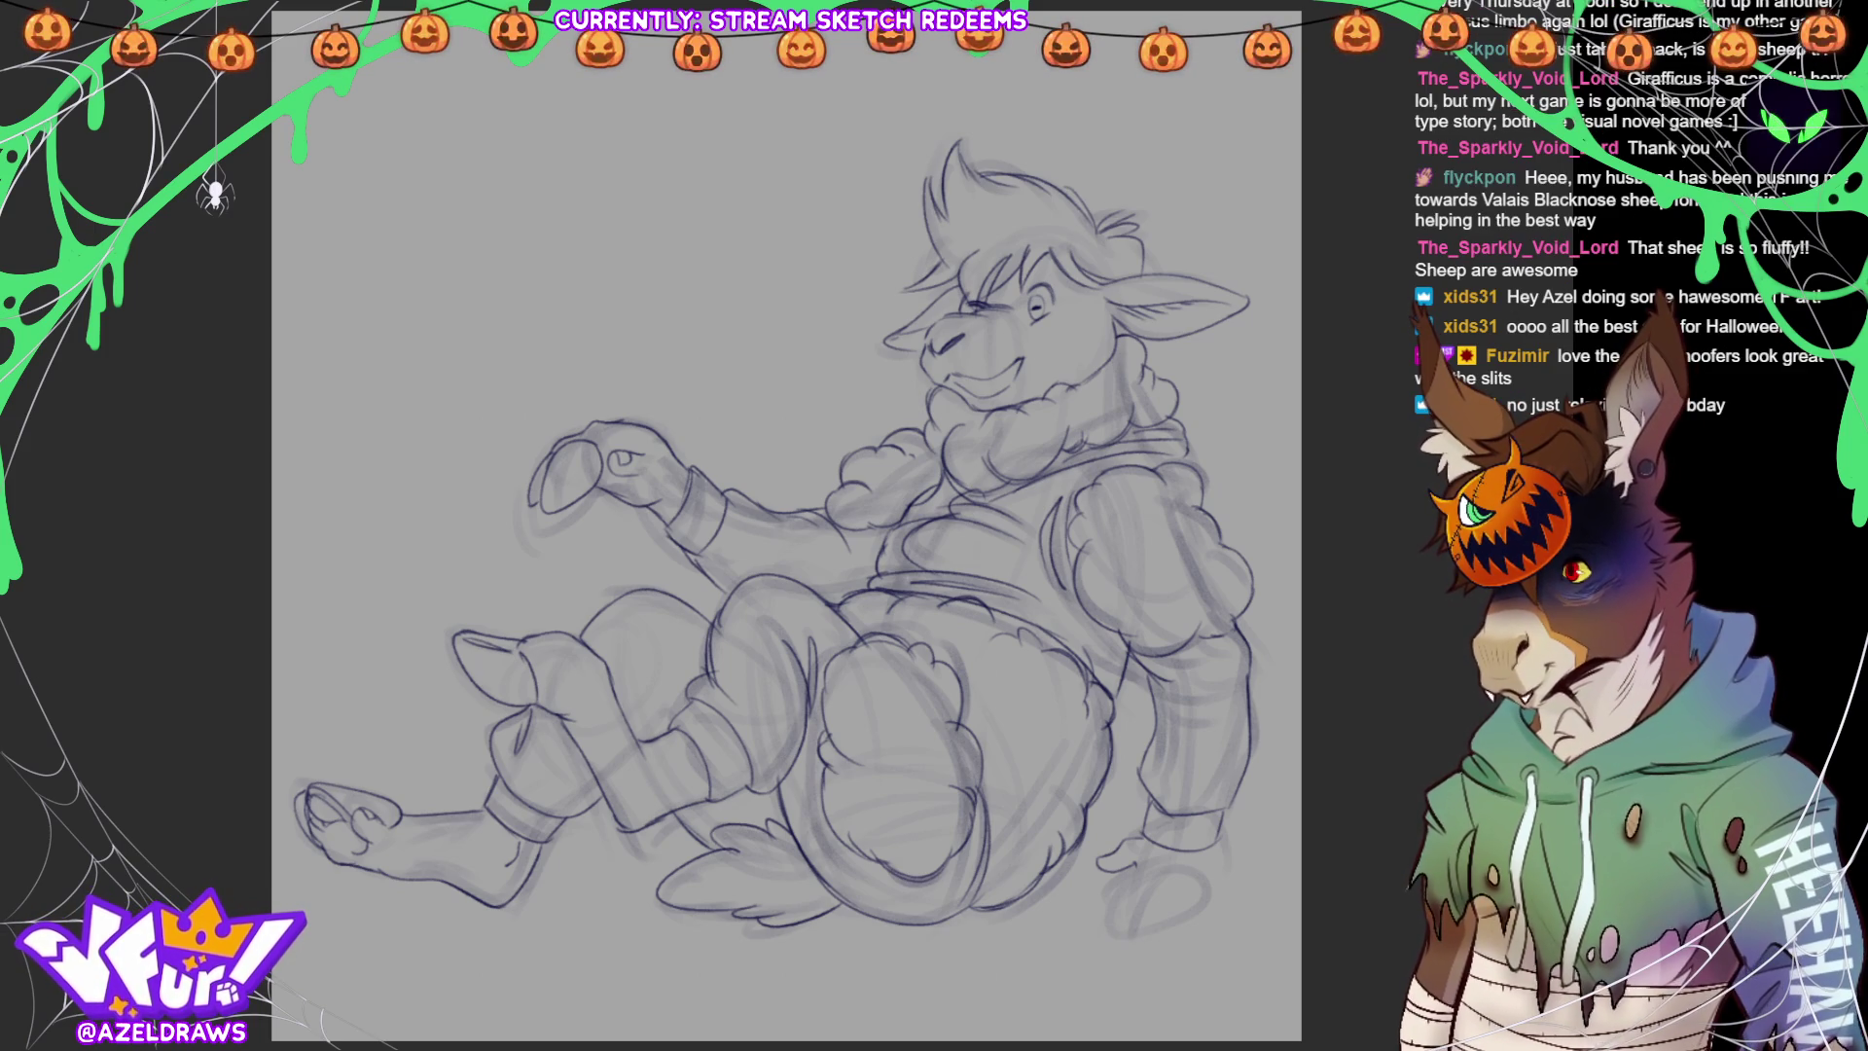
{"action": "mouse_move", "coordinate": [1118, 872]}
{"action": "left_mouse_down"}
{"action": "mouse_move", "coordinate": [1109, 886]}
{"action": "mouse_move", "coordinate": [1148, 887]}
{"action": "mouse_move", "coordinate": [1092, 890]}
{"action": "mouse_move", "coordinate": [1093, 929]}
{"action": "mouse_move", "coordinate": [1140, 909]}
{"action": "mouse_move", "coordinate": [1148, 858]}
{"action": "mouse_move", "coordinate": [1143, 885]}
{"action": "mouse_move", "coordinate": [1177, 893]}
{"action": "mouse_move", "coordinate": [1159, 939]}
{"action": "mouse_move", "coordinate": [1183, 956]}
{"action": "mouse_move", "coordinate": [1203, 935]}
{"action": "left_mouse_up"}
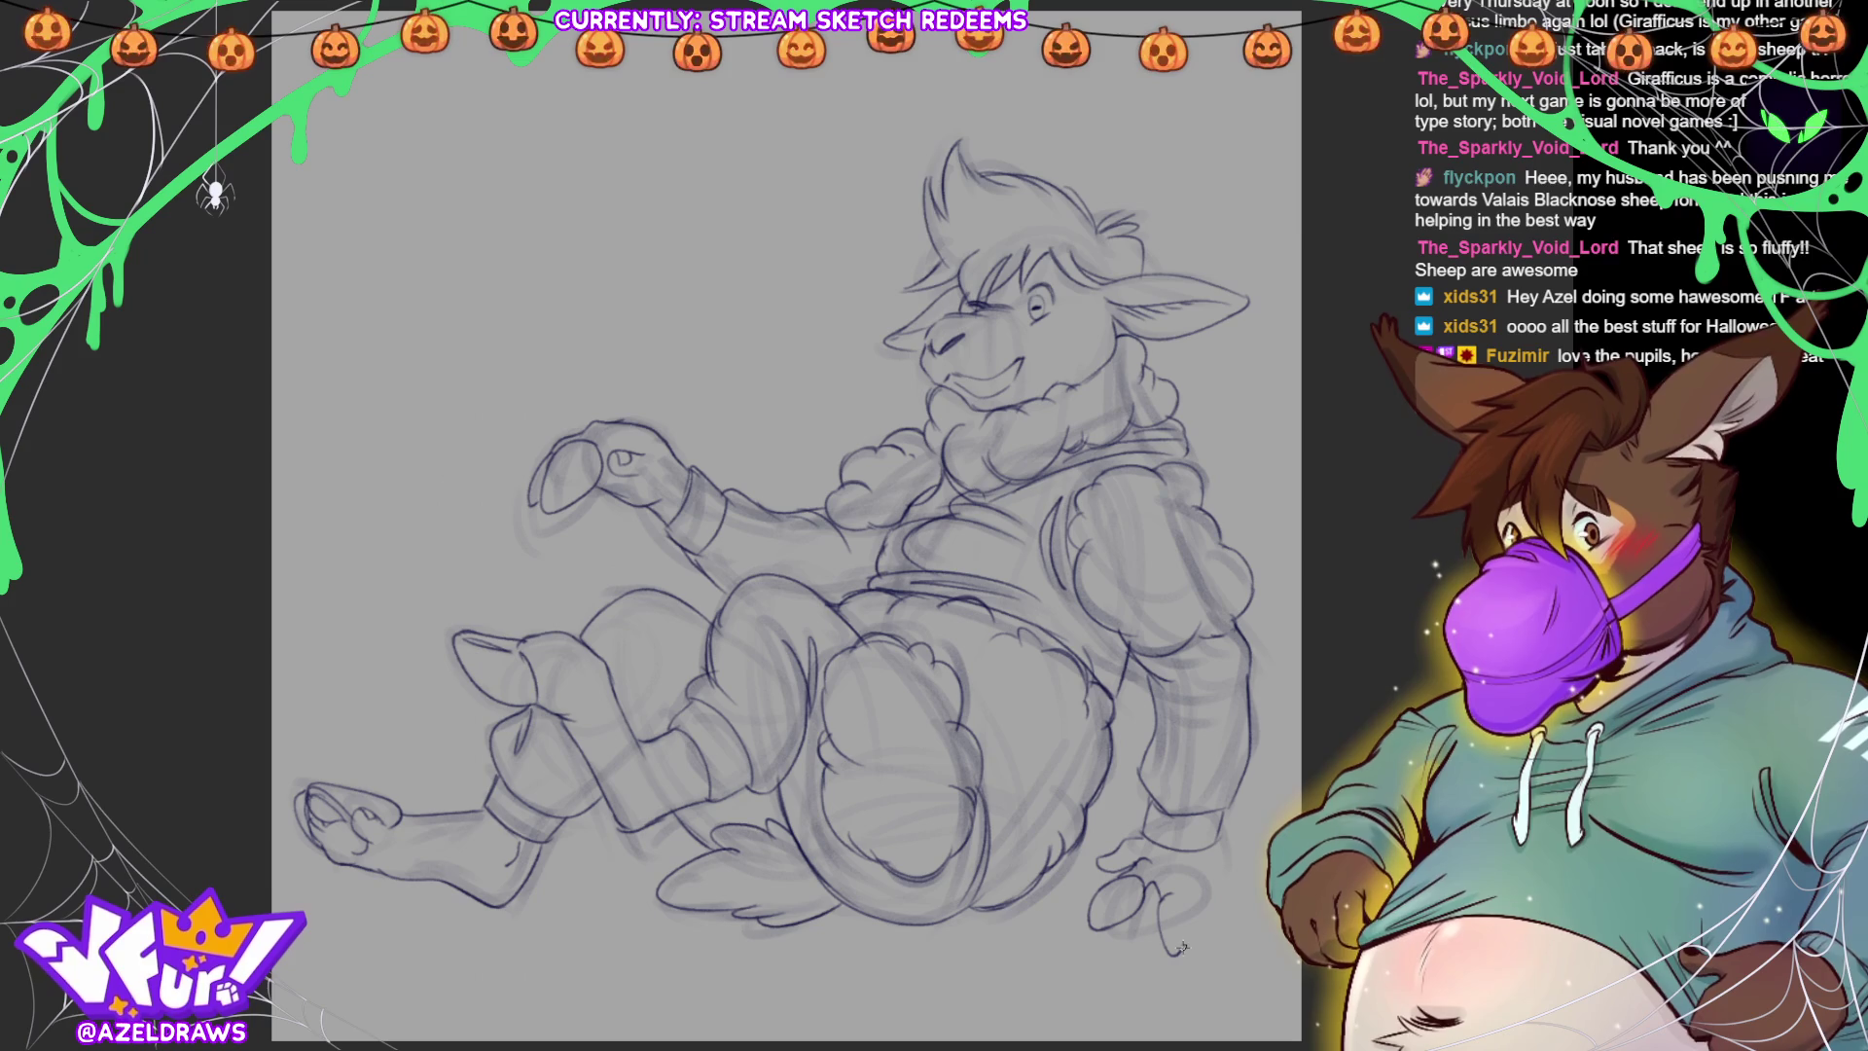
Rework the lower-right hand's bottom into a hoof curve and add detail inside the mouth
{"action": "key", "text": "ctrl+z"}
{"action": "mouse_move", "coordinate": [1171, 892]}
{"action": "left_mouse_down"}
{"action": "mouse_move", "coordinate": [1199, 917]}
{"action": "mouse_move", "coordinate": [1200, 890]}
{"action": "left_mouse_up"}
{"action": "key", "text": "ctrl+z"}
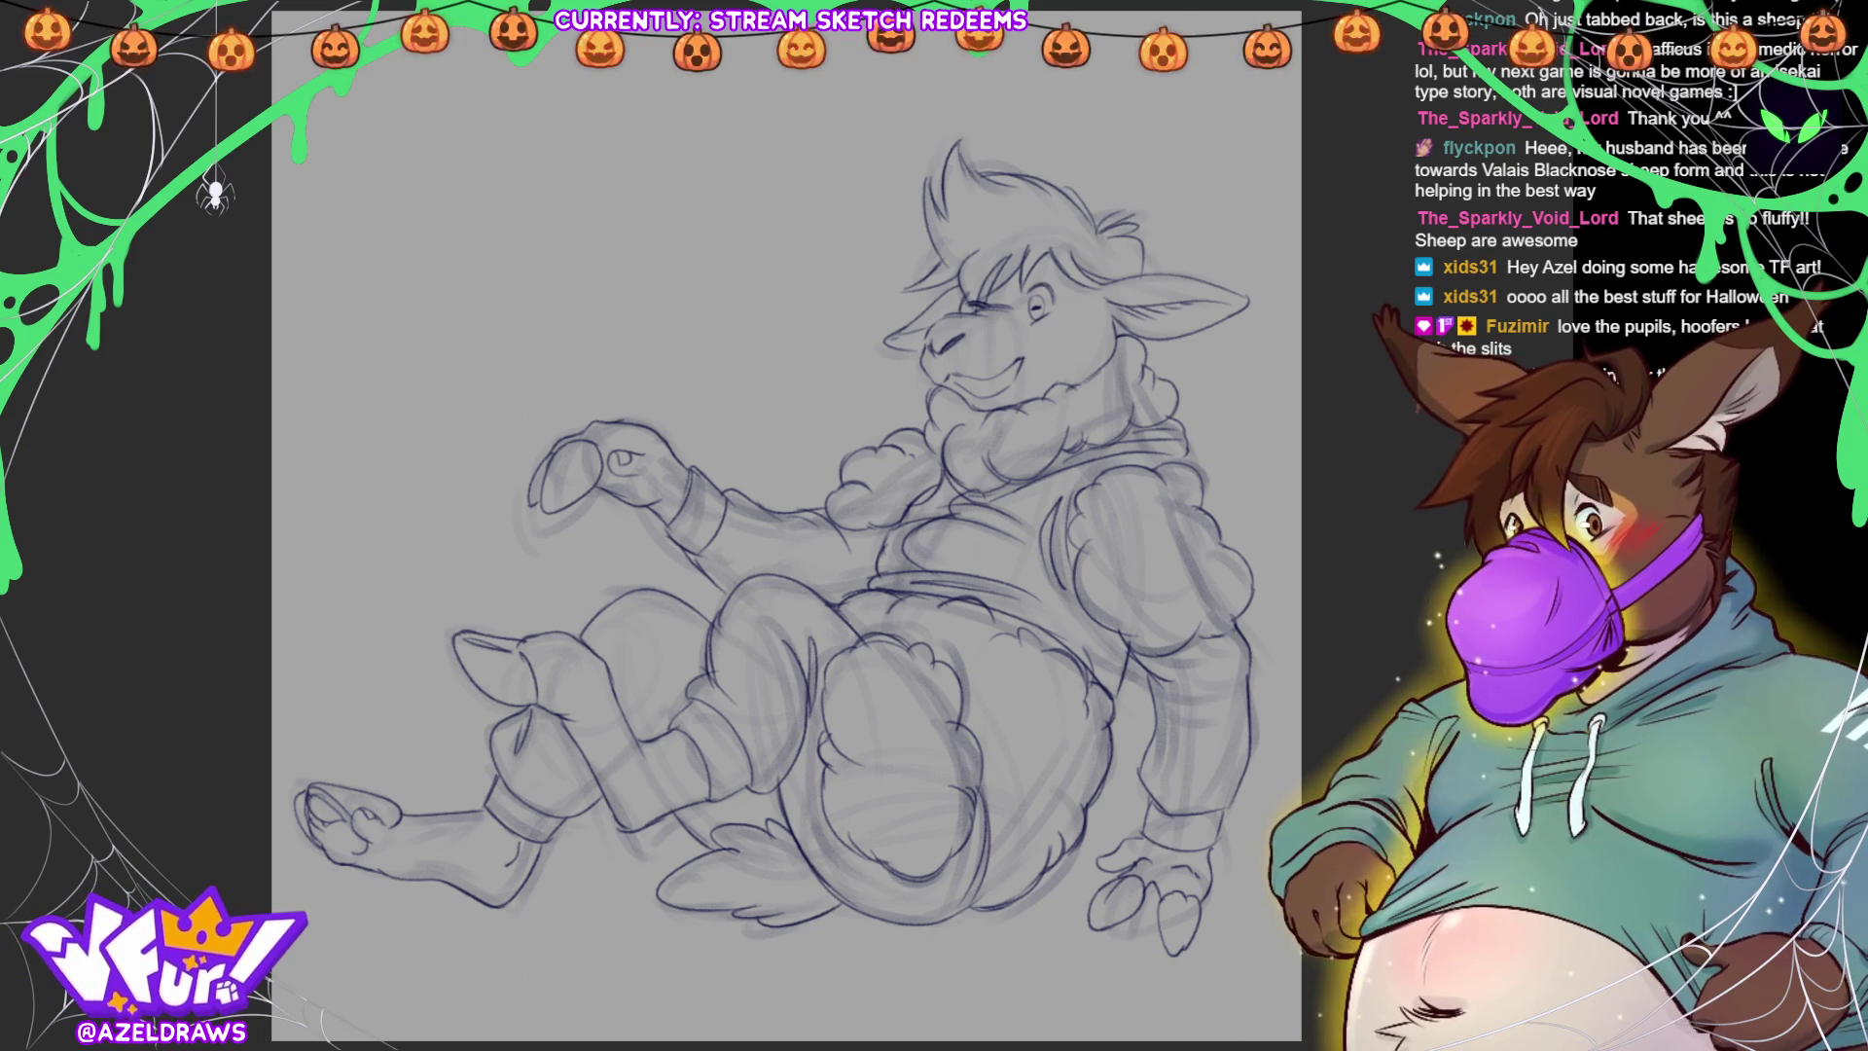
{"action": "left_click_drag", "start_coordinate": [970, 387], "coordinate": [1007, 380]}
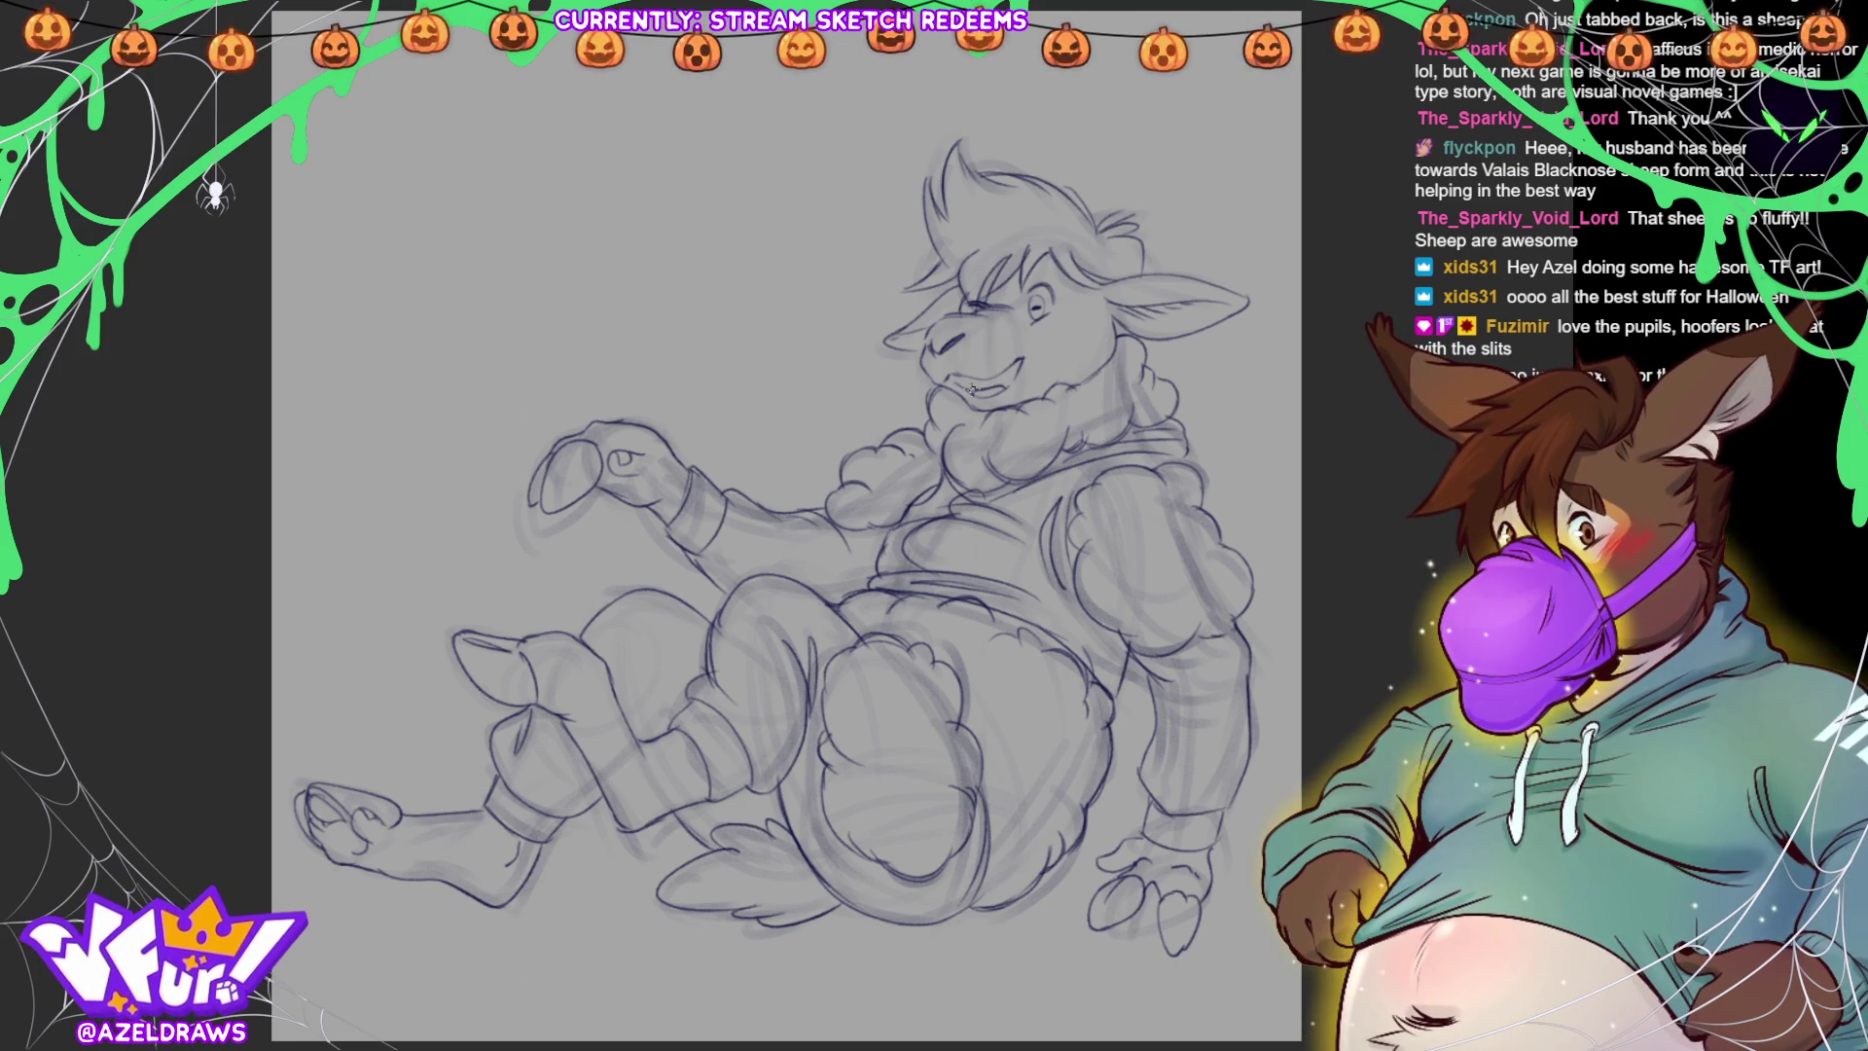
{"action": "left_click_drag", "start_coordinate": [961, 377], "coordinate": [972, 387]}
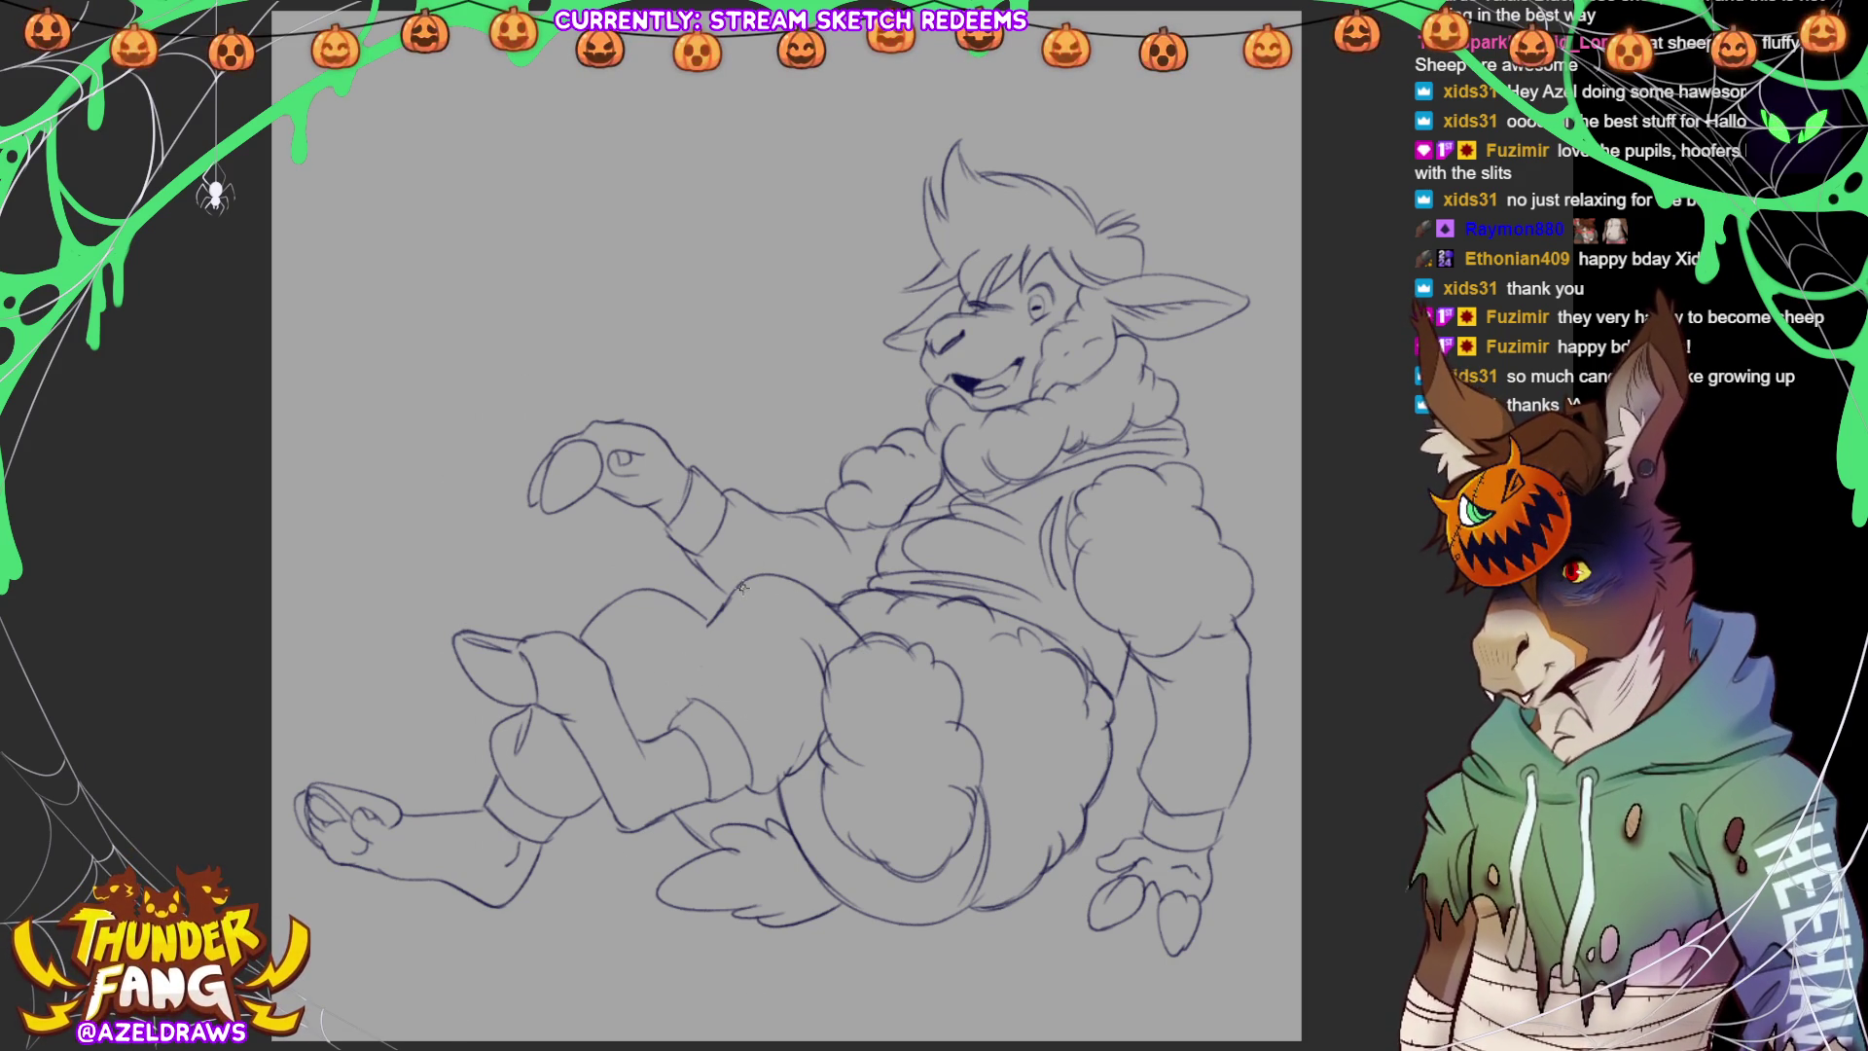
Add a line down the thigh and fill the background with dark purple
{"action": "left_click_drag", "start_coordinate": [707, 625], "coordinate": [688, 716]}
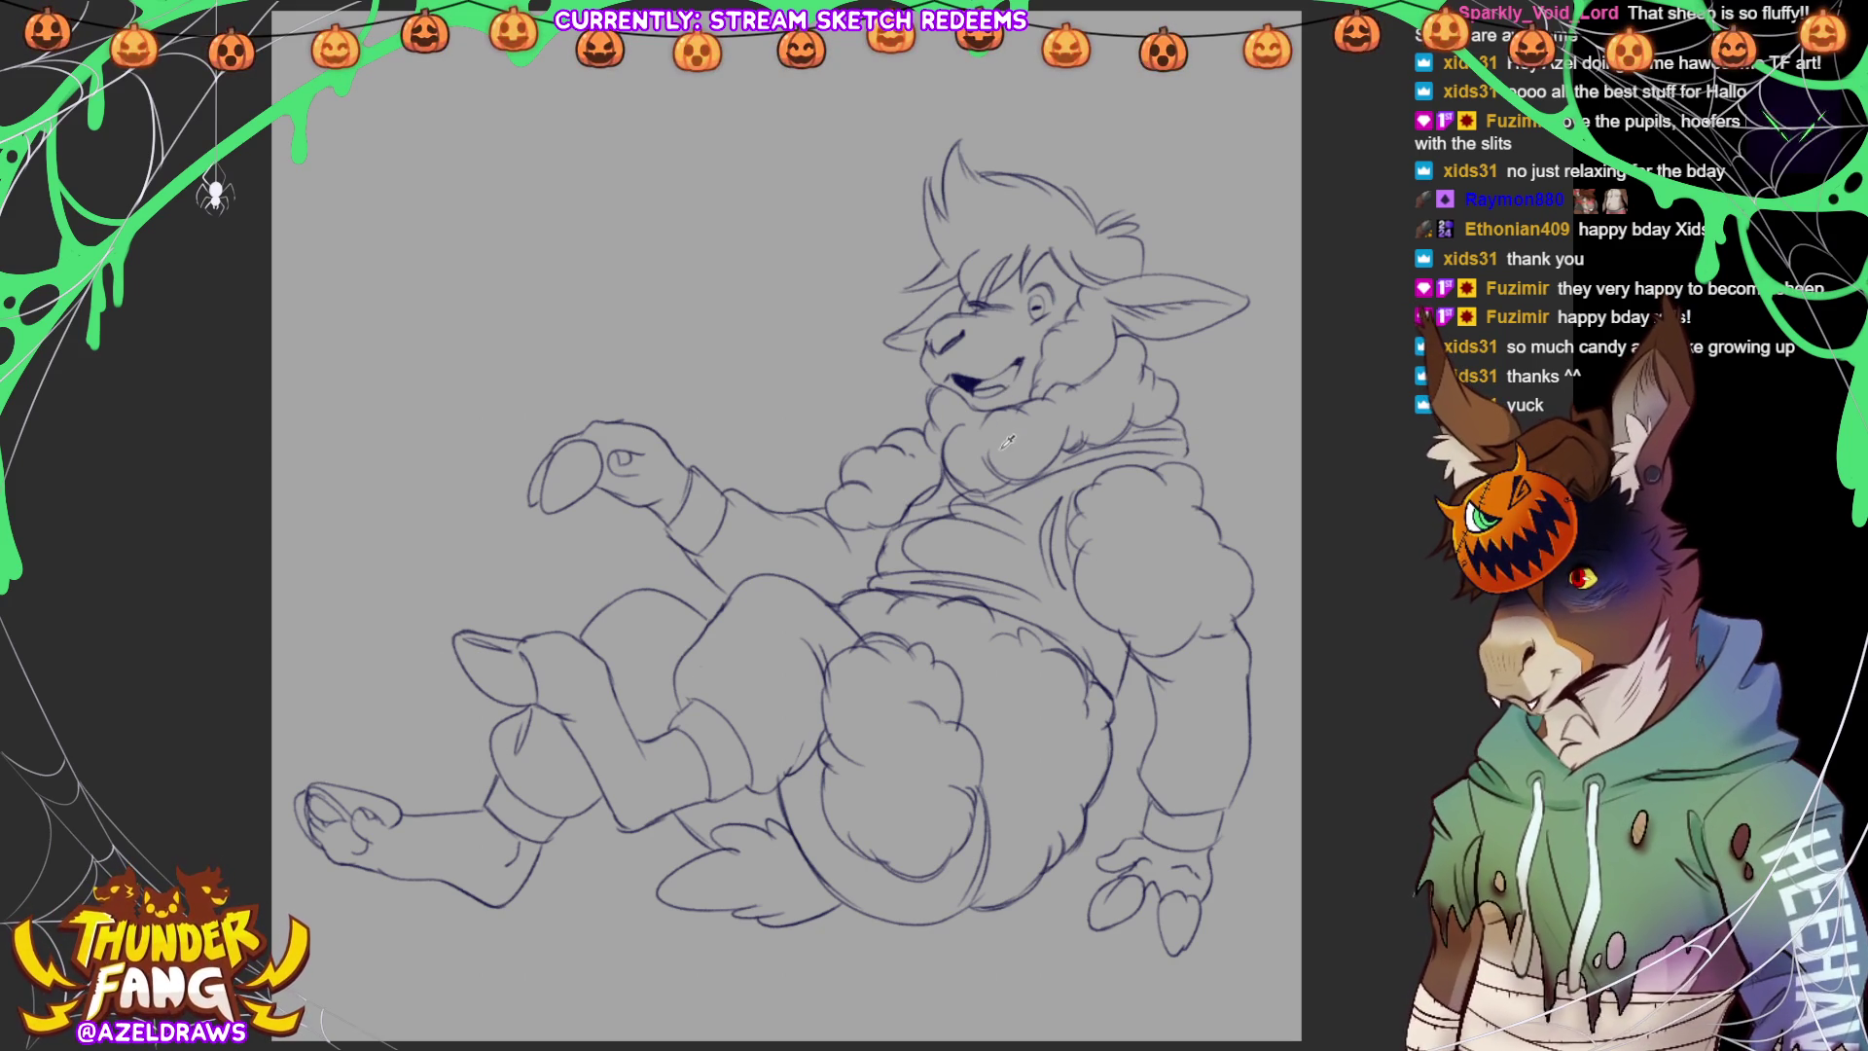
{"action": "key", "text": "alt+BackSpace"}
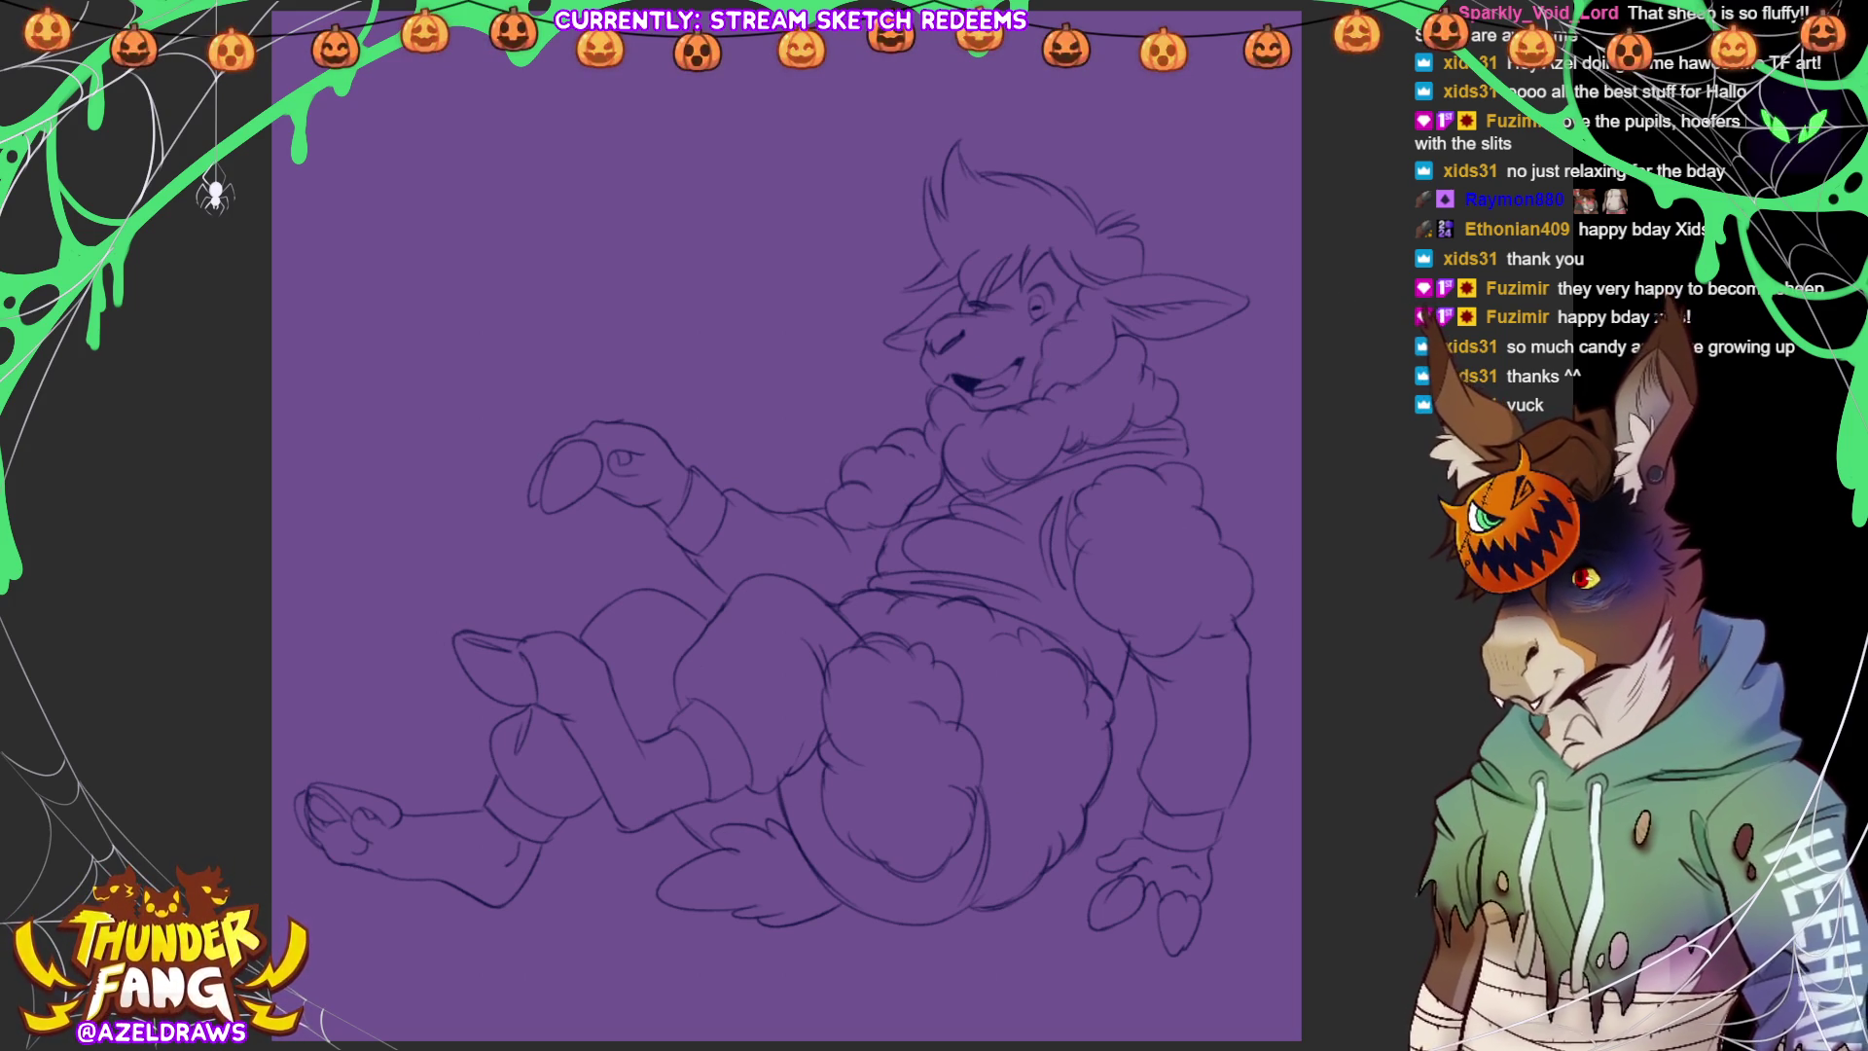
Fill the sheep light lavender, patch gaps at hoof and belly, and outline the hoodie torso
{"action": "mouse_move", "coordinate": [752, 416]}
{"action": "left_mouse_down"}
{"action": "mouse_move", "coordinate": [451, 486]}
{"action": "mouse_move", "coordinate": [281, 864]}
{"action": "mouse_move", "coordinate": [804, 988]}
{"action": "mouse_move", "coordinate": [1326, 754]}
{"action": "mouse_move", "coordinate": [1167, 141]}
{"action": "mouse_move", "coordinate": [749, 390]}
{"action": "left_mouse_up"}
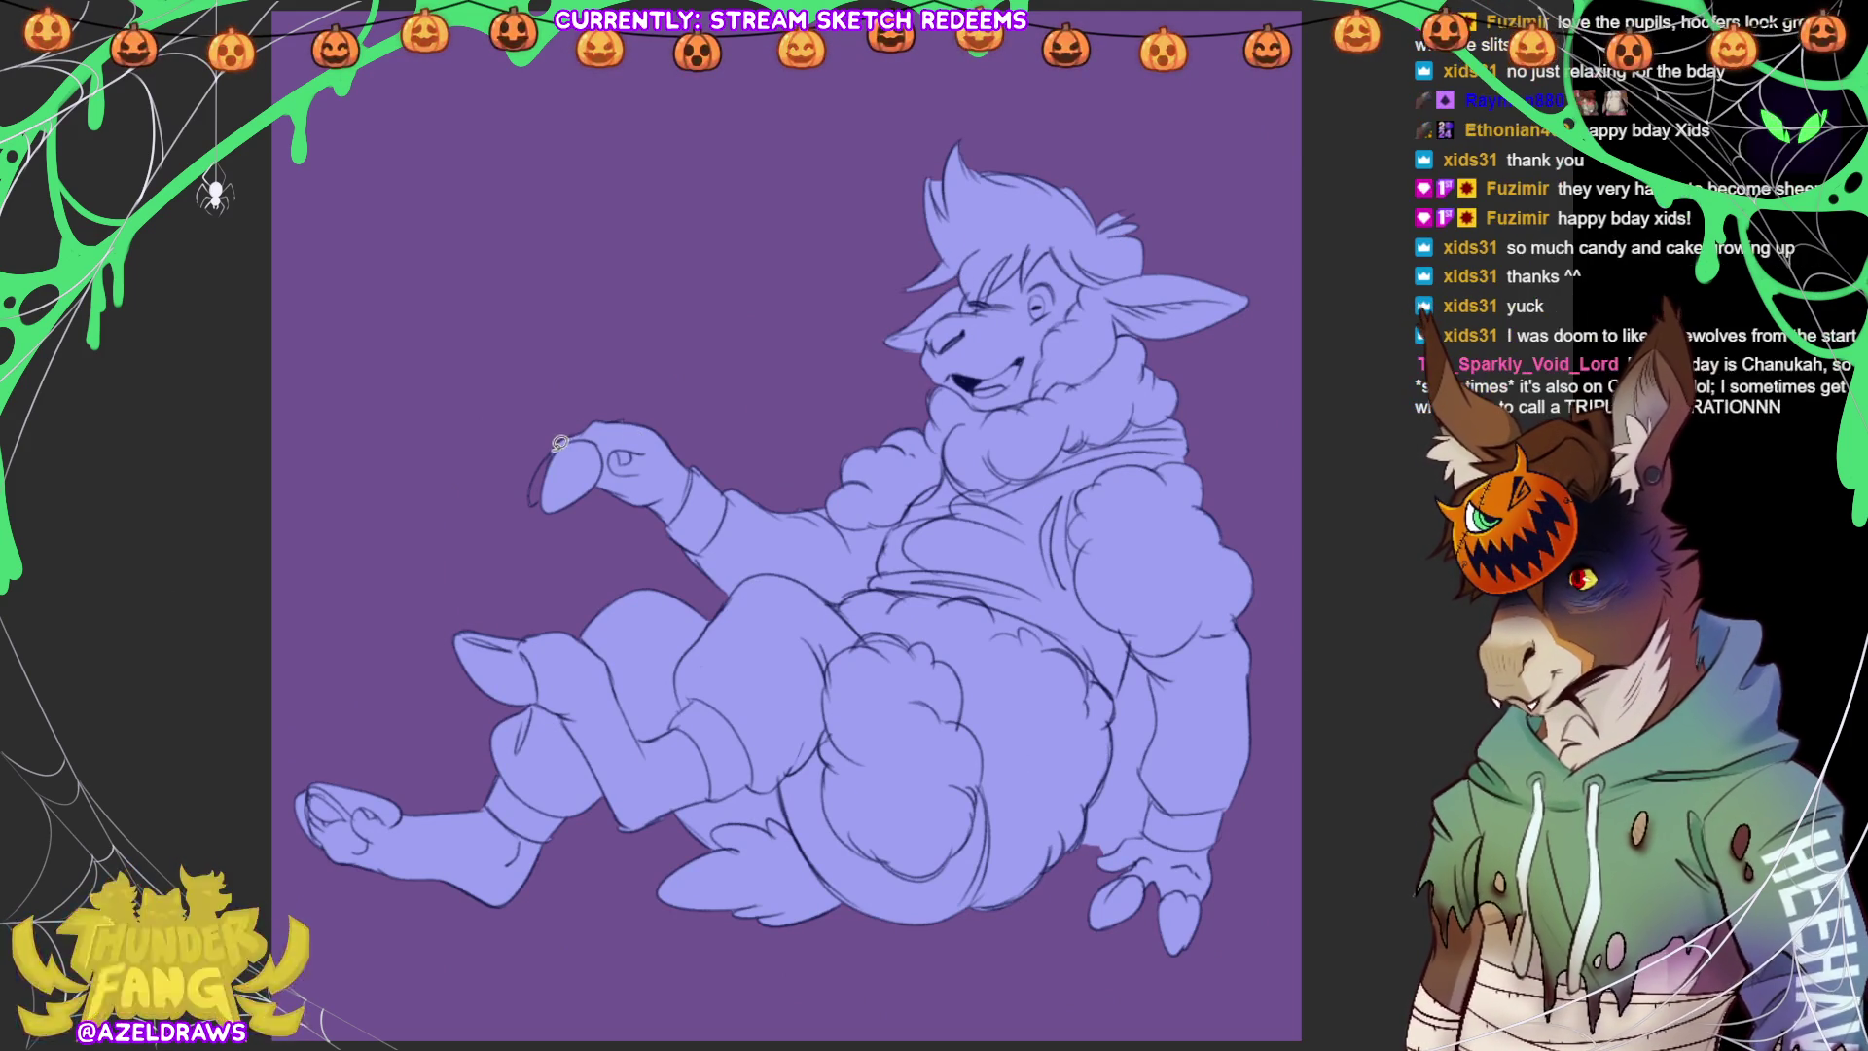
{"action": "left_click_drag", "start_coordinate": [536, 497], "coordinate": [537, 499]}
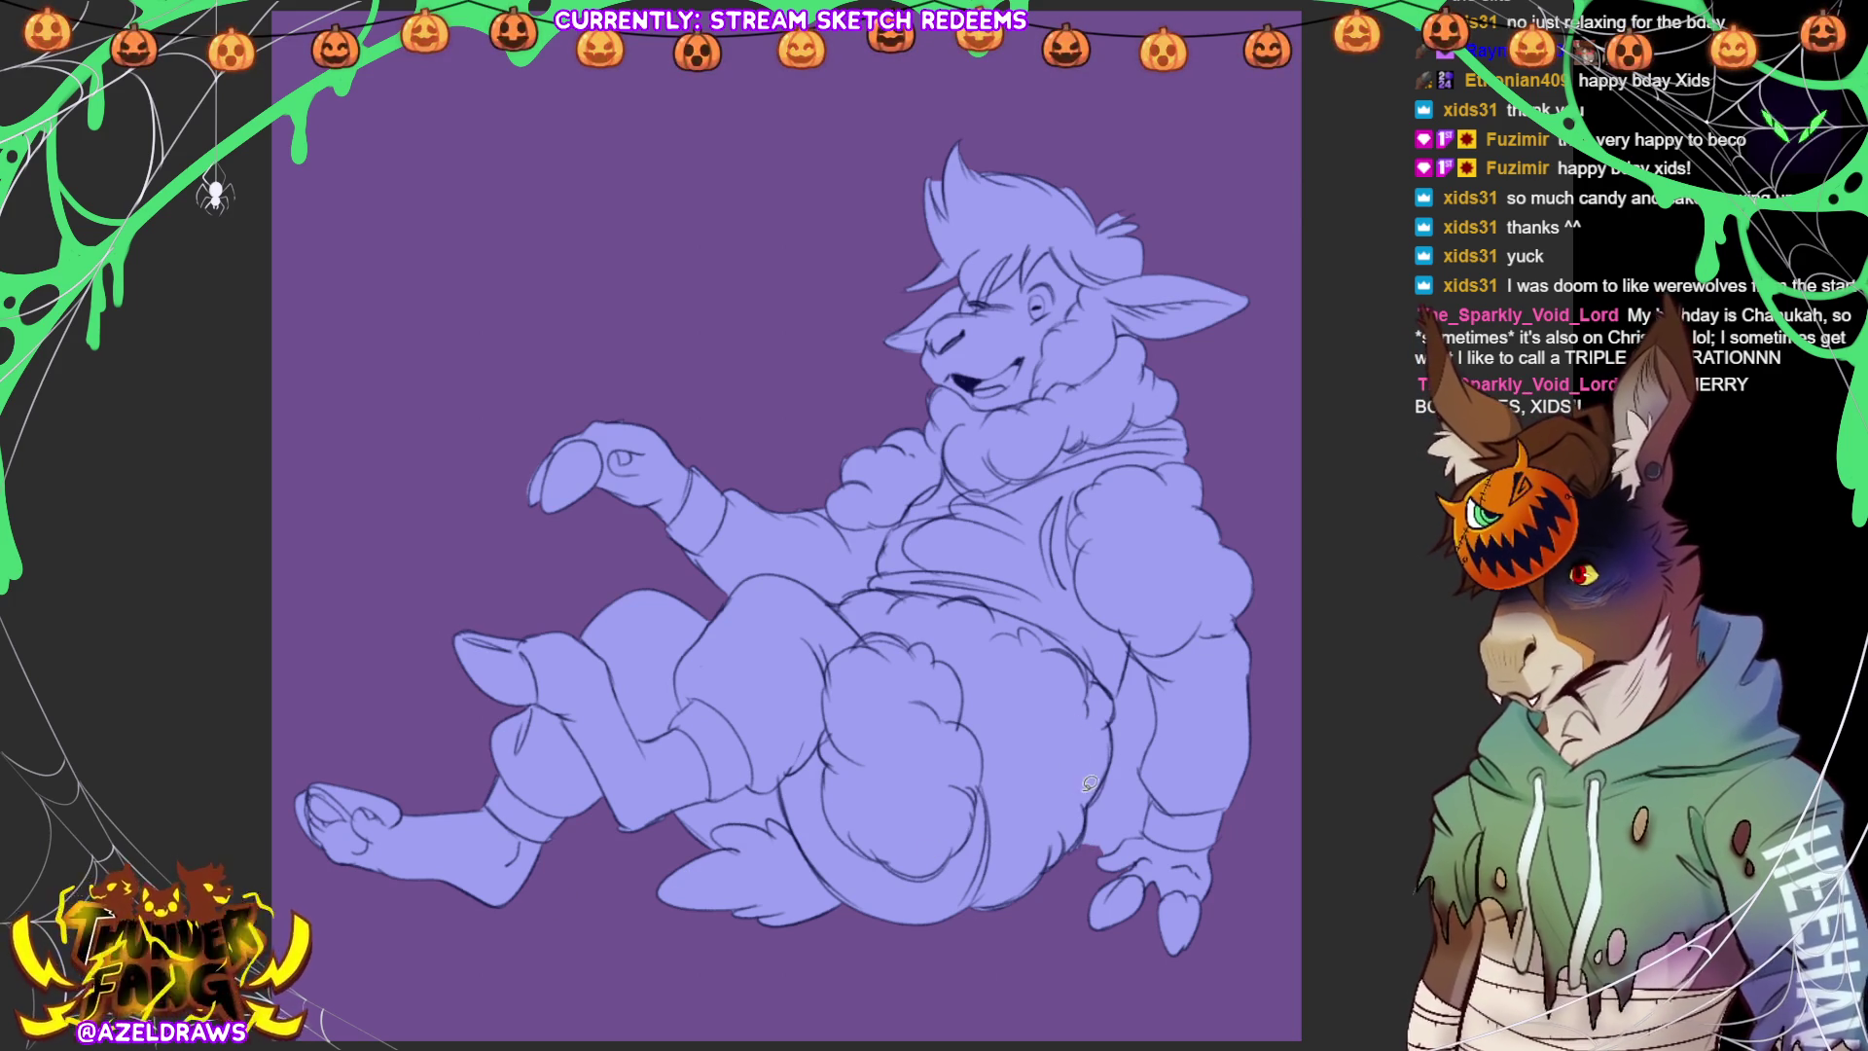
{"action": "mouse_move", "coordinate": [1081, 845]}
{"action": "left_mouse_down"}
{"action": "mouse_move", "coordinate": [1133, 654]}
{"action": "mouse_move", "coordinate": [1161, 715]}
{"action": "mouse_move", "coordinate": [1149, 825]}
{"action": "mouse_move", "coordinate": [1082, 846]}
{"action": "left_mouse_up"}
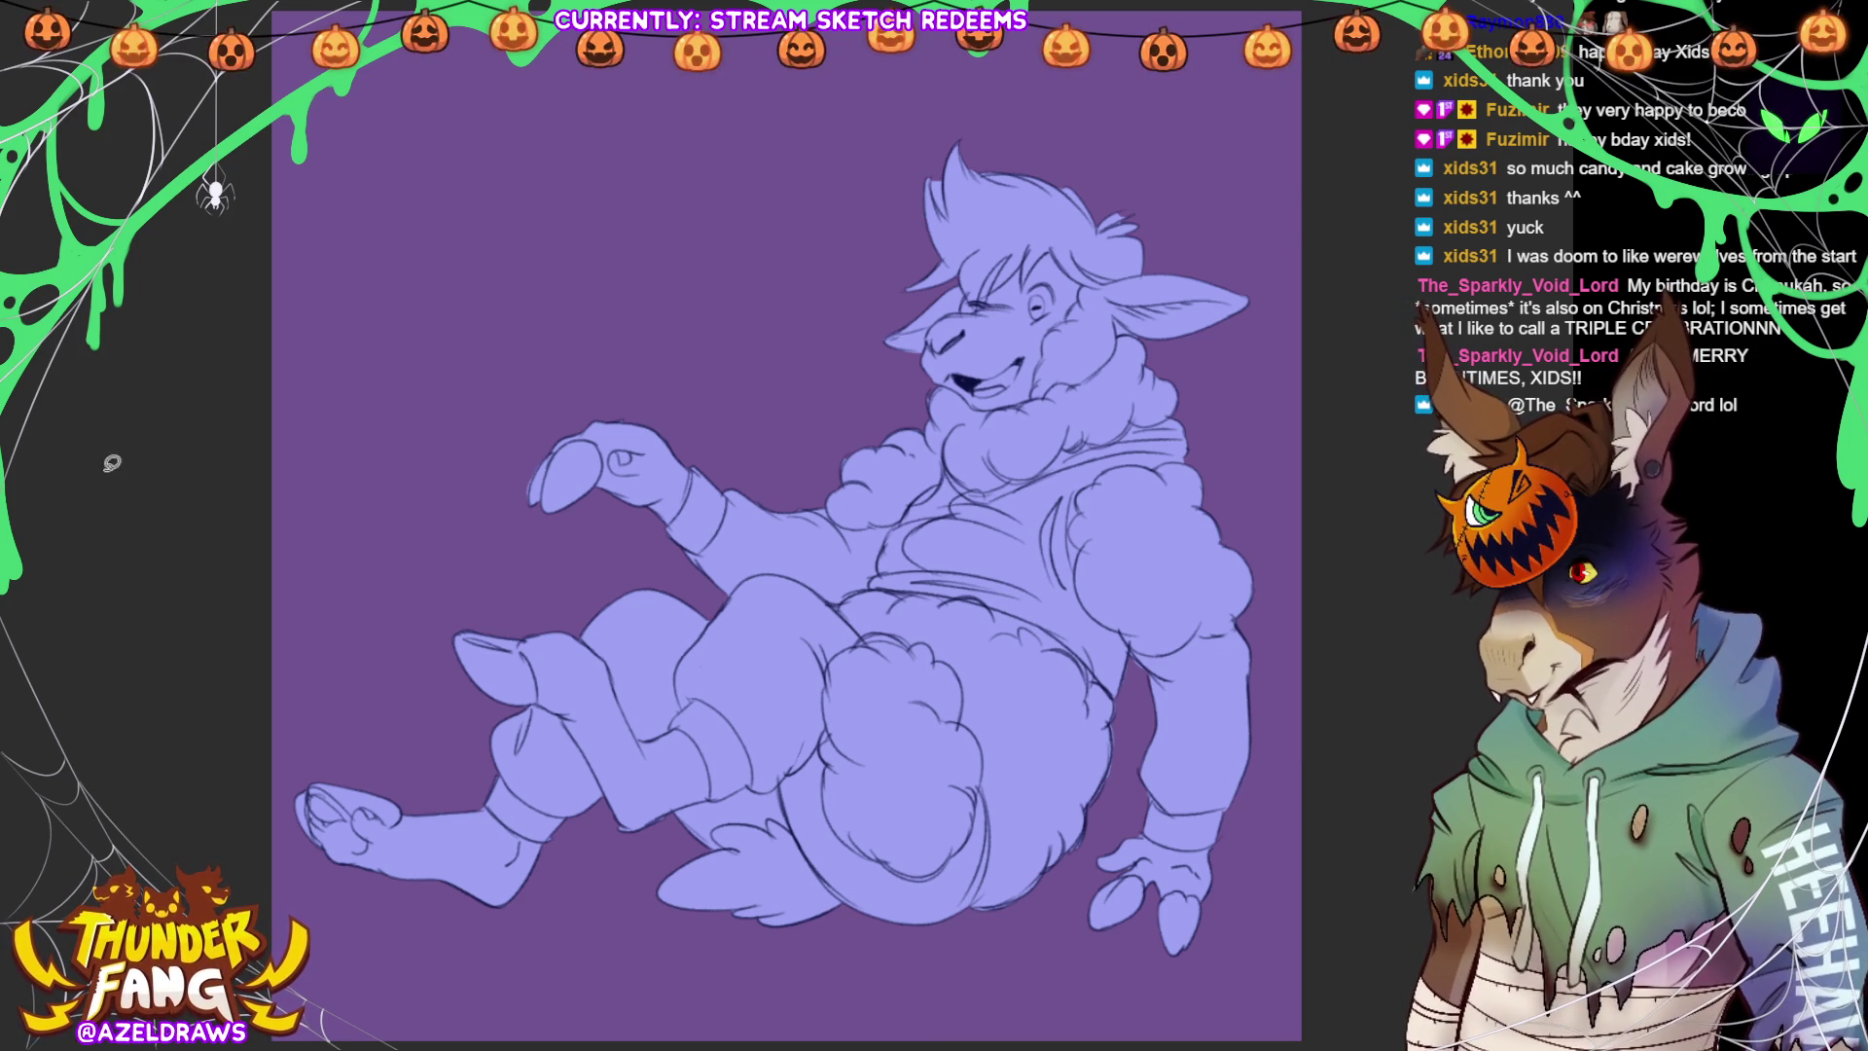
{"action": "mouse_move", "coordinate": [767, 489]}
{"action": "left_mouse_down"}
{"action": "mouse_move", "coordinate": [673, 501]}
{"action": "mouse_move", "coordinate": [715, 613]}
{"action": "mouse_move", "coordinate": [847, 606]}
{"action": "mouse_move", "coordinate": [897, 557]}
{"action": "mouse_move", "coordinate": [893, 508]}
{"action": "mouse_move", "coordinate": [863, 569]}
{"action": "mouse_move", "coordinate": [1036, 632]}
{"action": "mouse_move", "coordinate": [1119, 715]}
{"action": "mouse_move", "coordinate": [1153, 637]}
{"action": "mouse_move", "coordinate": [1104, 525]}
{"action": "mouse_move", "coordinate": [1202, 453]}
{"action": "mouse_move", "coordinate": [1070, 421]}
{"action": "mouse_move", "coordinate": [868, 545]}
{"action": "left_mouse_up"}
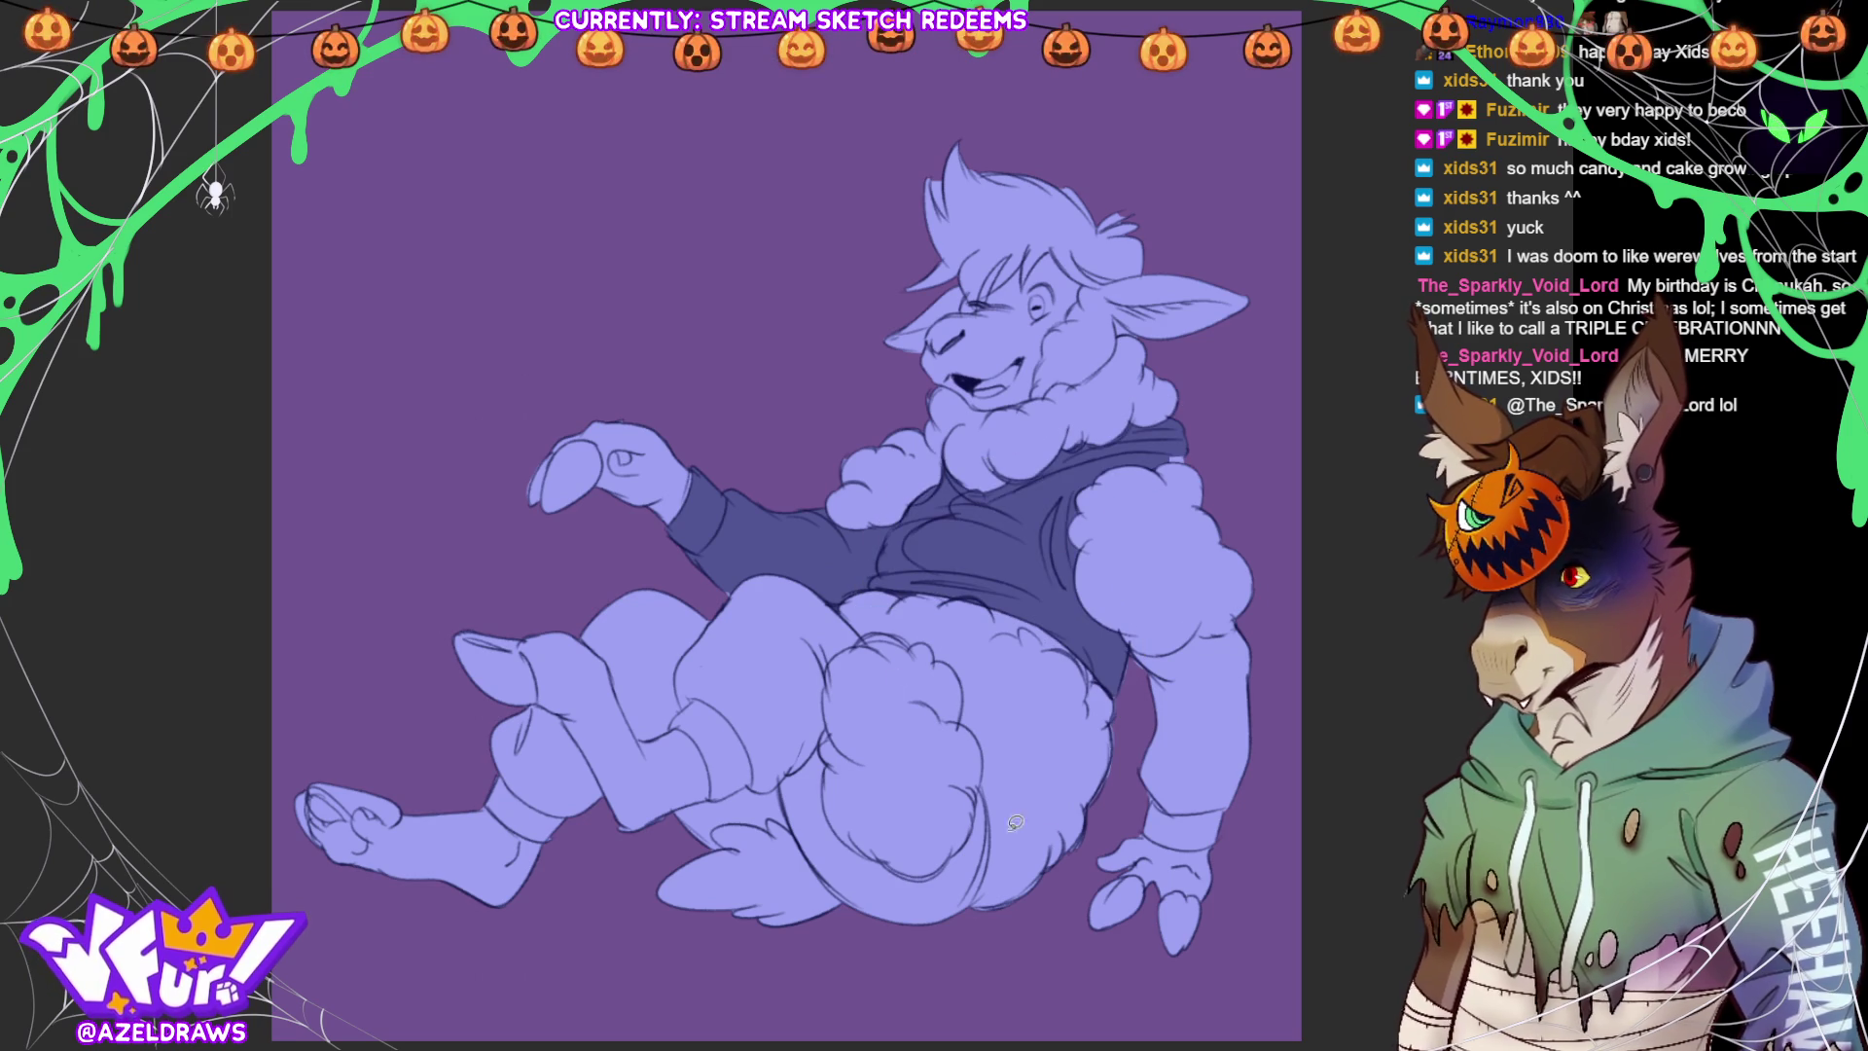
Lasso Fill the right forearm sleeve, both pant legs, shins and belly area dark purple
{"action": "mouse_move", "coordinate": [1168, 657]}
{"action": "left_mouse_down"}
{"action": "mouse_move", "coordinate": [1143, 637]}
{"action": "mouse_move", "coordinate": [1119, 715]}
{"action": "mouse_move", "coordinate": [1134, 841]}
{"action": "mouse_move", "coordinate": [1277, 678]}
{"action": "mouse_move", "coordinate": [1216, 604]}
{"action": "left_mouse_up"}
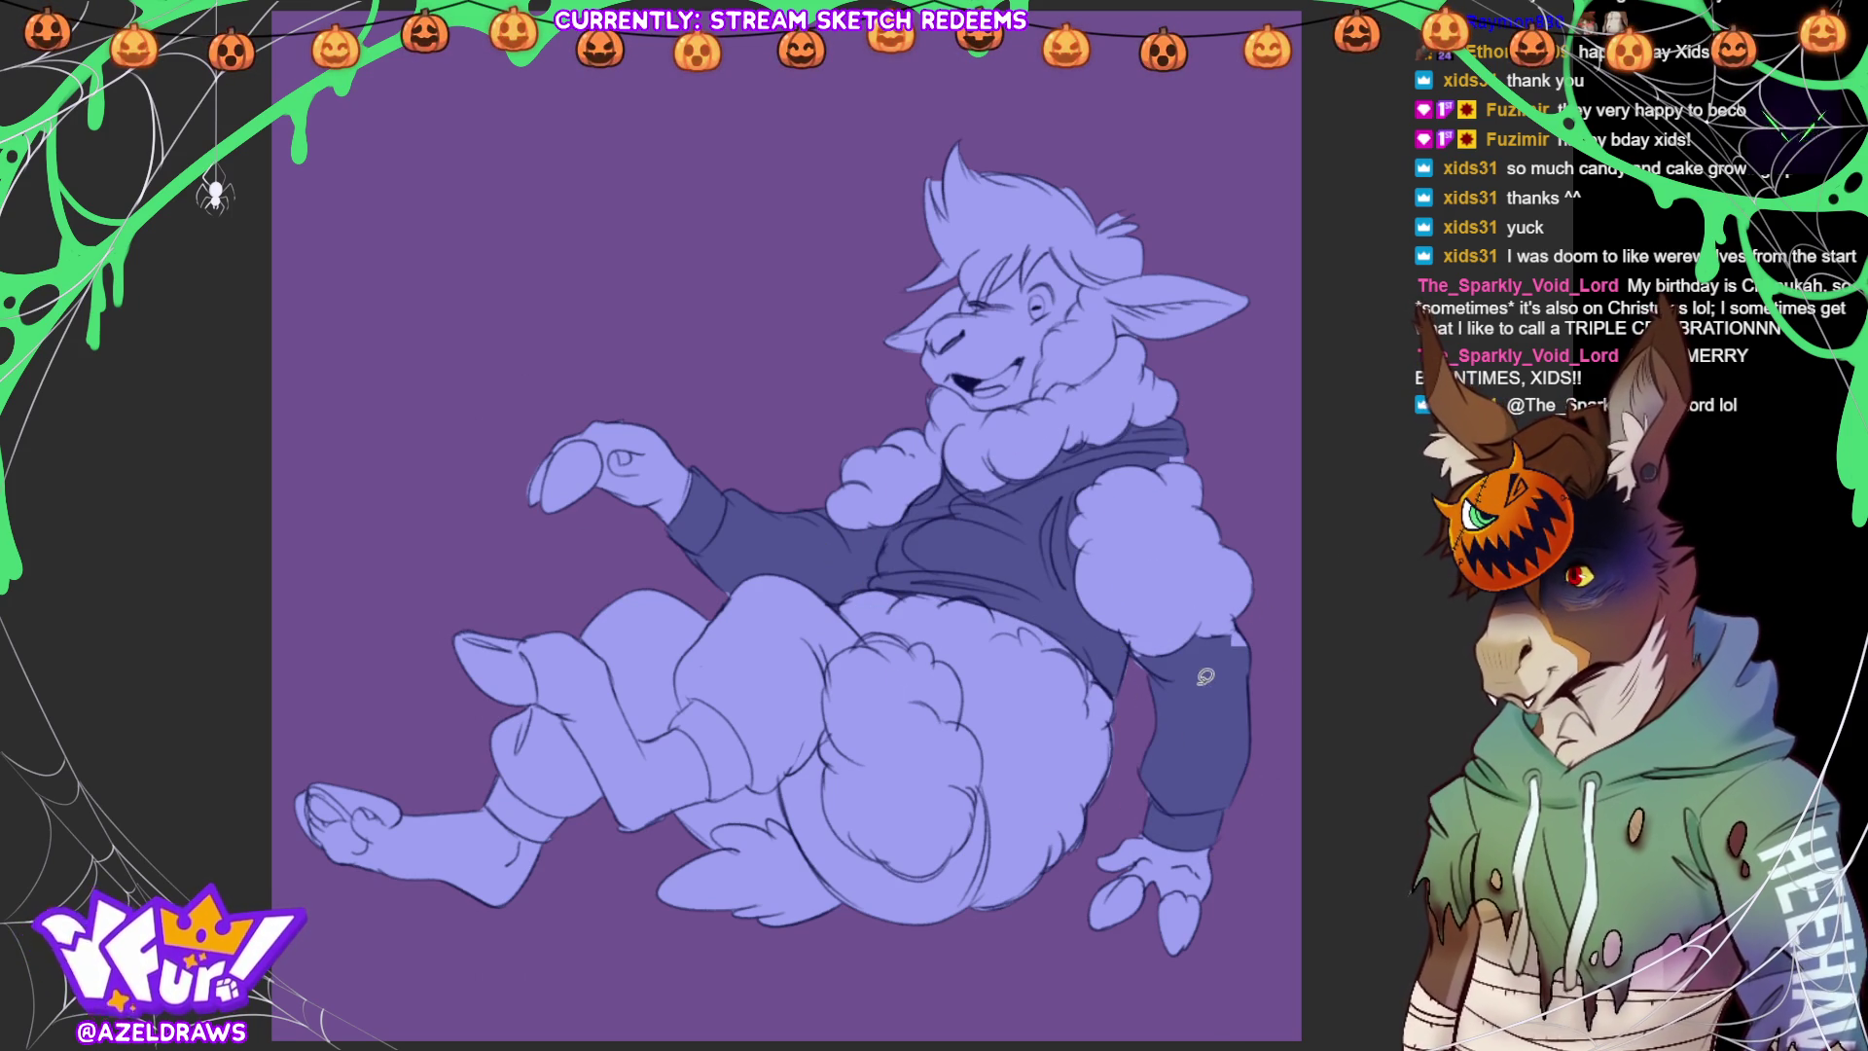
{"action": "mouse_move", "coordinate": [1212, 628]}
{"action": "left_mouse_down"}
{"action": "mouse_move", "coordinate": [1247, 623]}
{"action": "mouse_move", "coordinate": [1214, 675]}
{"action": "left_mouse_up"}
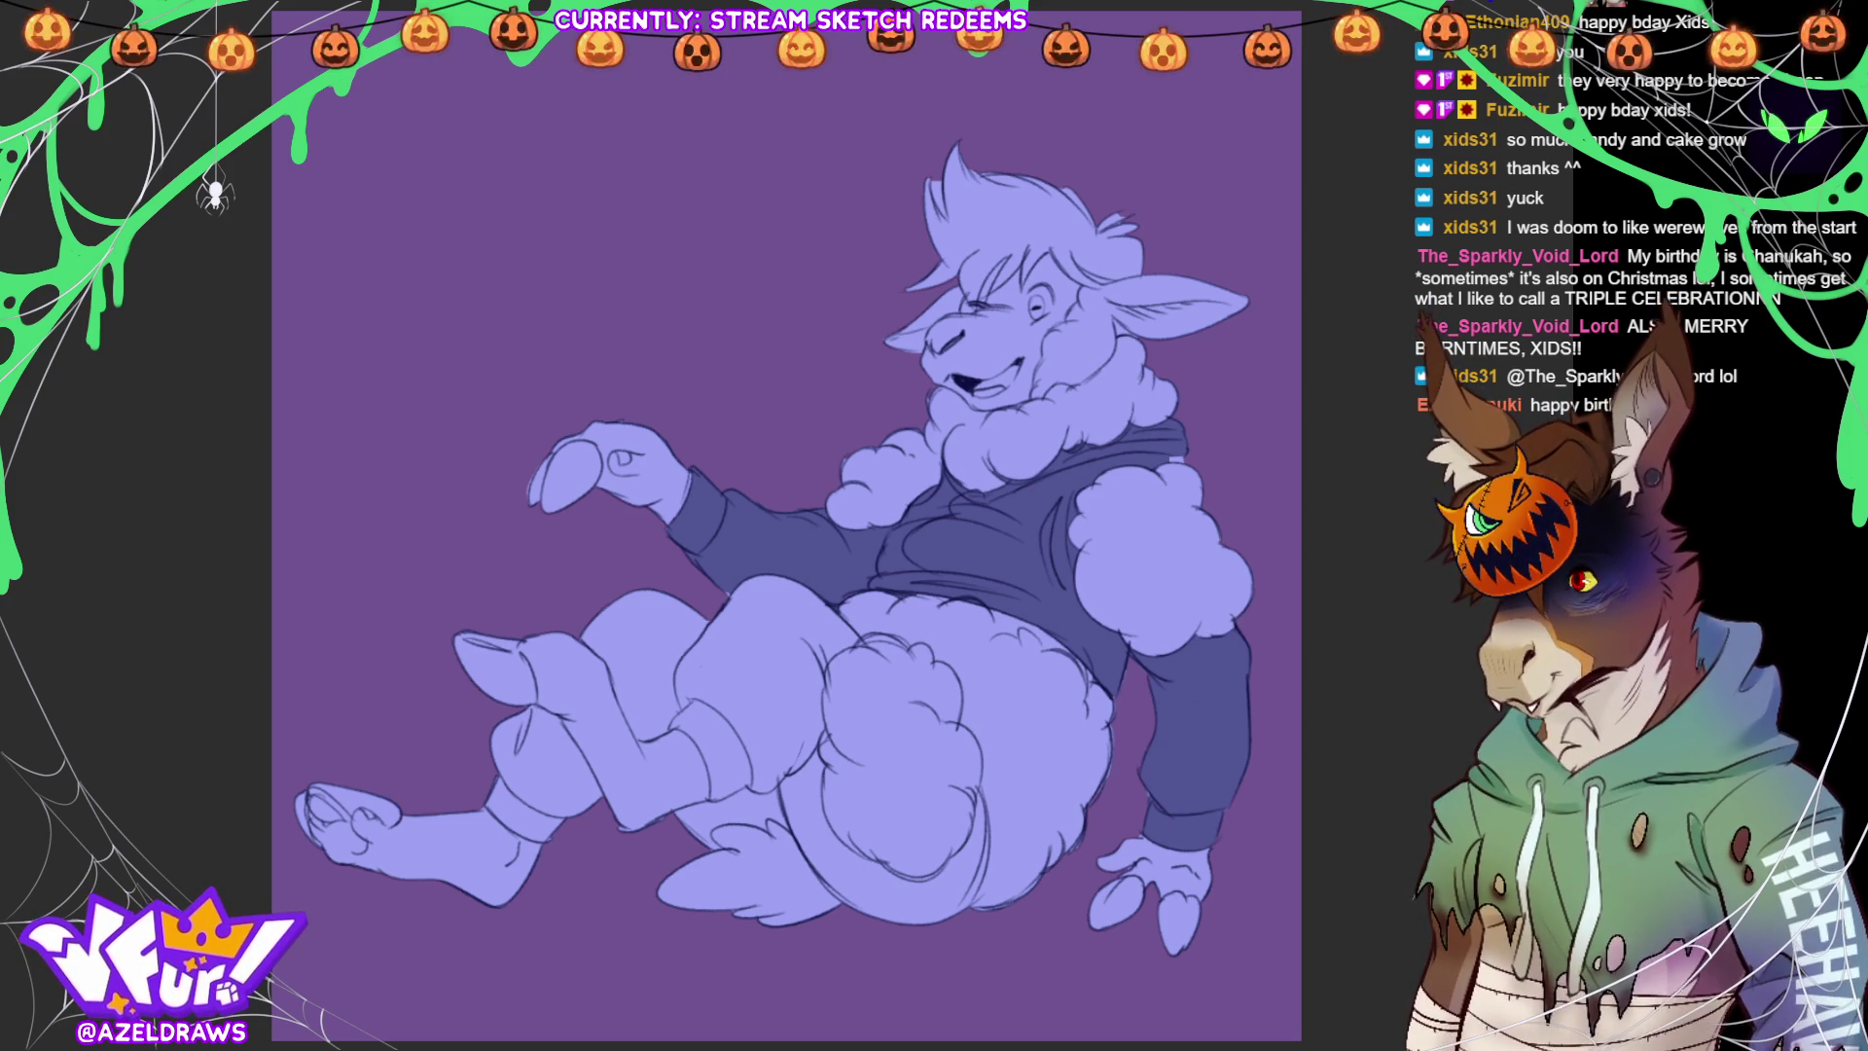
{"action": "mouse_move", "coordinate": [576, 618]}
{"action": "left_mouse_down"}
{"action": "mouse_move", "coordinate": [627, 744]}
{"action": "mouse_move", "coordinate": [685, 730]}
{"action": "mouse_move", "coordinate": [701, 563]}
{"action": "mouse_move", "coordinate": [684, 790]}
{"action": "mouse_move", "coordinate": [762, 806]}
{"action": "mouse_move", "coordinate": [843, 725]}
{"action": "mouse_move", "coordinate": [876, 637]}
{"action": "mouse_move", "coordinate": [764, 545]}
{"action": "left_mouse_up"}
{"action": "mouse_move", "coordinate": [776, 765]}
{"action": "left_mouse_down"}
{"action": "mouse_move", "coordinate": [661, 788]}
{"action": "mouse_move", "coordinate": [724, 856]}
{"action": "mouse_move", "coordinate": [807, 831]}
{"action": "mouse_move", "coordinate": [768, 730]}
{"action": "left_mouse_up"}
{"action": "mouse_move", "coordinate": [557, 692]}
{"action": "left_mouse_down"}
{"action": "mouse_move", "coordinate": [516, 700]}
{"action": "mouse_move", "coordinate": [619, 824]}
{"action": "mouse_move", "coordinate": [632, 759]}
{"action": "left_mouse_up"}
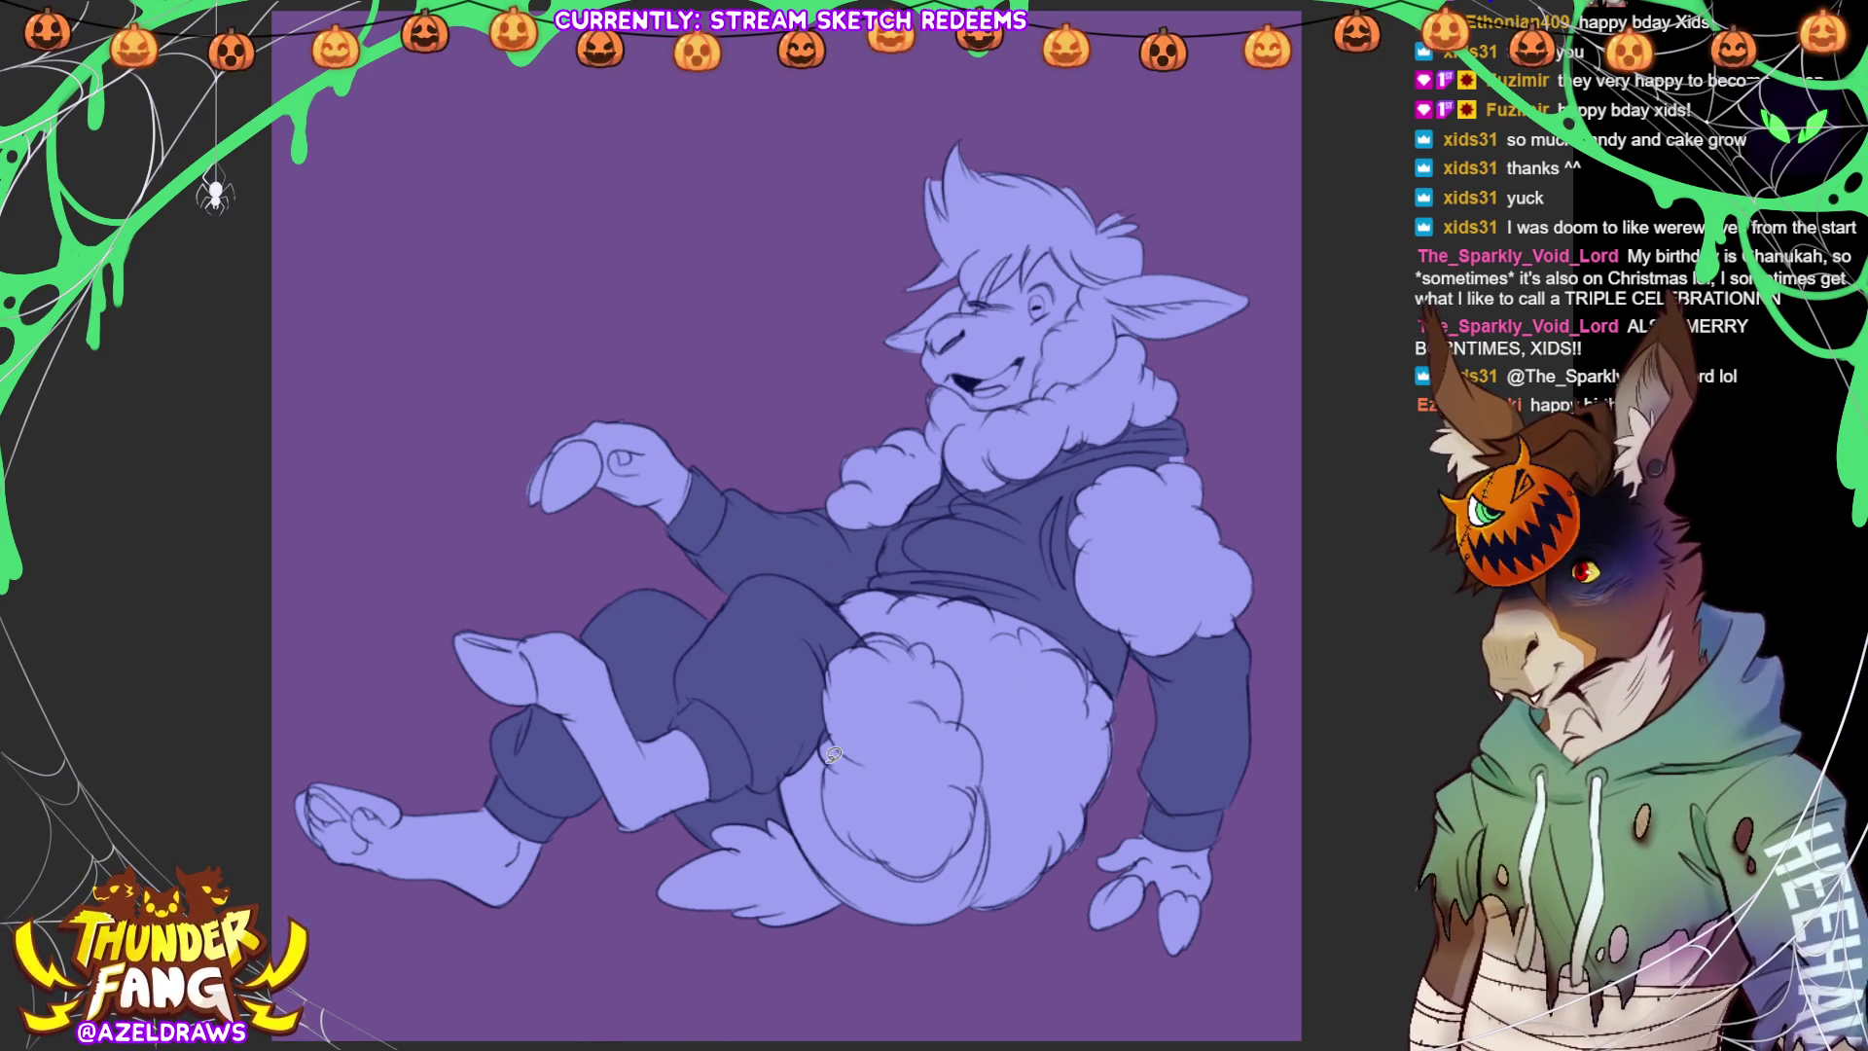
{"action": "mouse_move", "coordinate": [835, 774]}
{"action": "left_mouse_down"}
{"action": "mouse_move", "coordinate": [793, 725]}
{"action": "mouse_move", "coordinate": [836, 905]}
{"action": "mouse_move", "coordinate": [978, 900]}
{"action": "mouse_move", "coordinate": [985, 759]}
{"action": "mouse_move", "coordinate": [925, 842]}
{"action": "mouse_move", "coordinate": [837, 769]}
{"action": "left_mouse_up"}
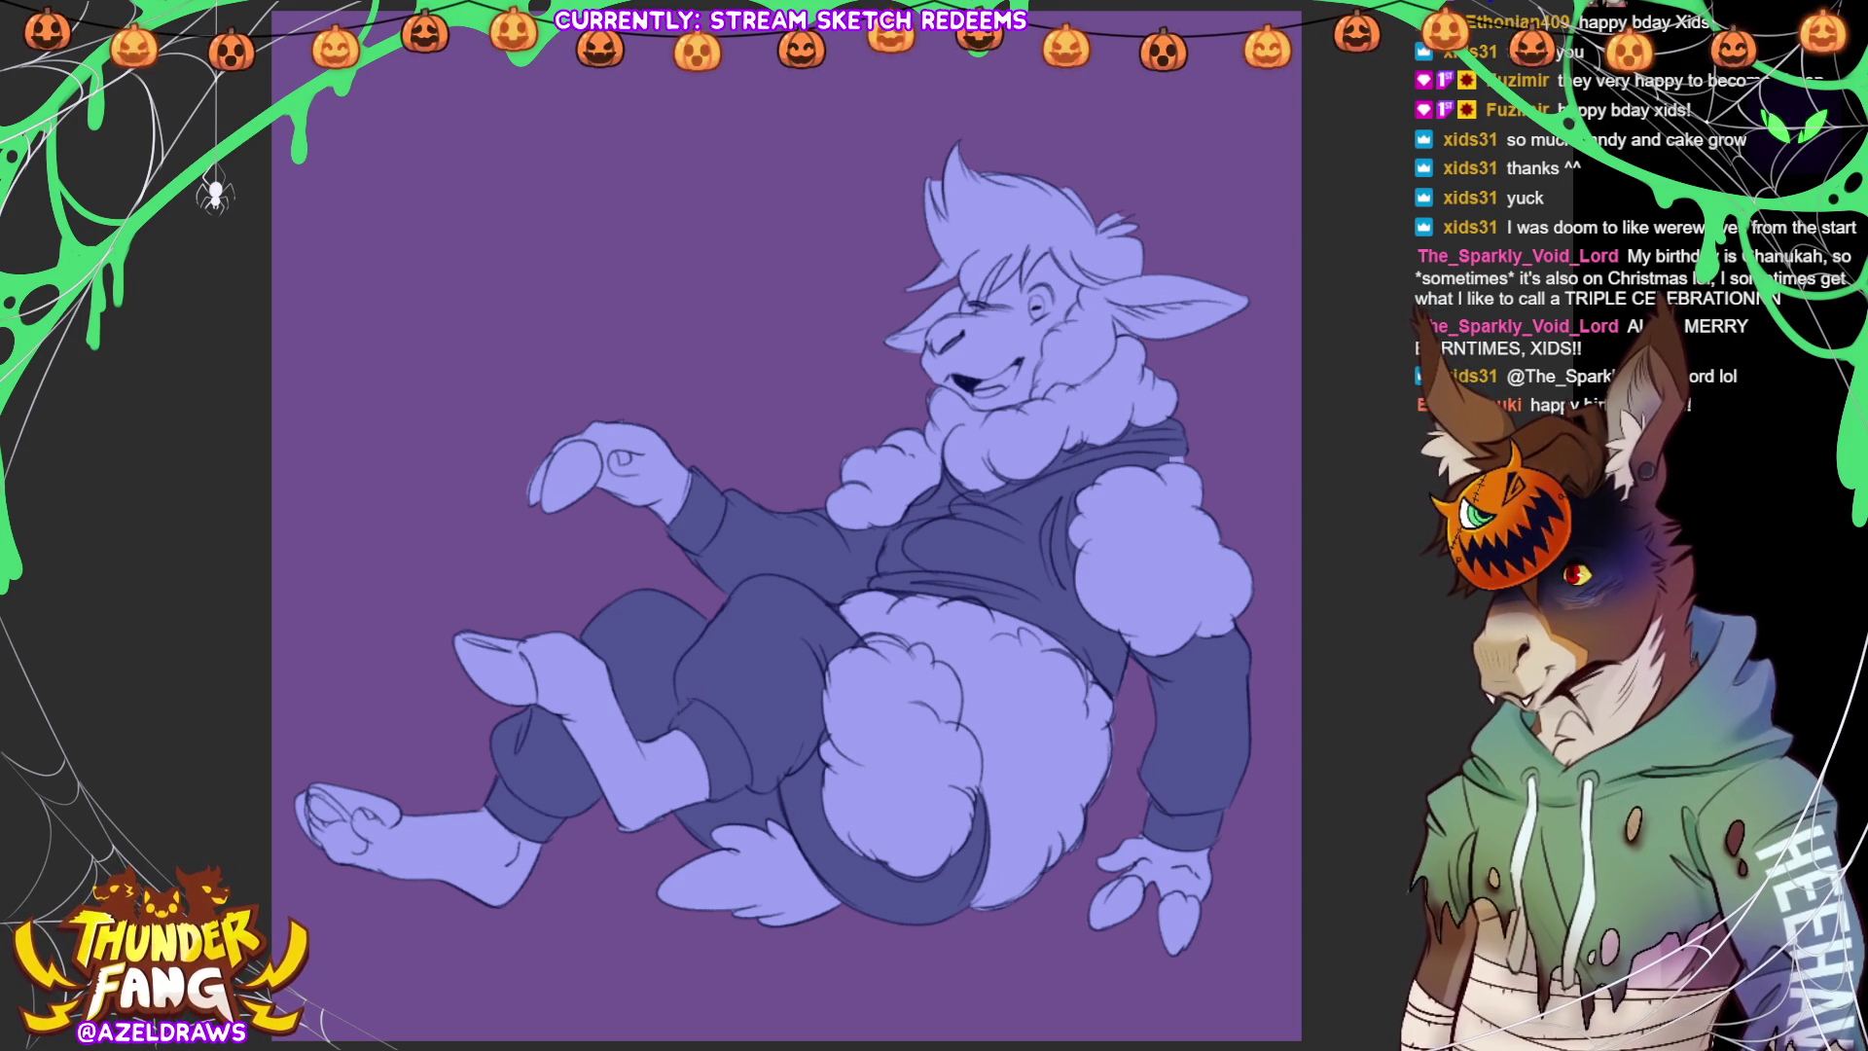
Shade the neck and arm wool, ear, snout, chin, hair, belly fluff and tail darker
{"action": "mouse_move", "coordinate": [939, 381]}
{"action": "left_mouse_down"}
{"action": "mouse_move", "coordinate": [849, 436]}
{"action": "mouse_move", "coordinate": [853, 532]}
{"action": "mouse_move", "coordinate": [955, 477]}
{"action": "mouse_move", "coordinate": [1130, 438]}
{"action": "mouse_move", "coordinate": [1175, 356]}
{"action": "mouse_move", "coordinate": [1116, 294]}
{"action": "mouse_move", "coordinate": [1054, 306]}
{"action": "mouse_move", "coordinate": [977, 401]}
{"action": "left_mouse_up"}
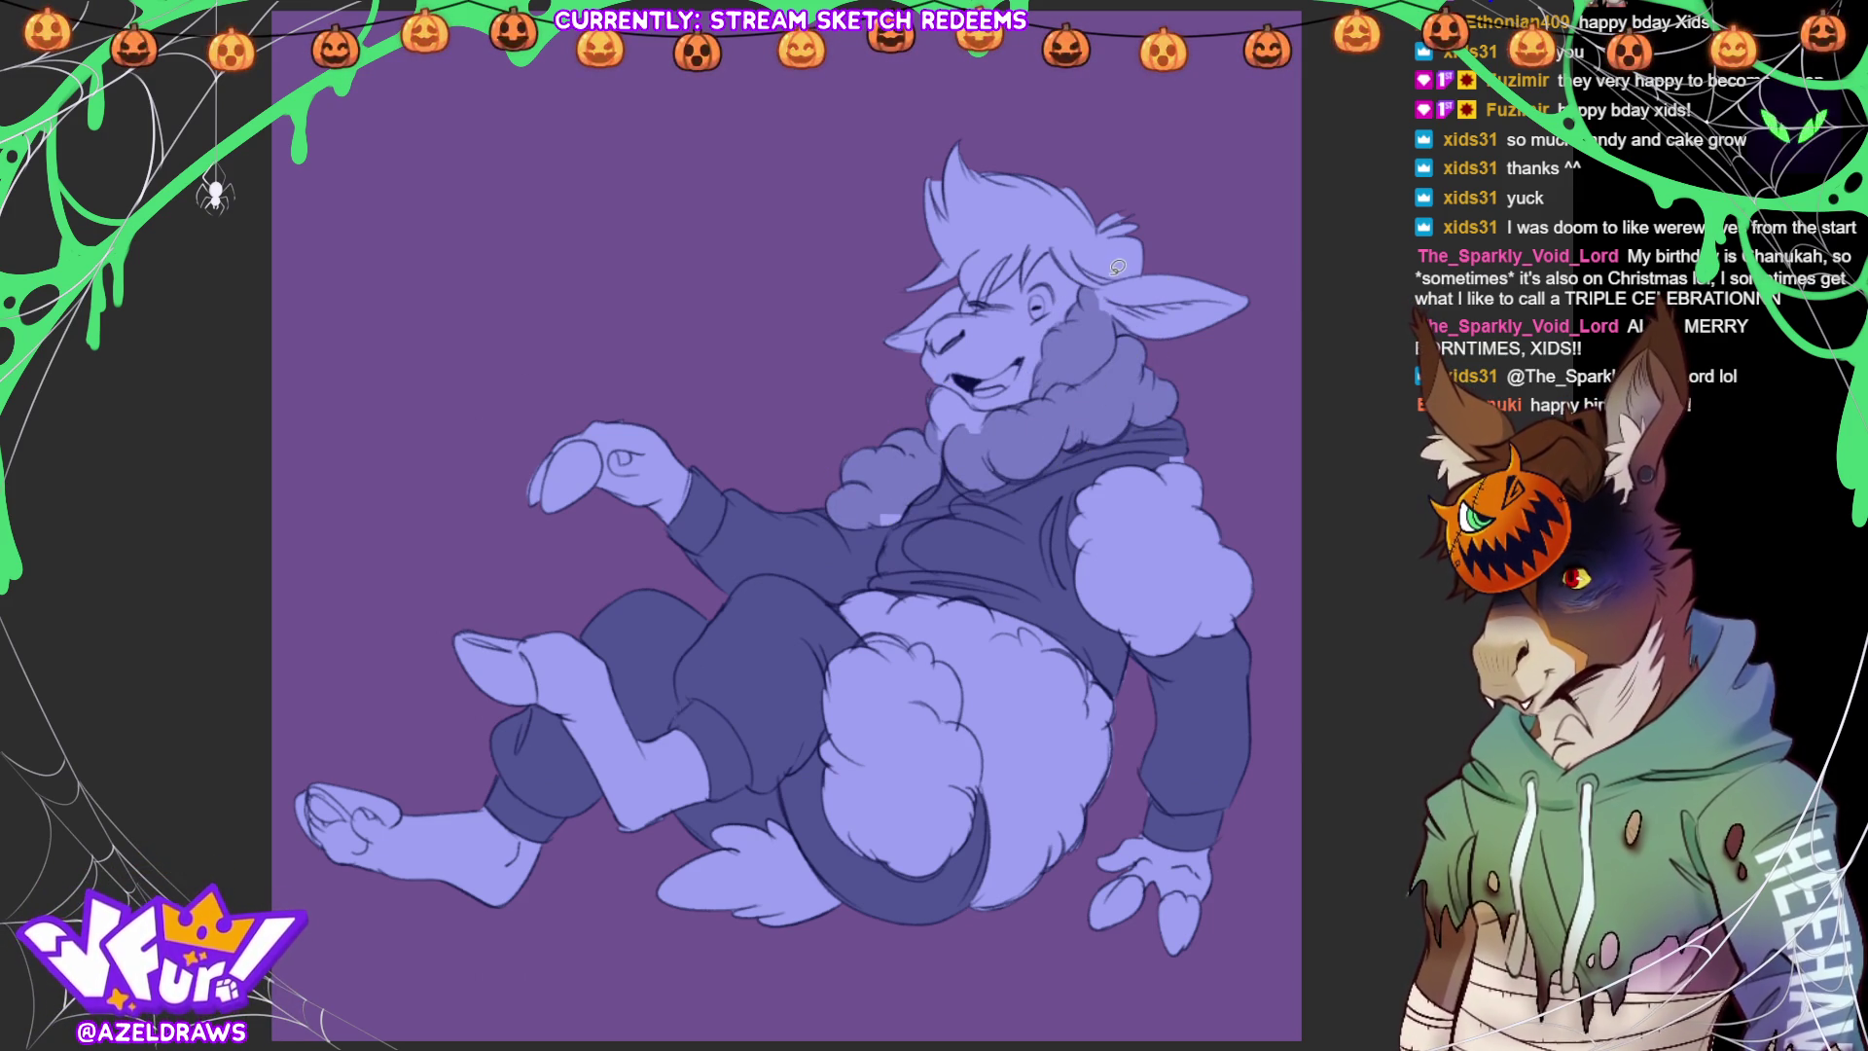
{"action": "mouse_move", "coordinate": [1118, 262]}
{"action": "left_mouse_down"}
{"action": "mouse_move", "coordinate": [1260, 316]}
{"action": "mouse_move", "coordinate": [1119, 268]}
{"action": "left_mouse_up"}
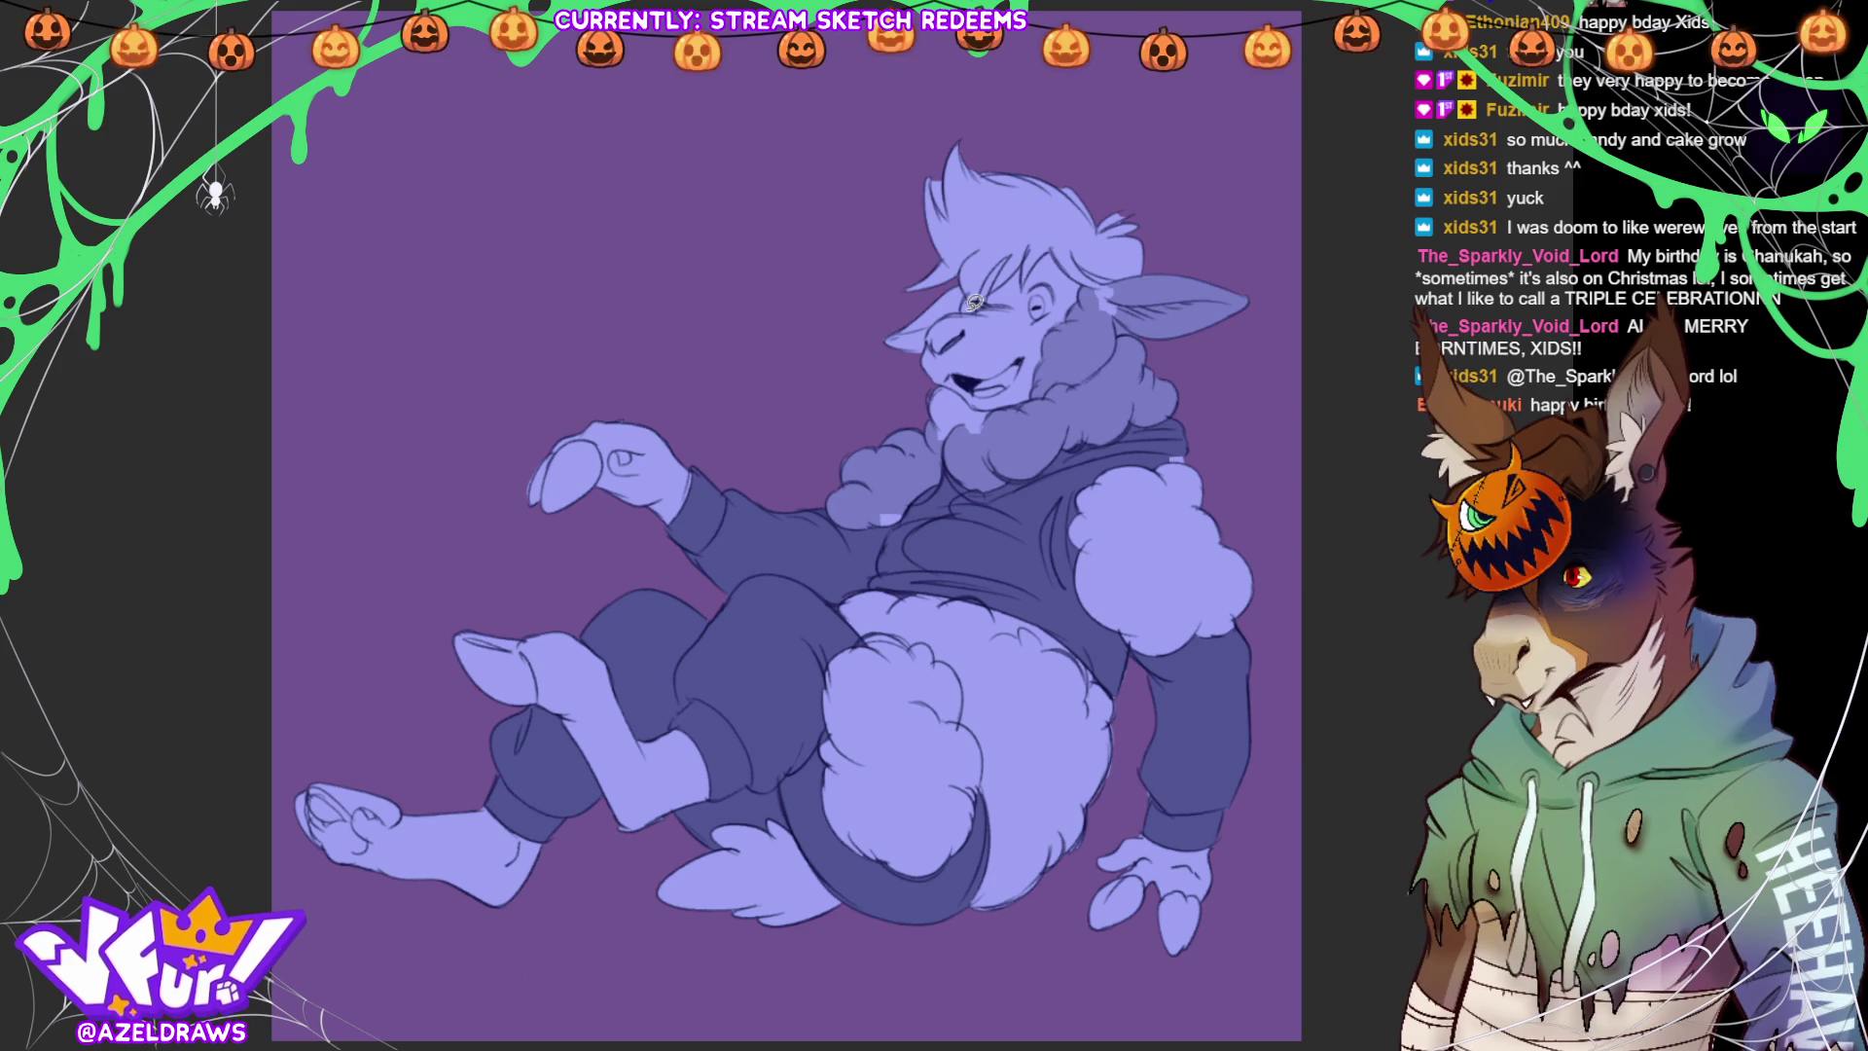
{"action": "mouse_move", "coordinate": [958, 280]}
{"action": "left_mouse_down"}
{"action": "mouse_move", "coordinate": [885, 348]}
{"action": "mouse_move", "coordinate": [965, 292]}
{"action": "left_mouse_up"}
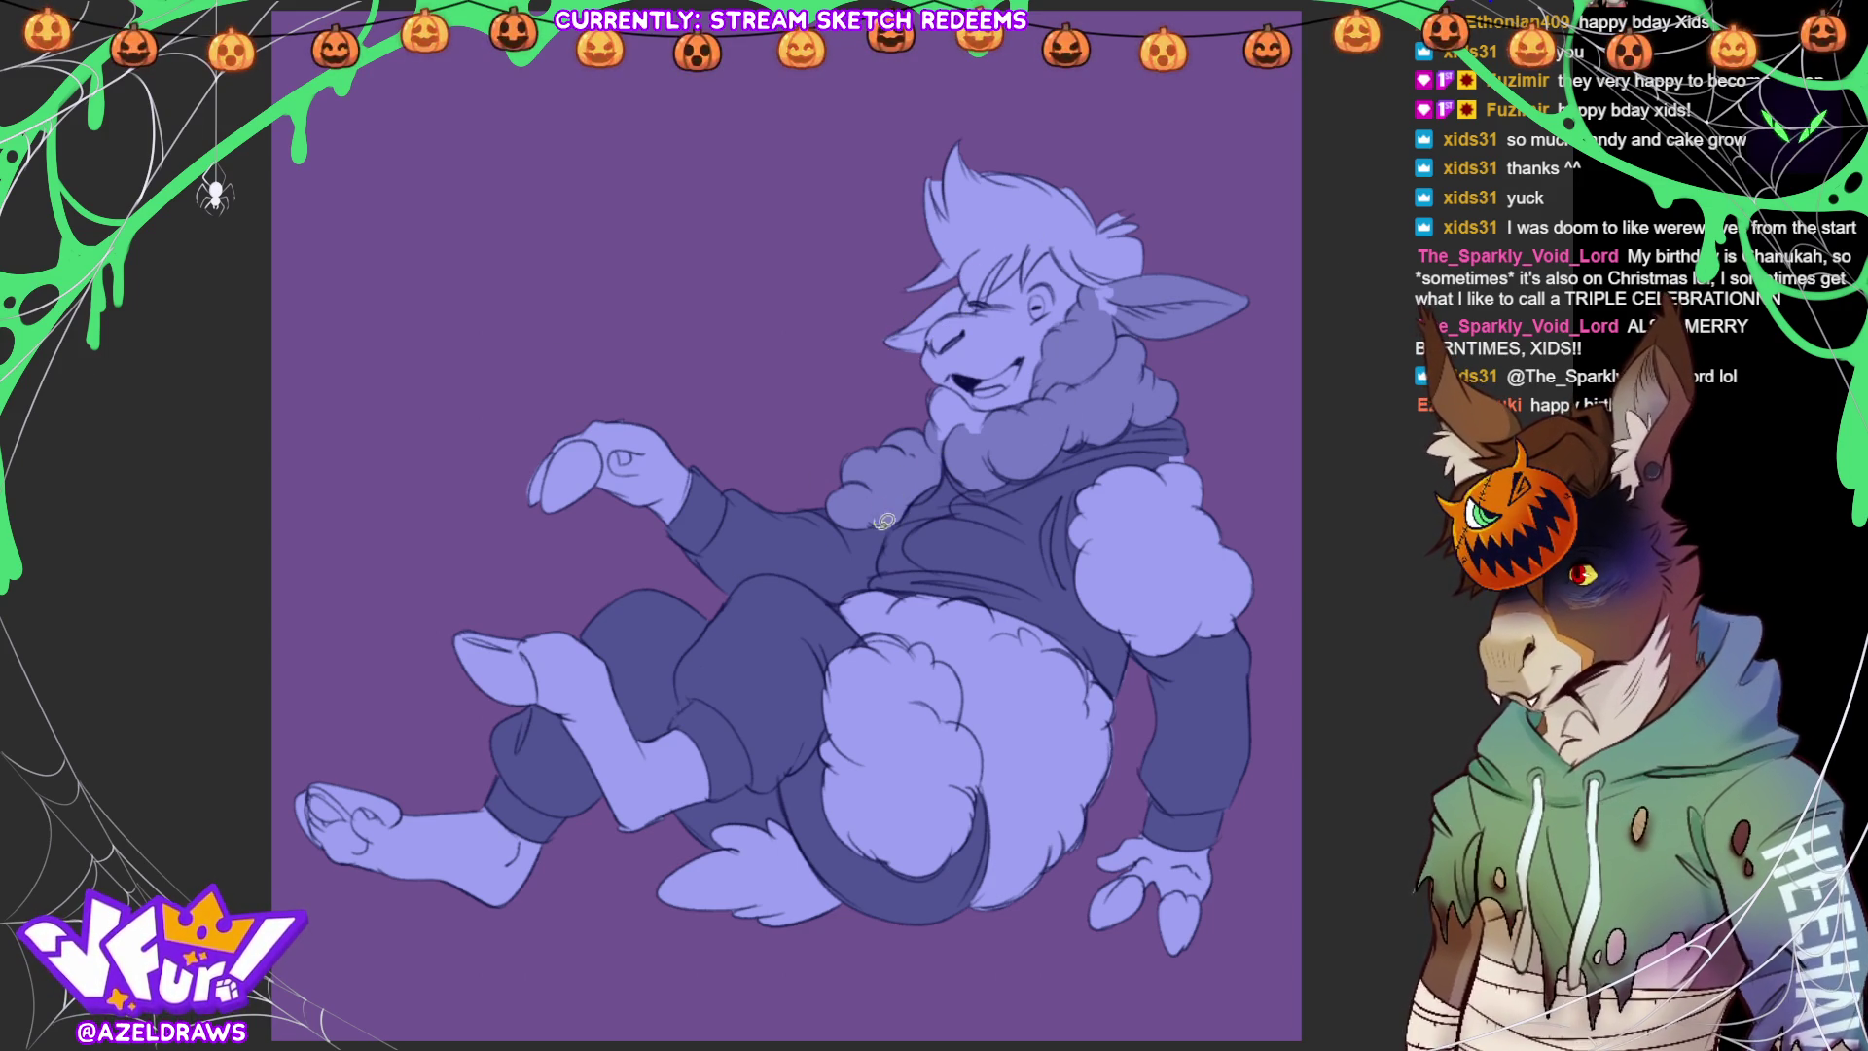
{"action": "mouse_move", "coordinate": [1001, 403]}
{"action": "left_mouse_down"}
{"action": "mouse_move", "coordinate": [948, 384]}
{"action": "mouse_move", "coordinate": [929, 433]}
{"action": "mouse_move", "coordinate": [983, 443]}
{"action": "left_mouse_up"}
{"action": "mouse_move", "coordinate": [1184, 342]}
{"action": "left_mouse_down"}
{"action": "mouse_move", "coordinate": [1099, 282]}
{"action": "mouse_move", "coordinate": [1133, 278]}
{"action": "mouse_move", "coordinate": [1122, 266]}
{"action": "mouse_move", "coordinate": [1099, 281]}
{"action": "mouse_move", "coordinate": [1129, 282]}
{"action": "mouse_move", "coordinate": [1080, 265]}
{"action": "left_mouse_up"}
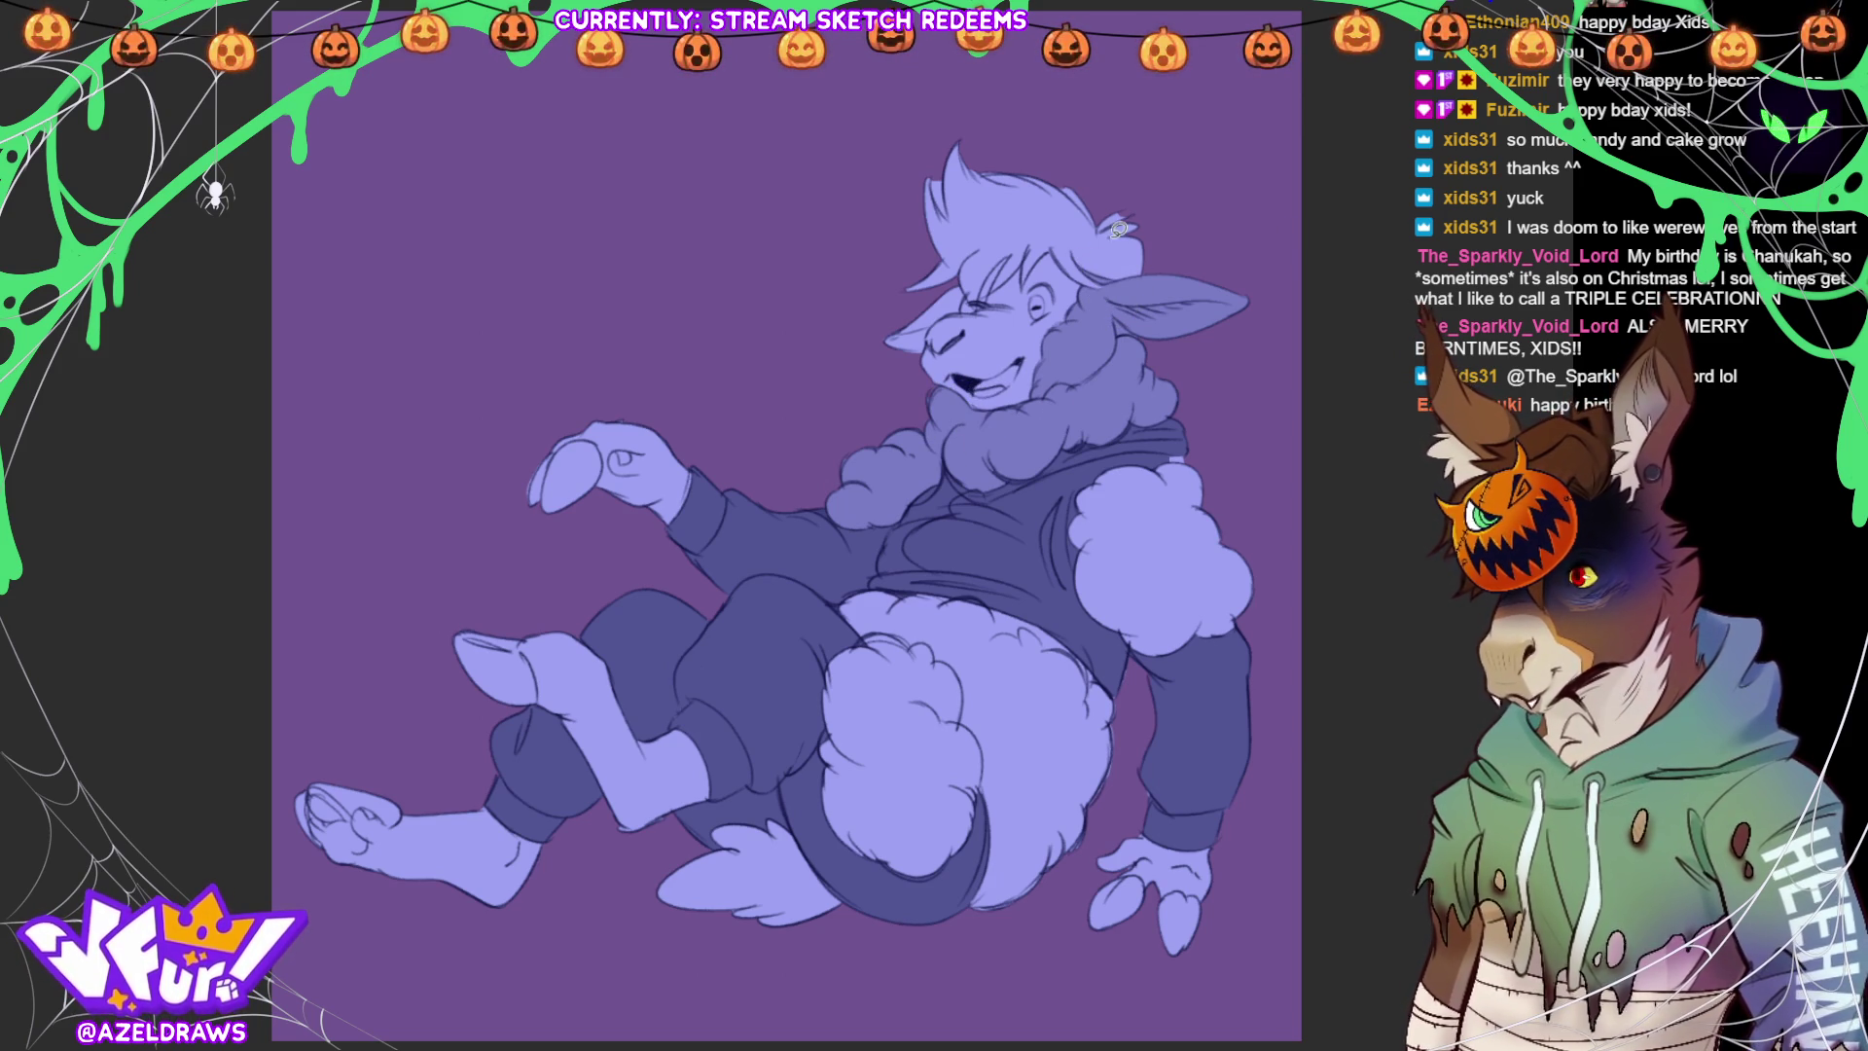
{"action": "mouse_move", "coordinate": [876, 345]}
{"action": "left_mouse_down"}
{"action": "mouse_move", "coordinate": [903, 358]}
{"action": "mouse_move", "coordinate": [971, 297]}
{"action": "mouse_move", "coordinate": [934, 277]}
{"action": "left_mouse_up"}
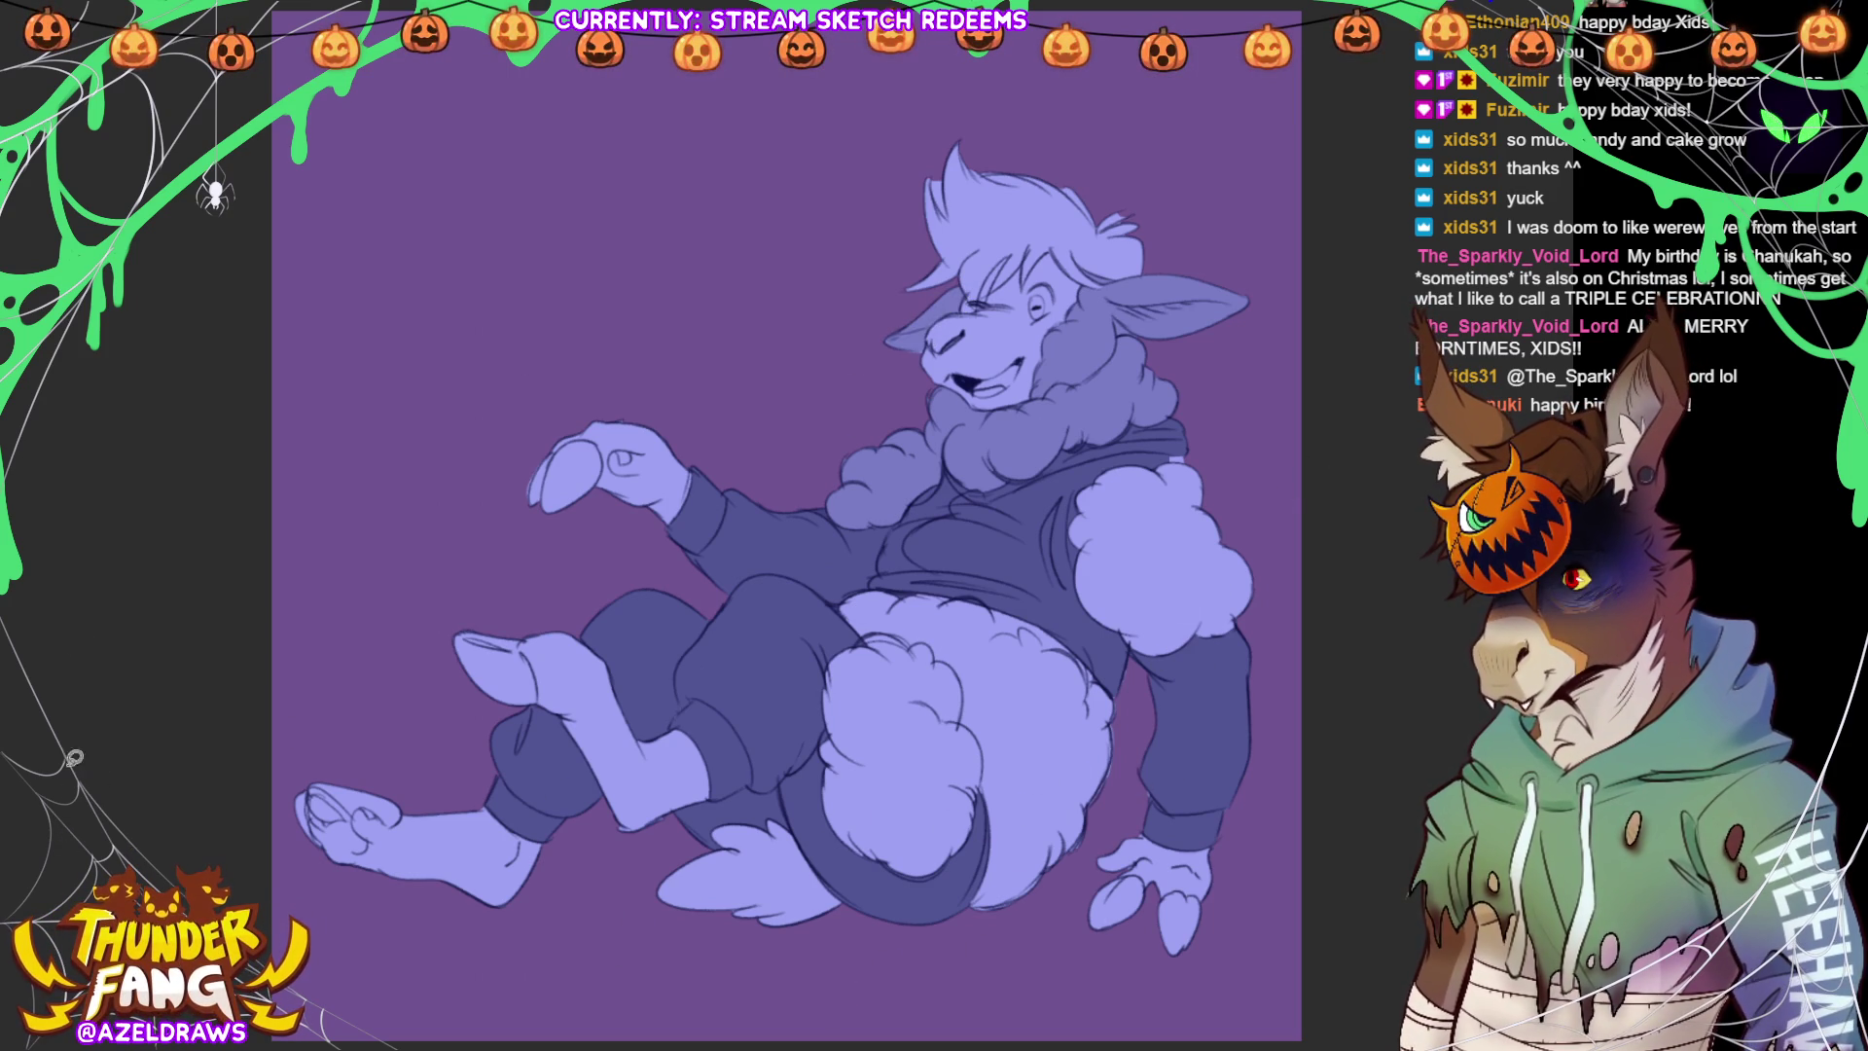
{"action": "mouse_move", "coordinate": [1211, 455]}
{"action": "left_mouse_down"}
{"action": "mouse_move", "coordinate": [1063, 501]}
{"action": "mouse_move", "coordinate": [1109, 647]}
{"action": "mouse_move", "coordinate": [1286, 536]}
{"action": "mouse_move", "coordinate": [1211, 458]}
{"action": "left_mouse_up"}
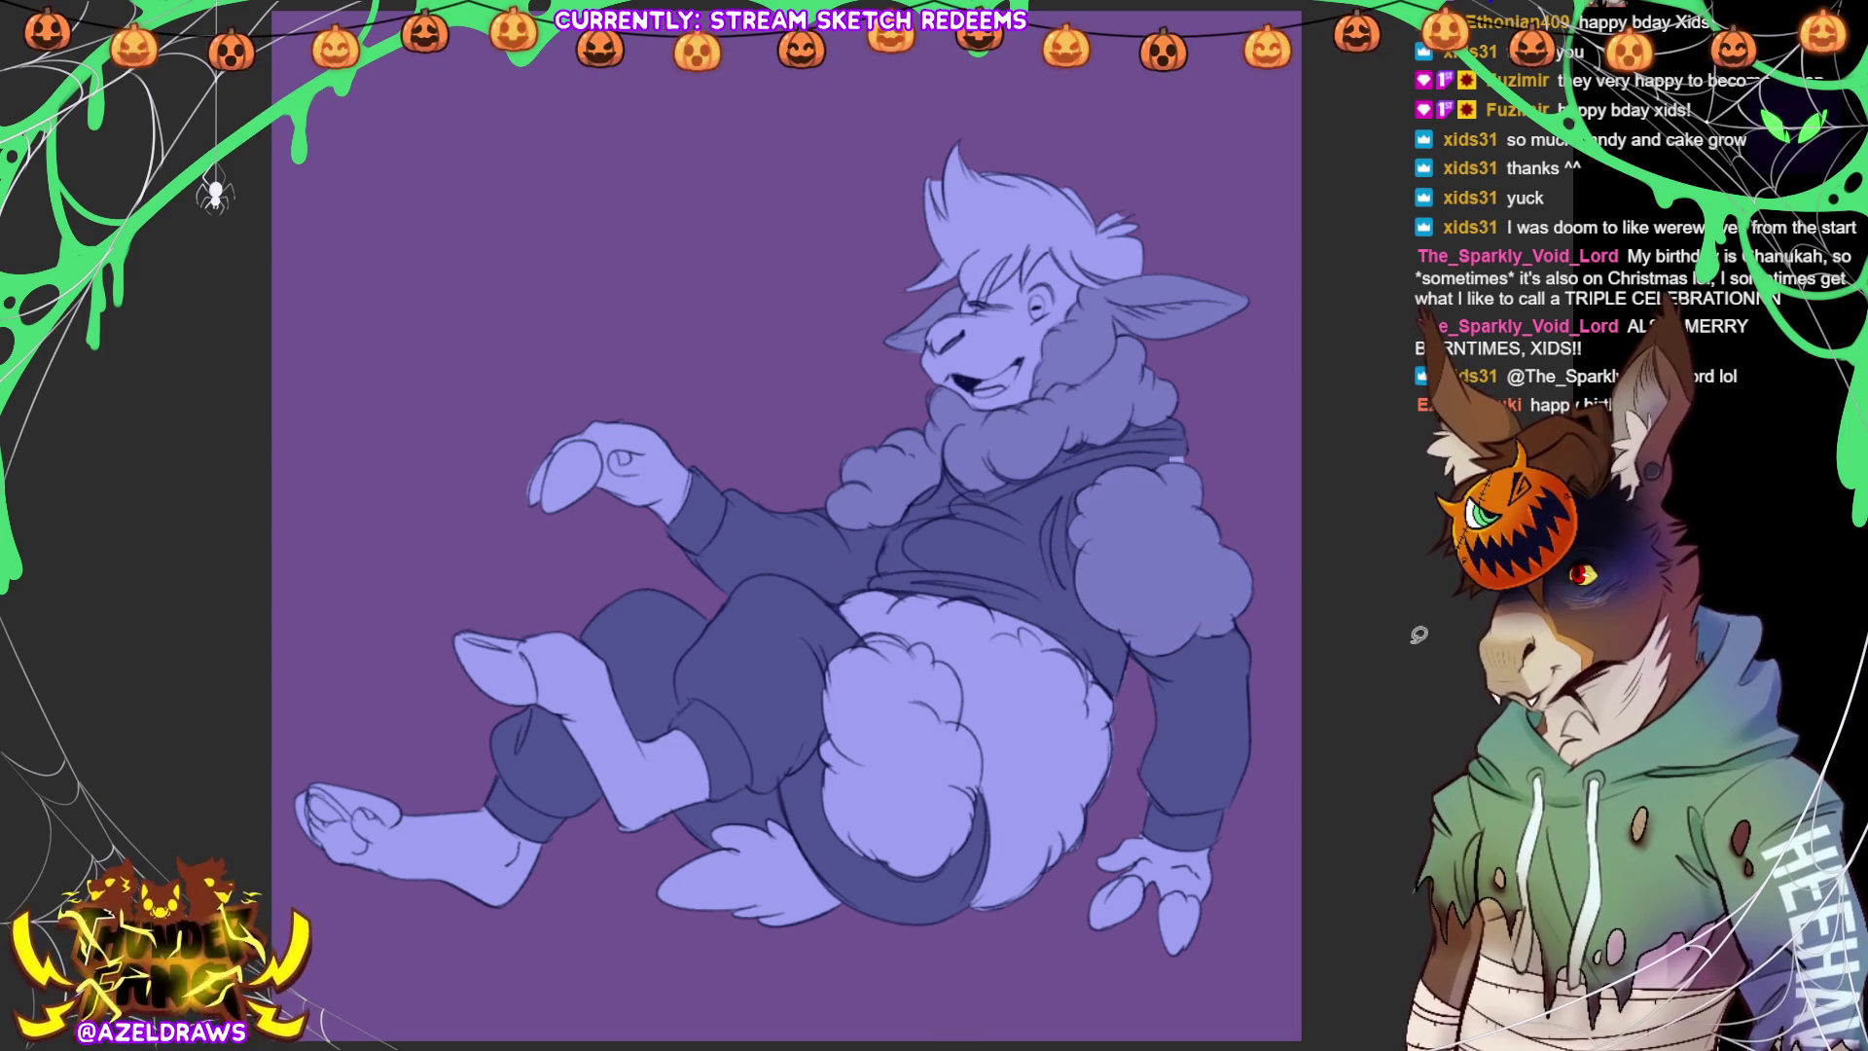
{"action": "mouse_move", "coordinate": [904, 574]}
{"action": "left_mouse_down"}
{"action": "mouse_move", "coordinate": [832, 608]}
{"action": "mouse_move", "coordinate": [807, 739]}
{"action": "mouse_move", "coordinate": [881, 881]}
{"action": "mouse_move", "coordinate": [1034, 903]}
{"action": "mouse_move", "coordinate": [1140, 744]}
{"action": "mouse_move", "coordinate": [1132, 652]}
{"action": "mouse_move", "coordinate": [846, 574]}
{"action": "left_mouse_up"}
{"action": "mouse_move", "coordinate": [814, 848]}
{"action": "left_mouse_down"}
{"action": "mouse_move", "coordinate": [647, 880]}
{"action": "mouse_move", "coordinate": [817, 852]}
{"action": "left_mouse_up"}
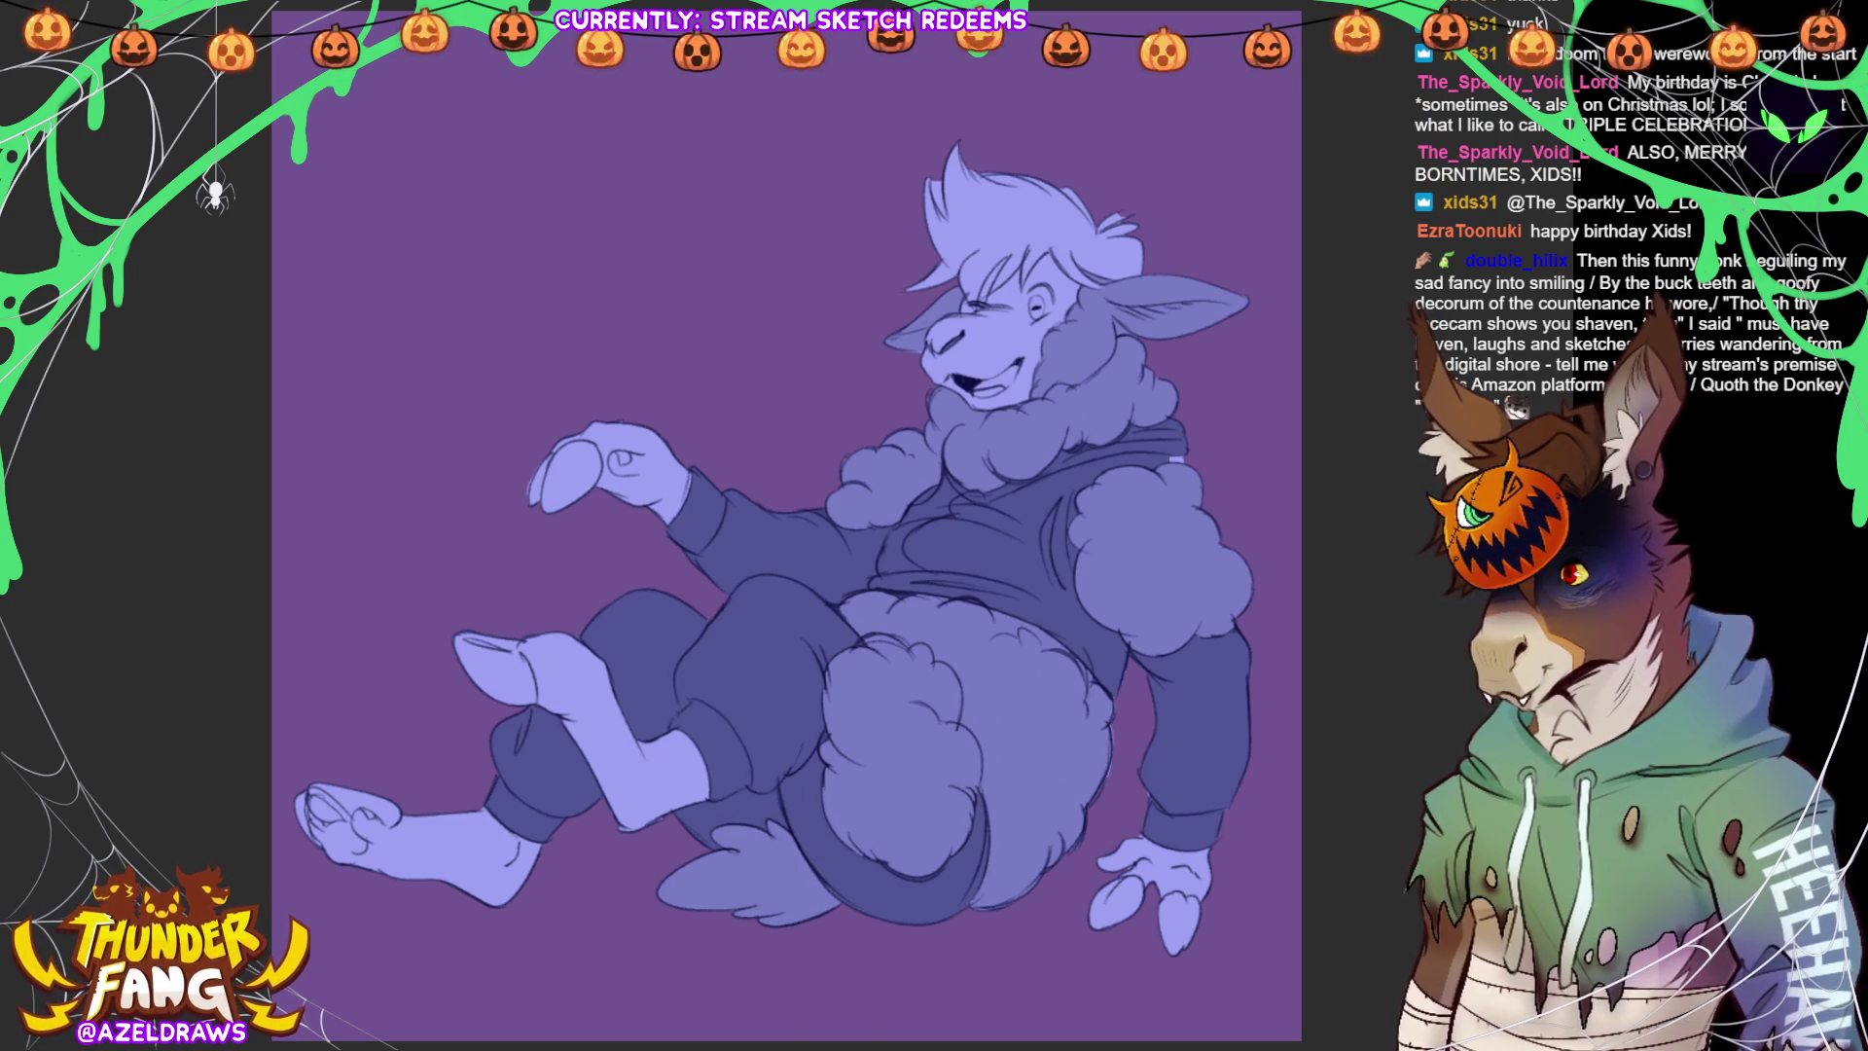
Fill dark hoof pads on the raised hand, raised foot, lower foot toes and lower-right fingertips
{"action": "mouse_move", "coordinate": [602, 428]}
{"action": "left_mouse_down"}
{"action": "mouse_move", "coordinate": [530, 506]}
{"action": "mouse_move", "coordinate": [605, 420]}
{"action": "mouse_move", "coordinate": [576, 461]}
{"action": "mouse_move", "coordinate": [560, 450]}
{"action": "left_mouse_up"}
{"action": "mouse_move", "coordinate": [537, 630]}
{"action": "left_mouse_down"}
{"action": "mouse_move", "coordinate": [438, 647]}
{"action": "mouse_move", "coordinate": [545, 627]}
{"action": "left_mouse_up"}
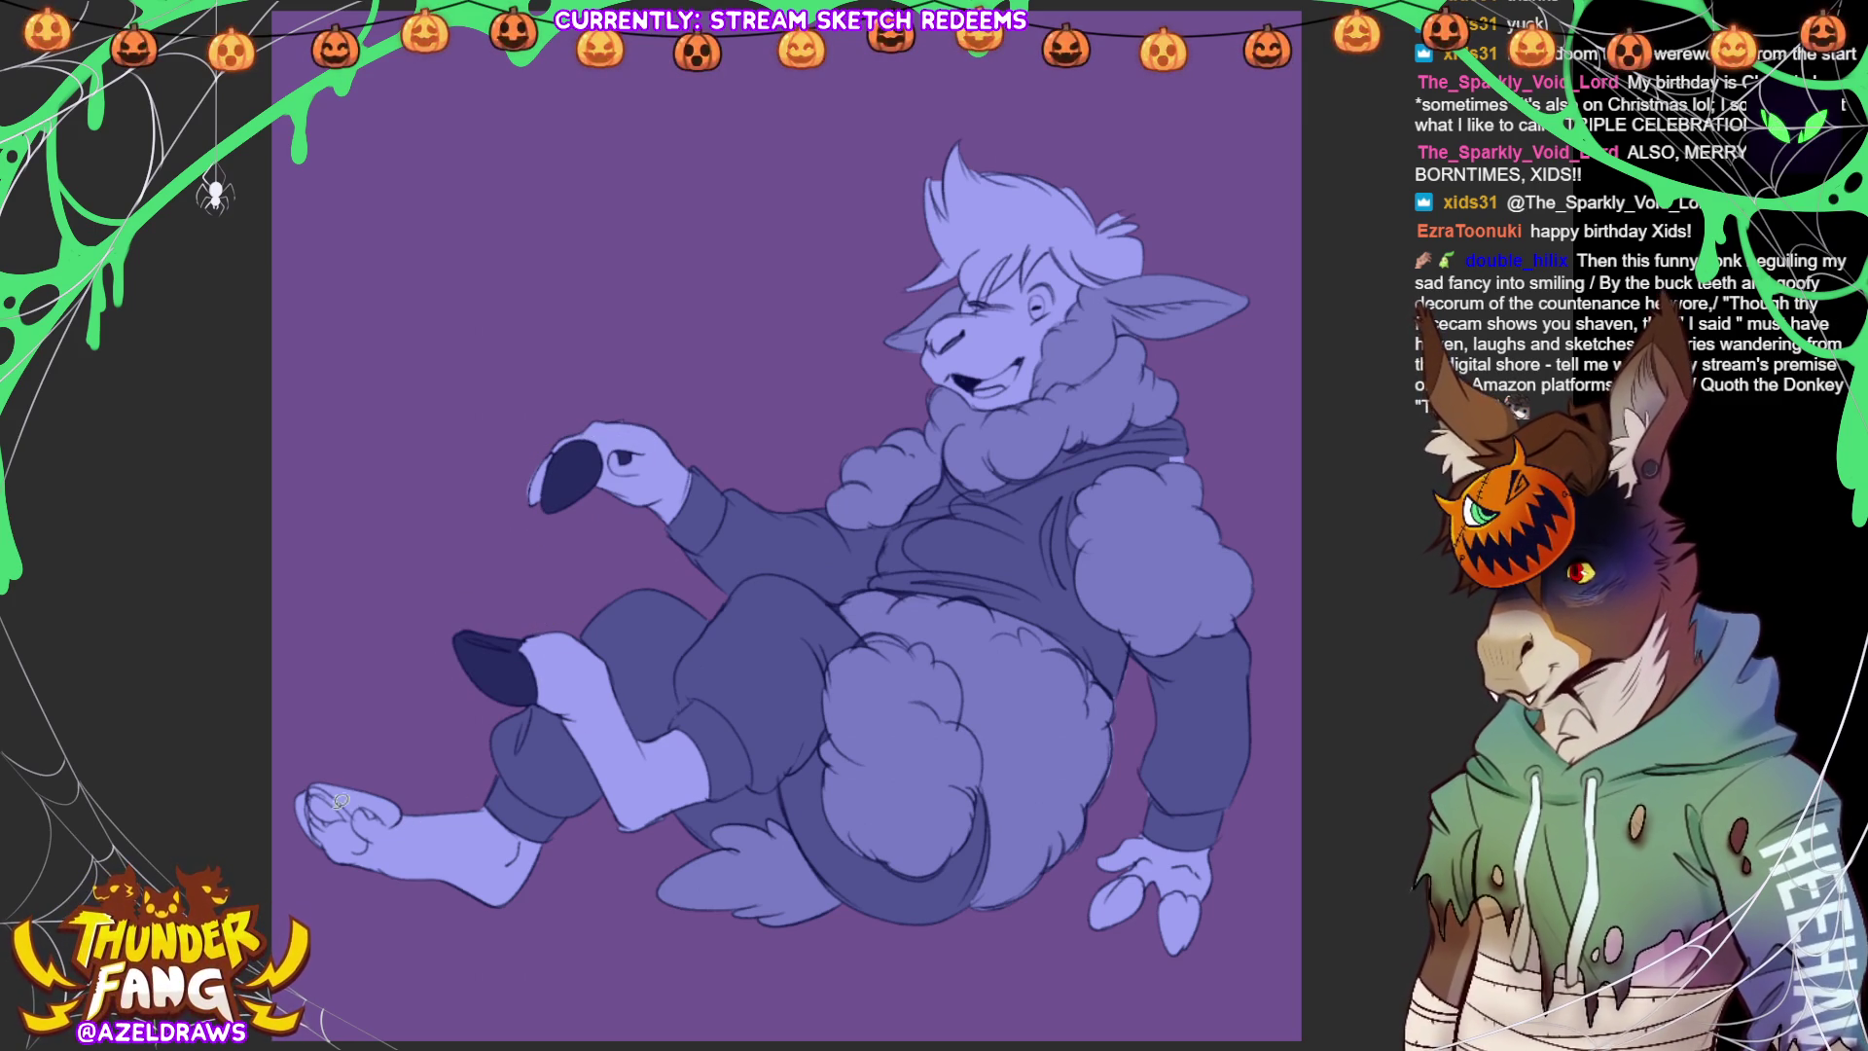
{"action": "mouse_move", "coordinate": [321, 816]}
{"action": "left_mouse_down"}
{"action": "mouse_move", "coordinate": [387, 820]}
{"action": "mouse_move", "coordinate": [263, 790]}
{"action": "mouse_move", "coordinate": [302, 818]}
{"action": "left_mouse_up"}
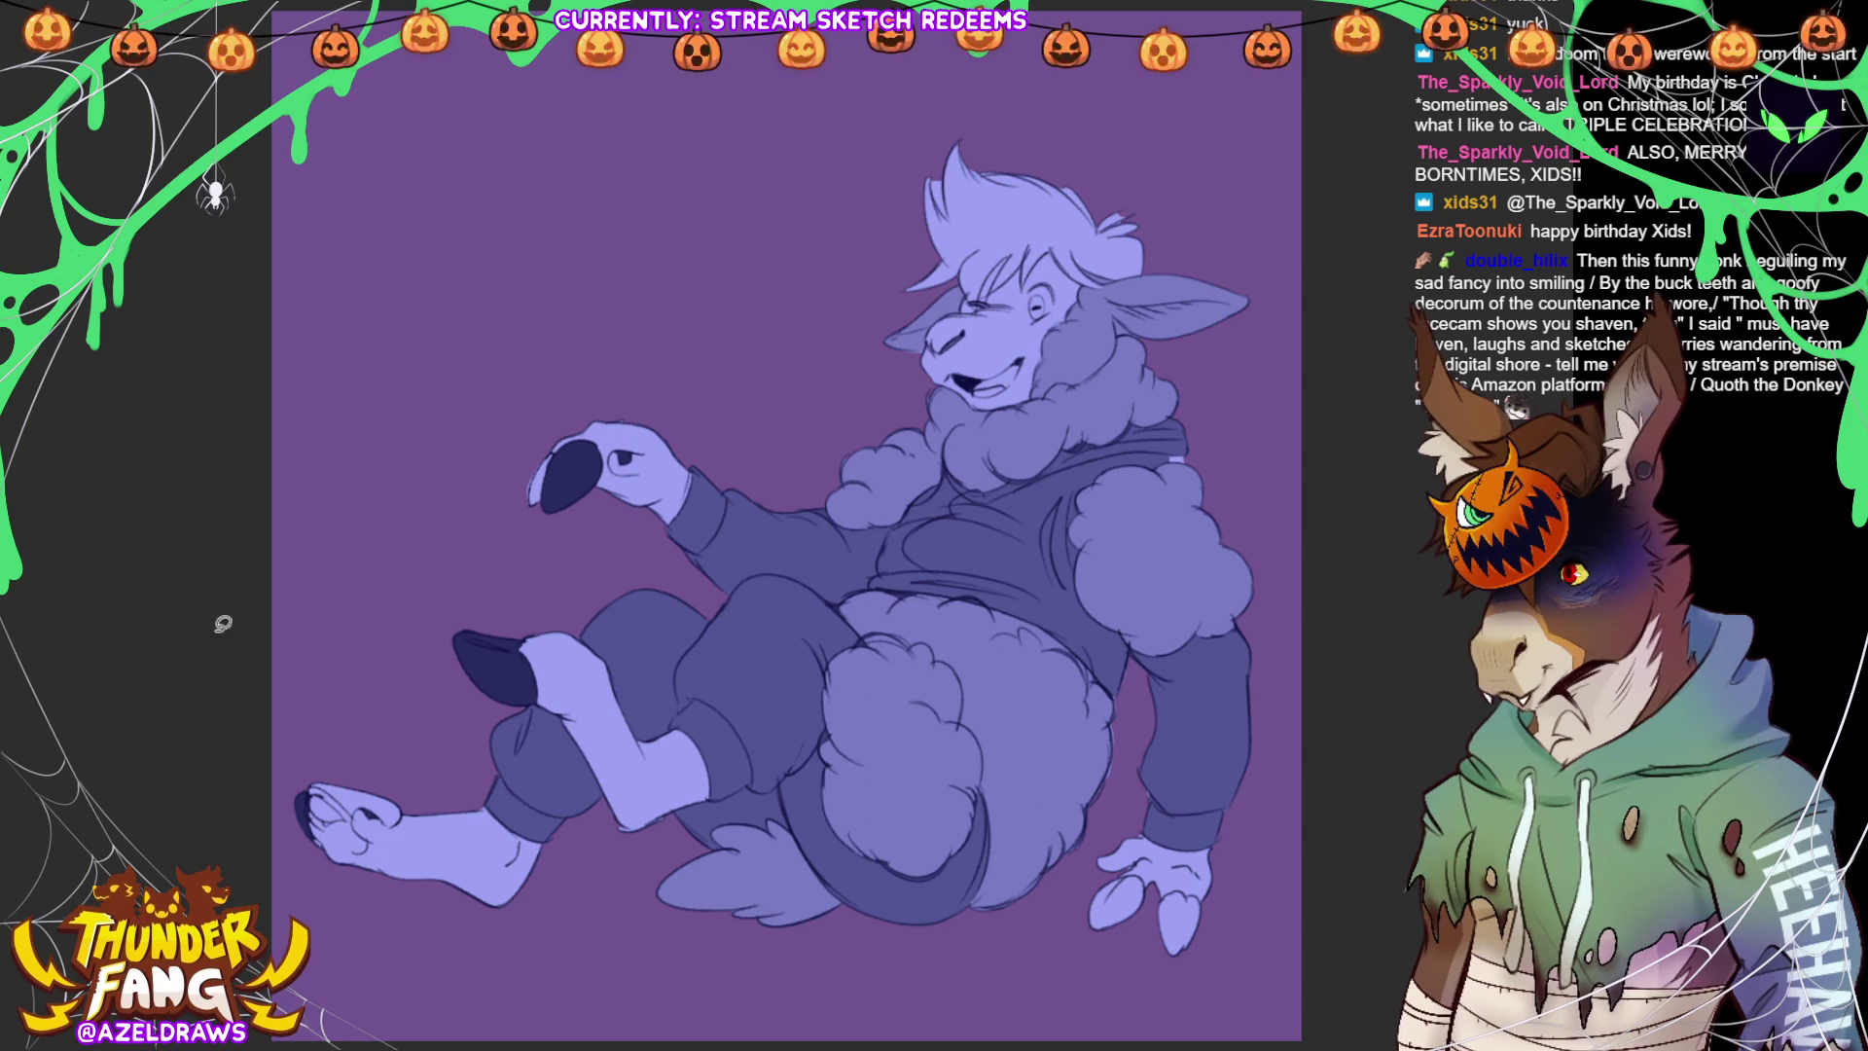
{"action": "left_click_drag", "start_coordinate": [560, 444], "coordinate": [593, 459]}
{"action": "mouse_move", "coordinate": [368, 799]}
{"action": "left_mouse_down"}
{"action": "mouse_move", "coordinate": [399, 816]}
{"action": "mouse_move", "coordinate": [388, 772]}
{"action": "mouse_move", "coordinate": [348, 816]}
{"action": "mouse_move", "coordinate": [314, 767]}
{"action": "mouse_move", "coordinate": [336, 822]}
{"action": "mouse_move", "coordinate": [358, 803]}
{"action": "mouse_move", "coordinate": [321, 828]}
{"action": "left_mouse_up"}
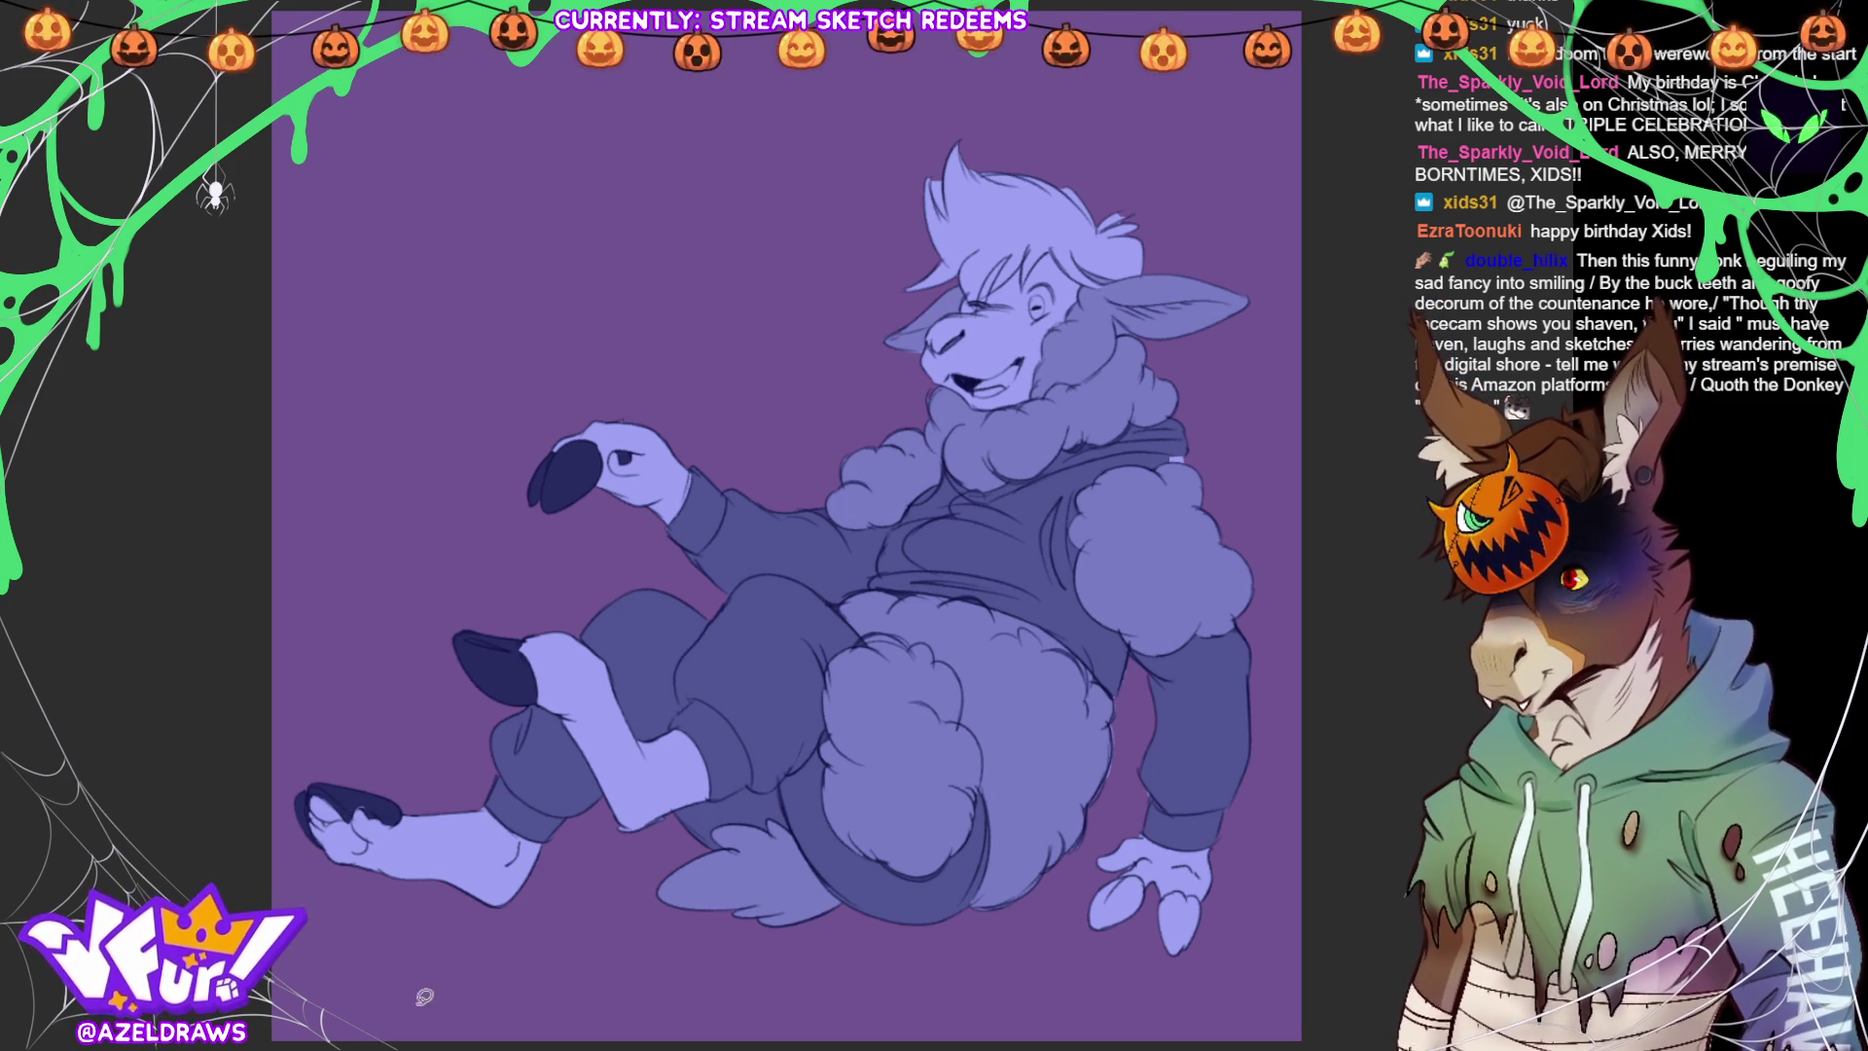
{"action": "mouse_move", "coordinate": [1086, 921]}
{"action": "left_mouse_down"}
{"action": "mouse_move", "coordinate": [1087, 871]}
{"action": "mouse_move", "coordinate": [1153, 871]}
{"action": "mouse_move", "coordinate": [1095, 939]}
{"action": "left_mouse_up"}
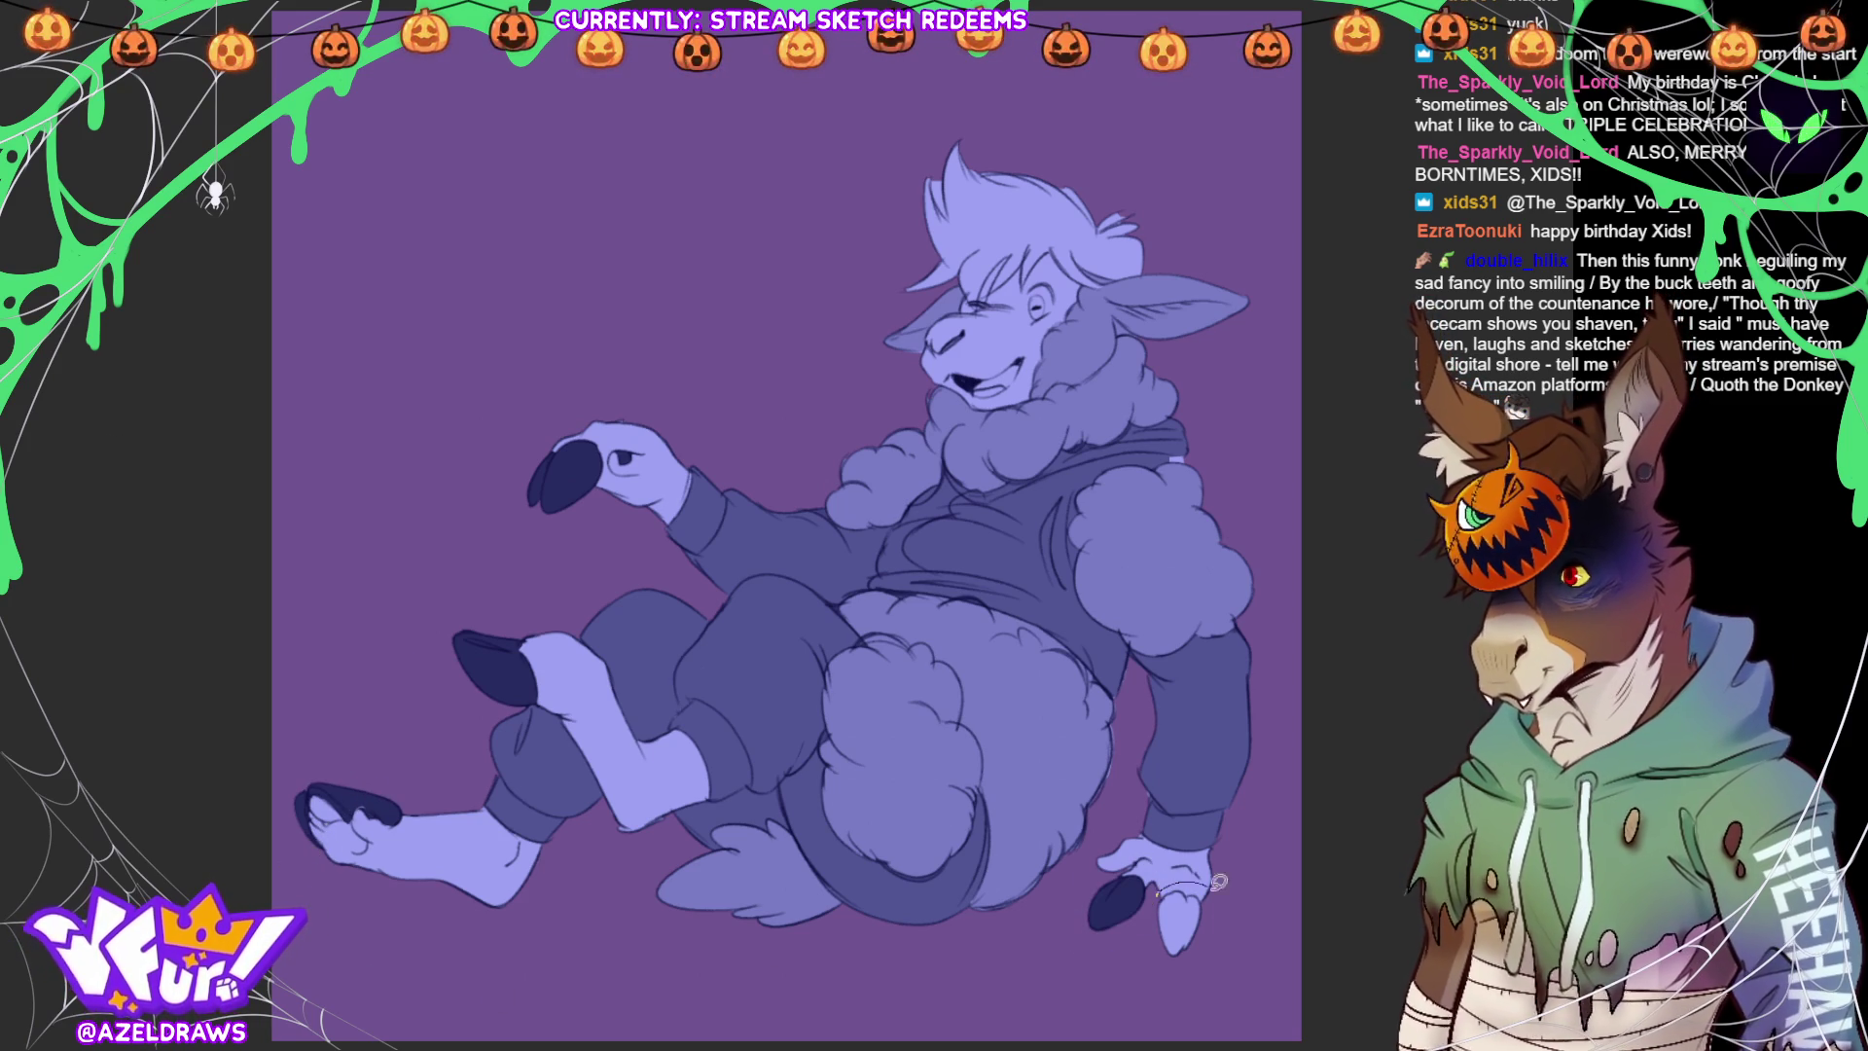
{"action": "left_click_drag", "start_coordinate": [1172, 892], "coordinate": [1180, 894]}
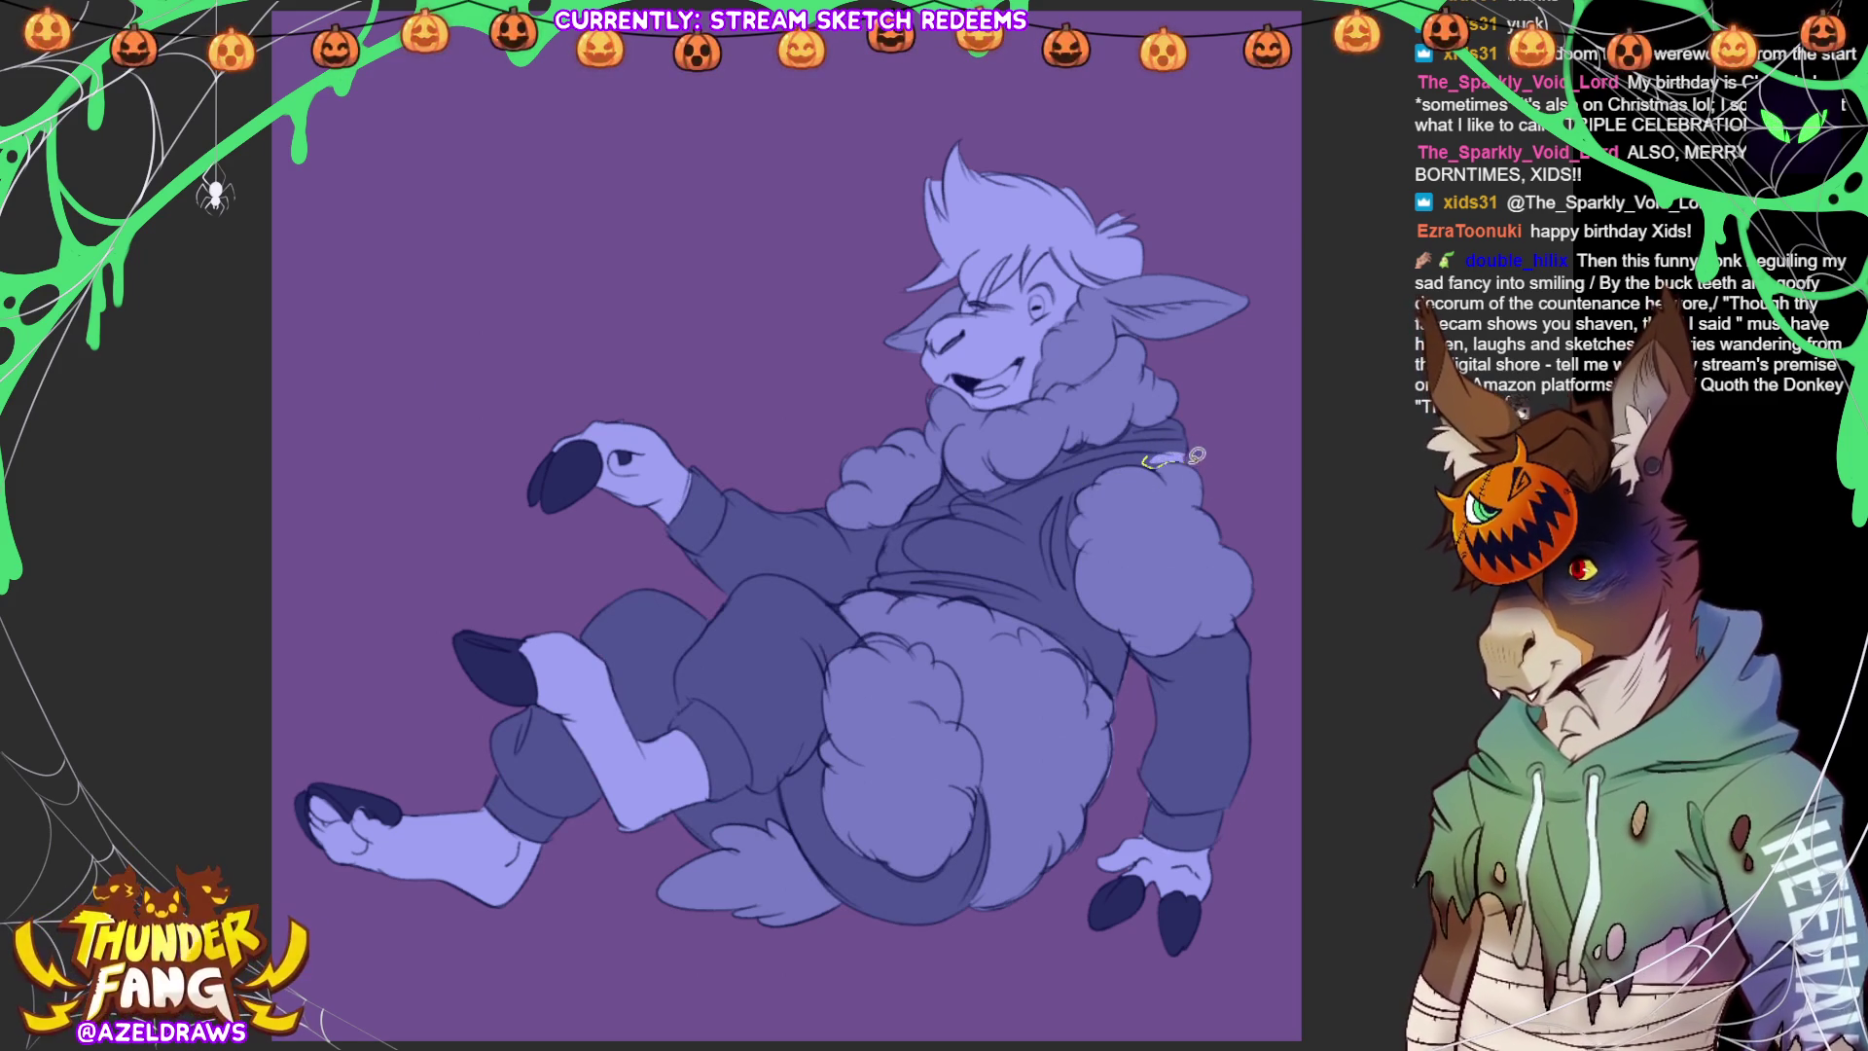
{"action": "left_click_drag", "start_coordinate": [1168, 463], "coordinate": [1222, 461]}
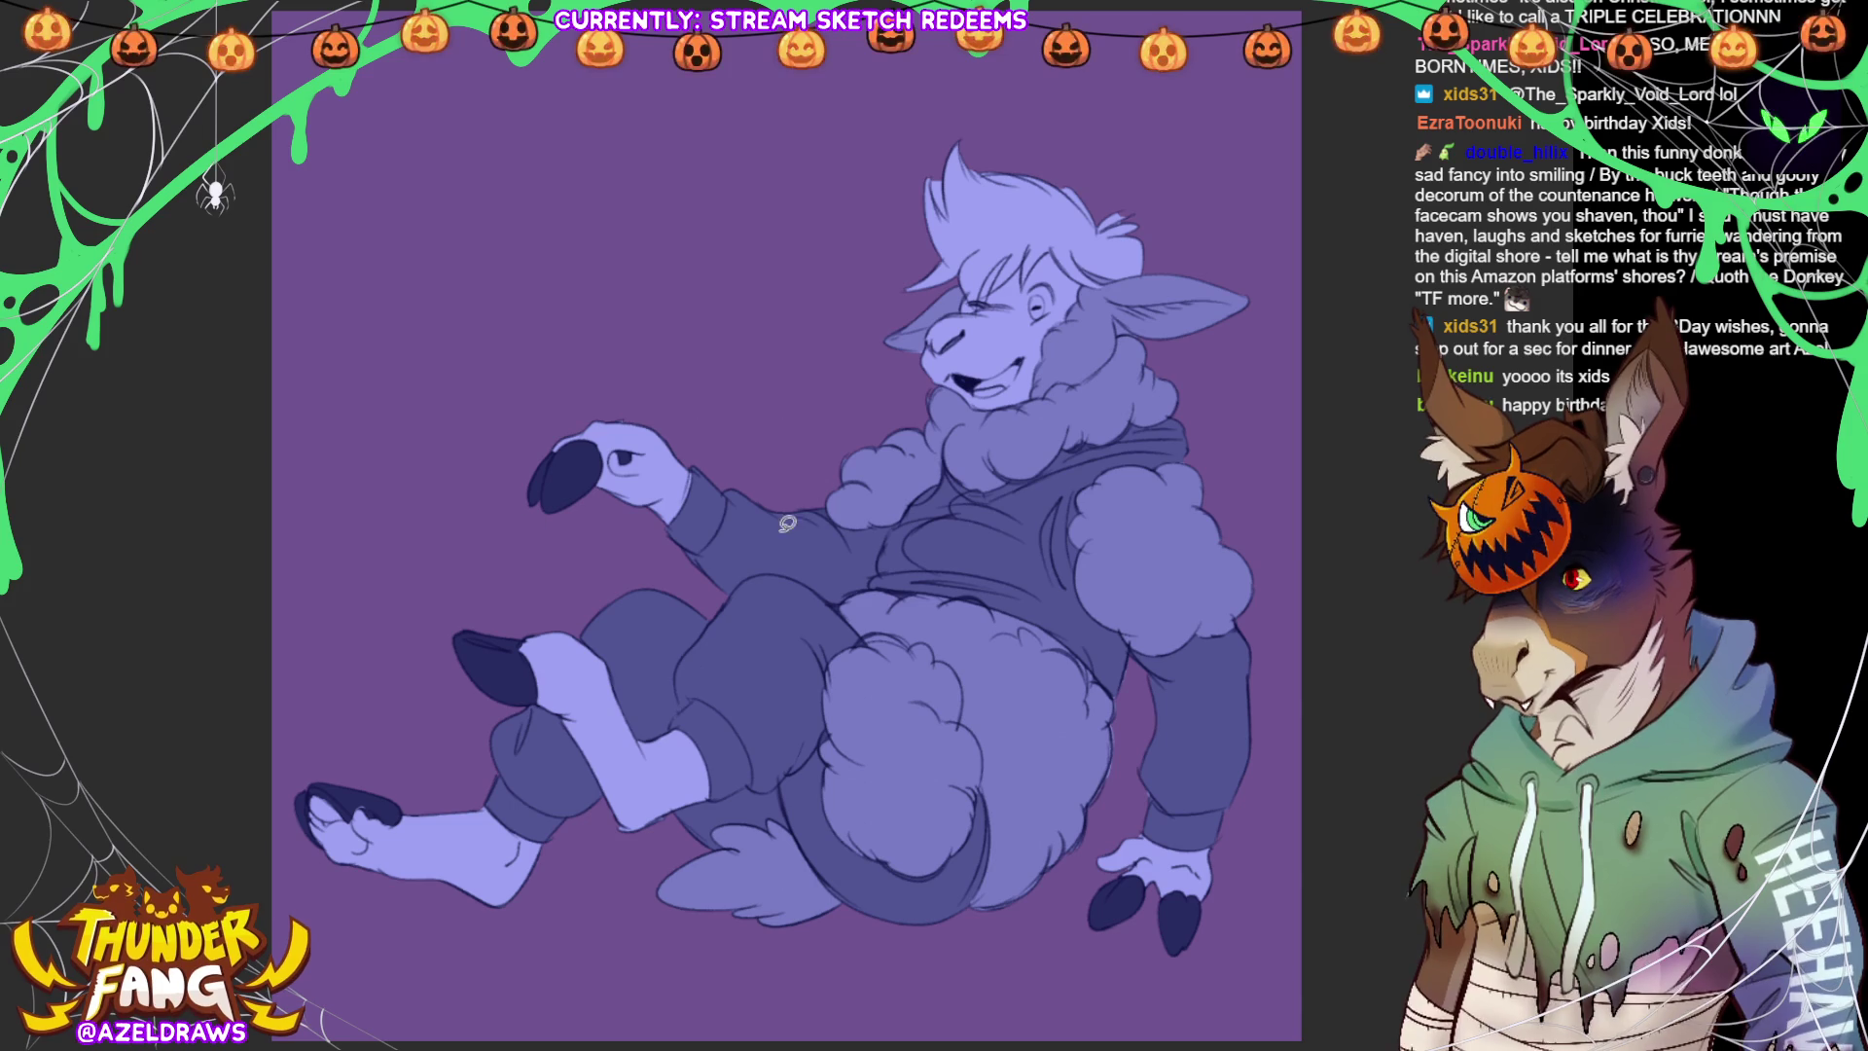
{"action": "mouse_move", "coordinate": [927, 251]}
{"action": "left_mouse_down"}
{"action": "mouse_move", "coordinate": [886, 304]}
{"action": "mouse_move", "coordinate": [1173, 268]}
{"action": "mouse_move", "coordinate": [895, 271]}
{"action": "mouse_move", "coordinate": [893, 294]}
{"action": "mouse_move", "coordinate": [1119, 284]}
{"action": "mouse_move", "coordinate": [1119, 146]}
{"action": "mouse_move", "coordinate": [973, 292]}
{"action": "left_mouse_up"}
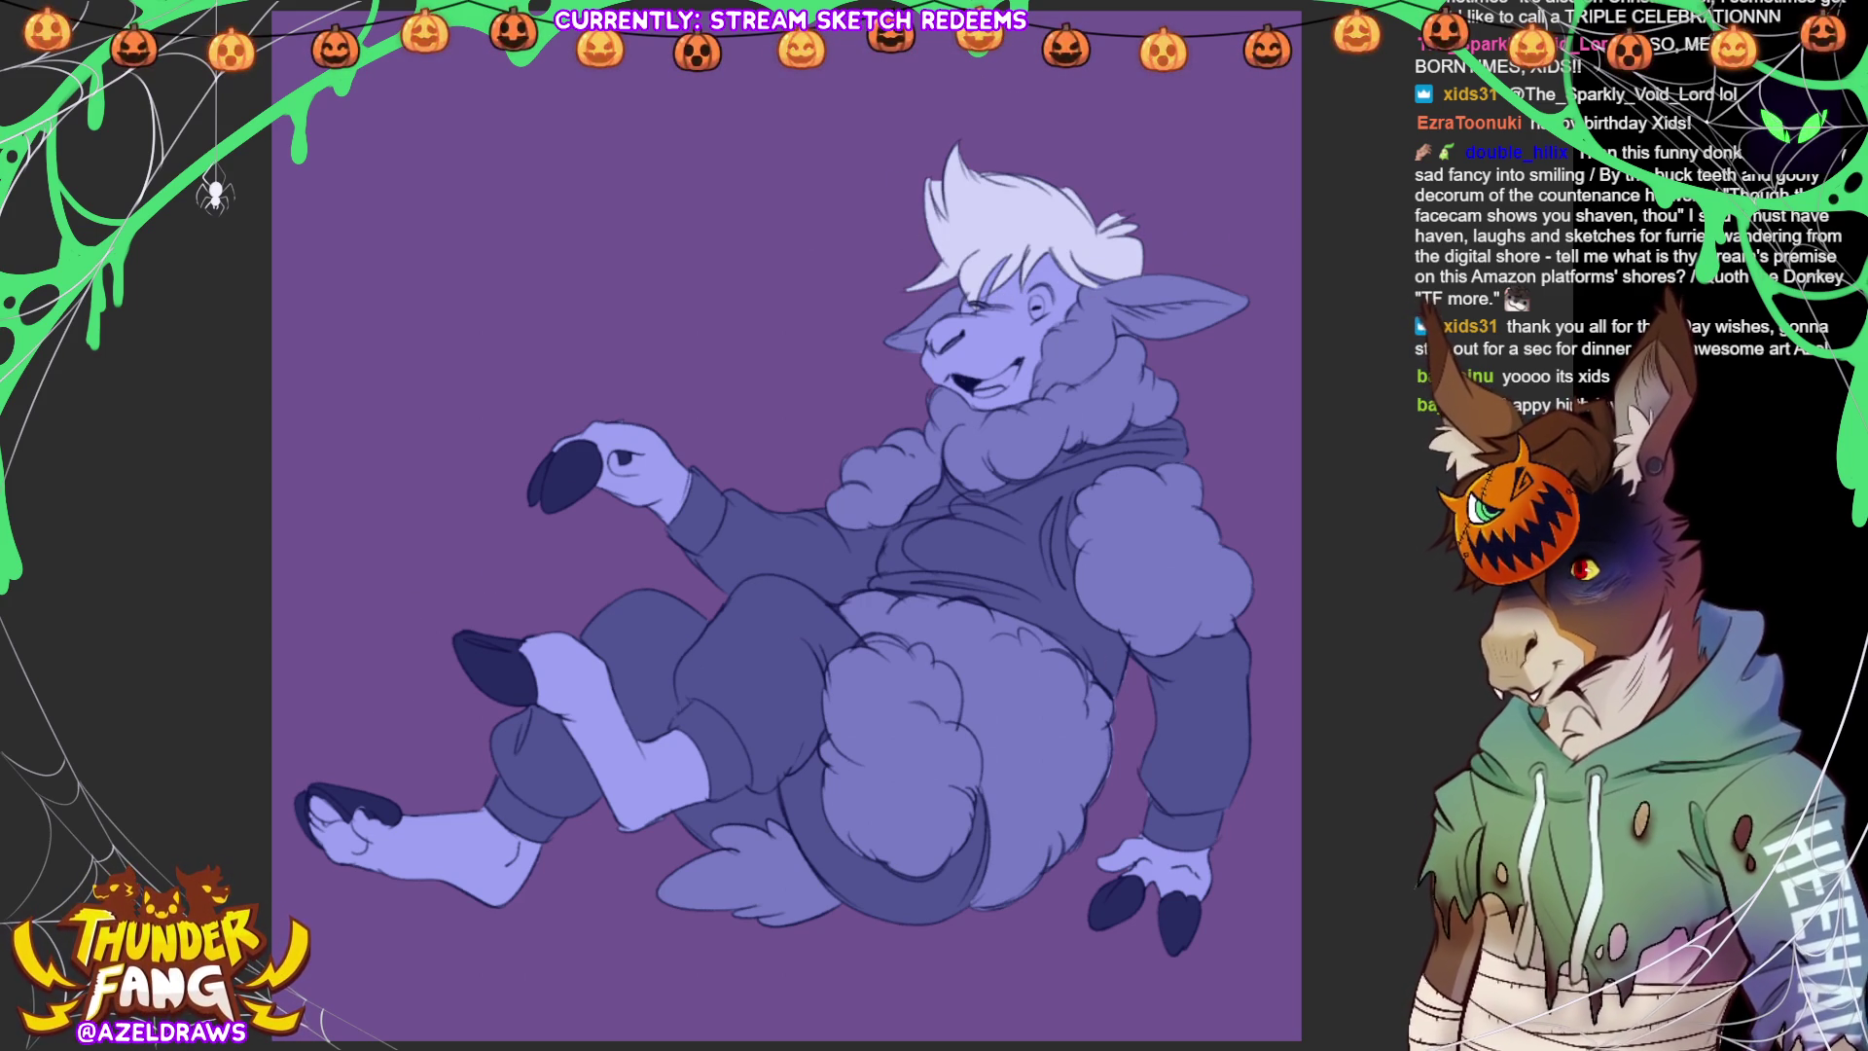
Fill the hair white, colour the eye and mouth, and paint a pale star on the sweater chest
{"action": "left_click_drag", "start_coordinate": [946, 216], "coordinate": [951, 111]}
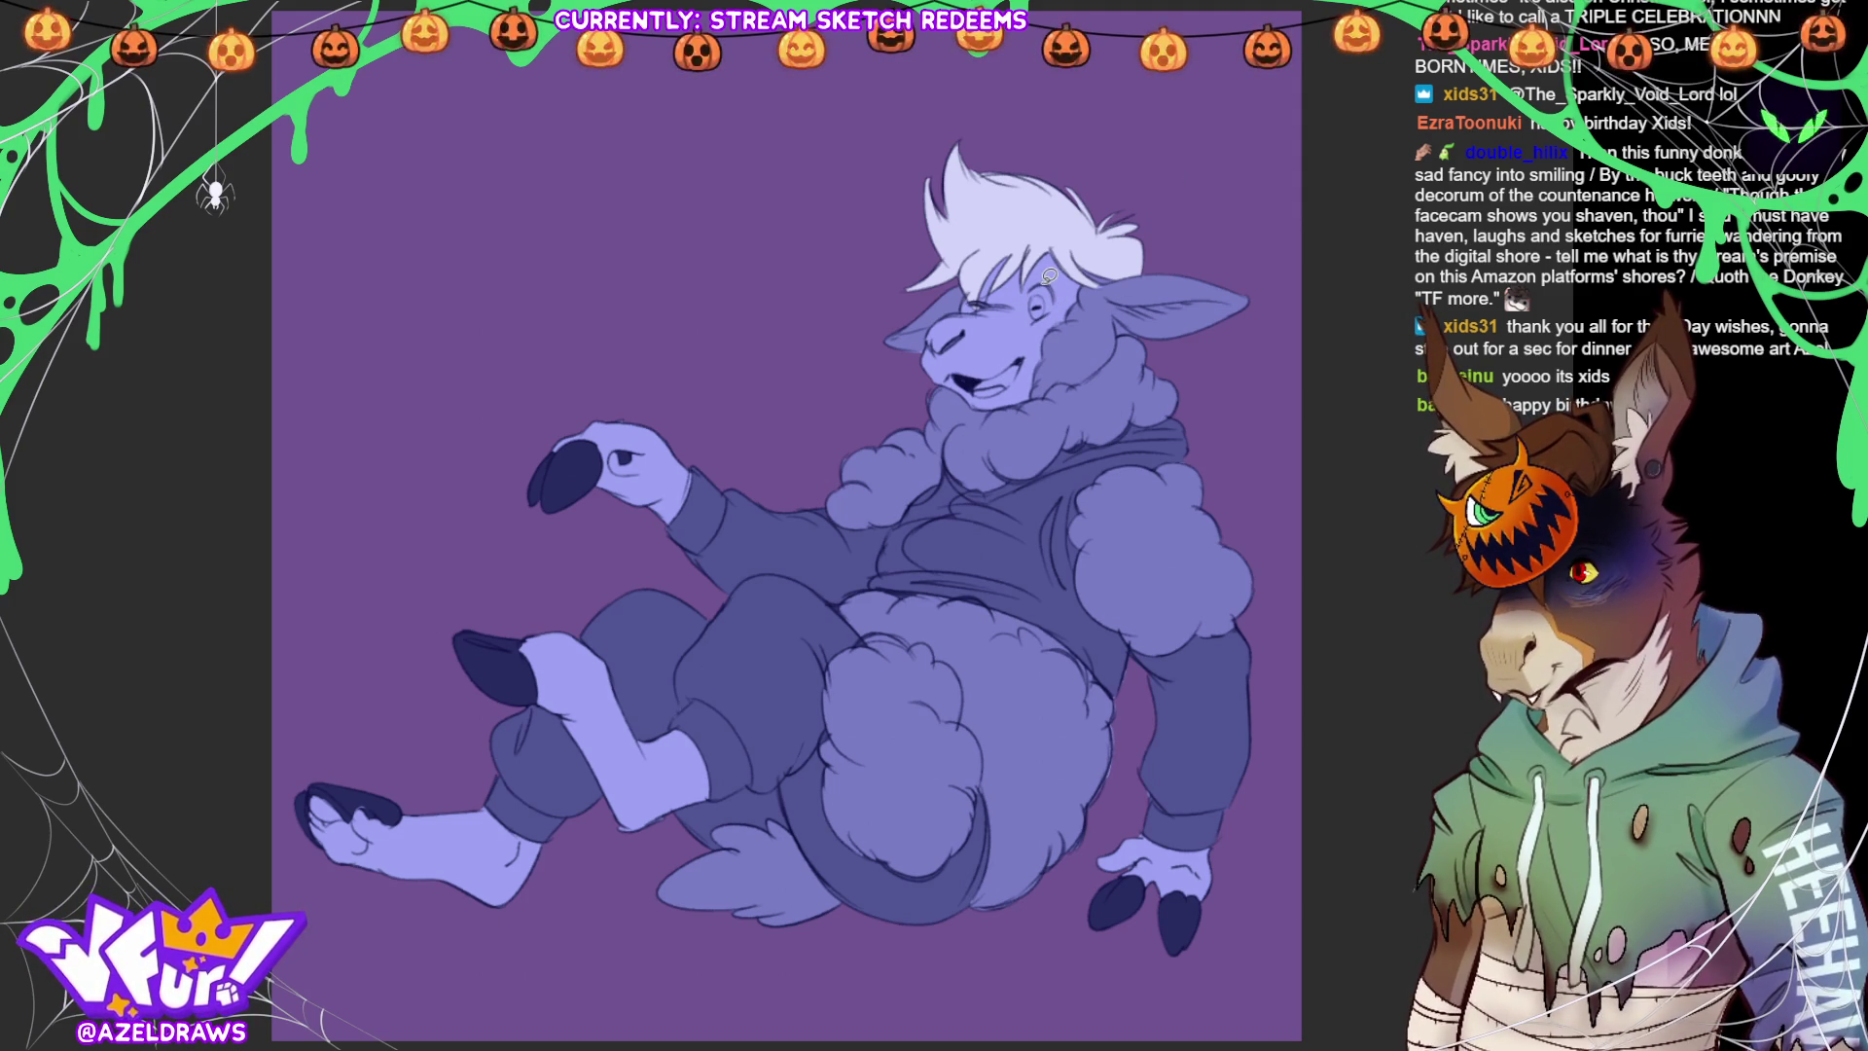
{"action": "mouse_move", "coordinate": [1041, 277]}
{"action": "left_mouse_down"}
{"action": "mouse_move", "coordinate": [1039, 312]}
{"action": "mouse_move", "coordinate": [1045, 277]}
{"action": "left_mouse_up"}
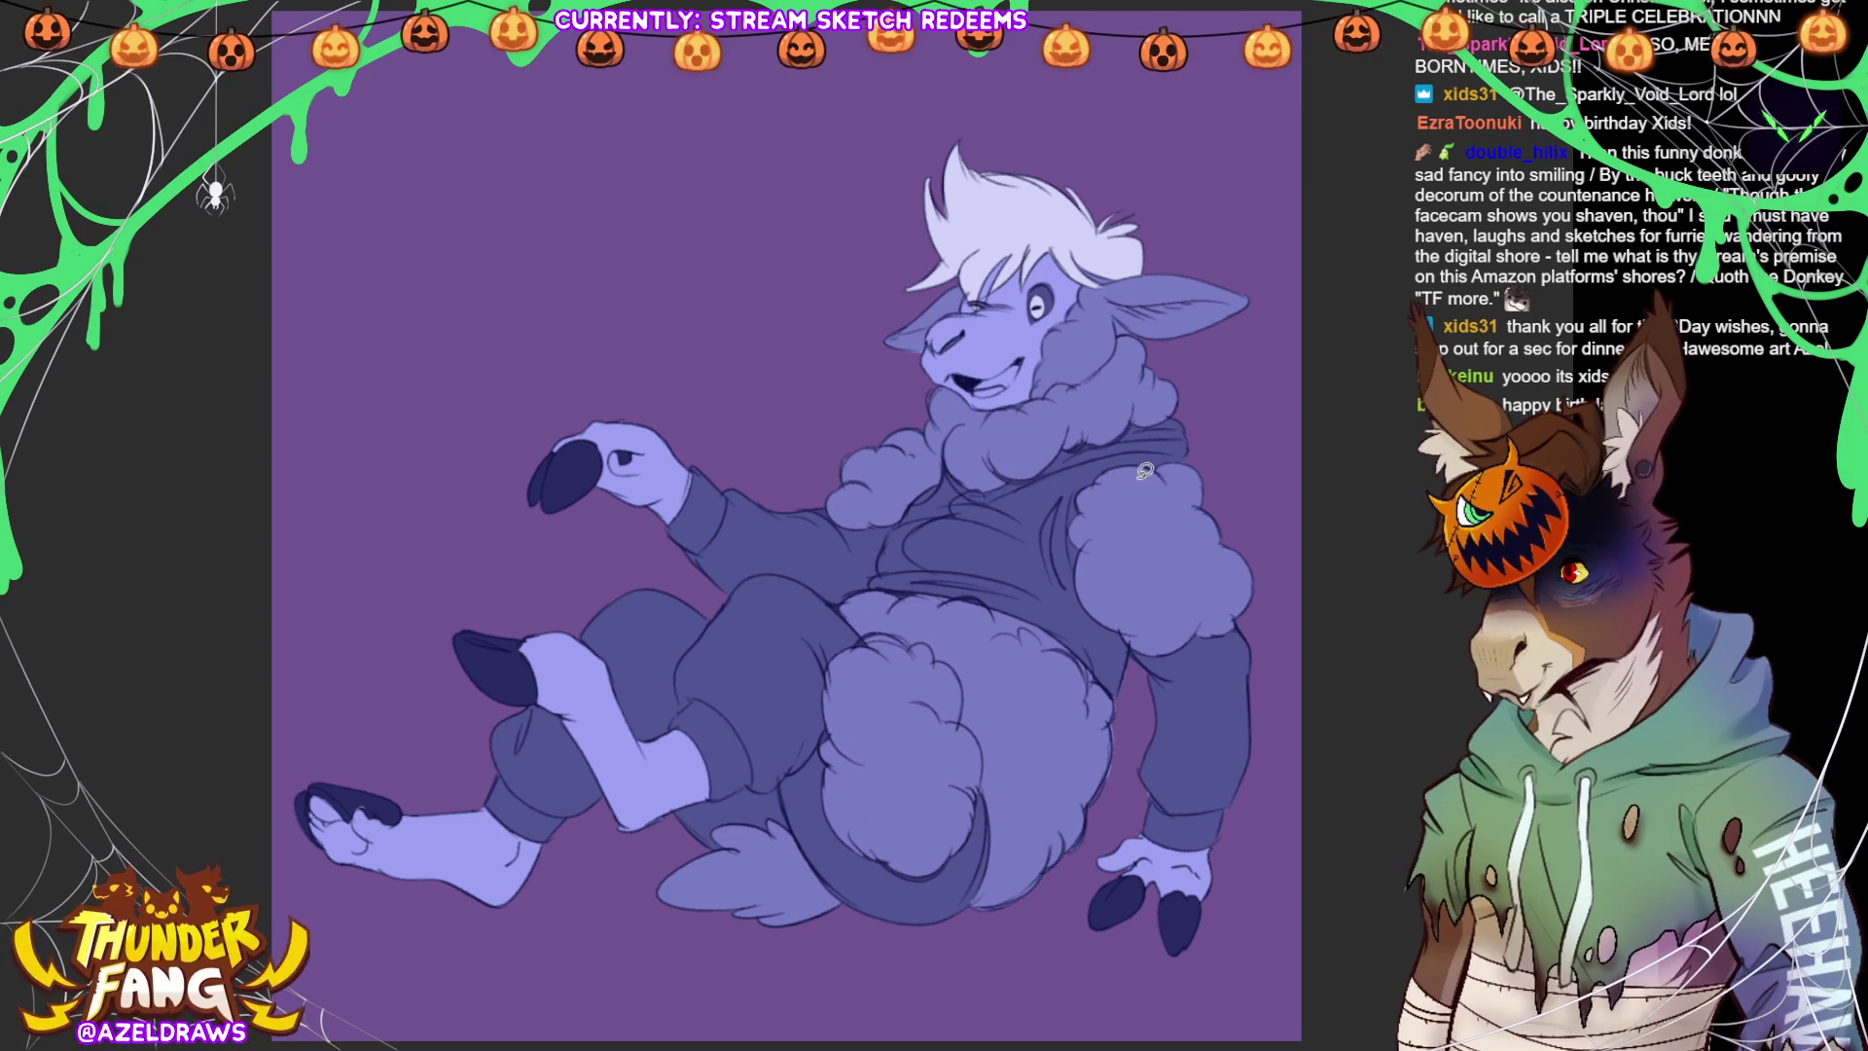
{"action": "mouse_move", "coordinate": [980, 387]}
{"action": "left_mouse_down"}
{"action": "mouse_move", "coordinate": [1000, 379]}
{"action": "mouse_move", "coordinate": [983, 389]}
{"action": "left_mouse_up"}
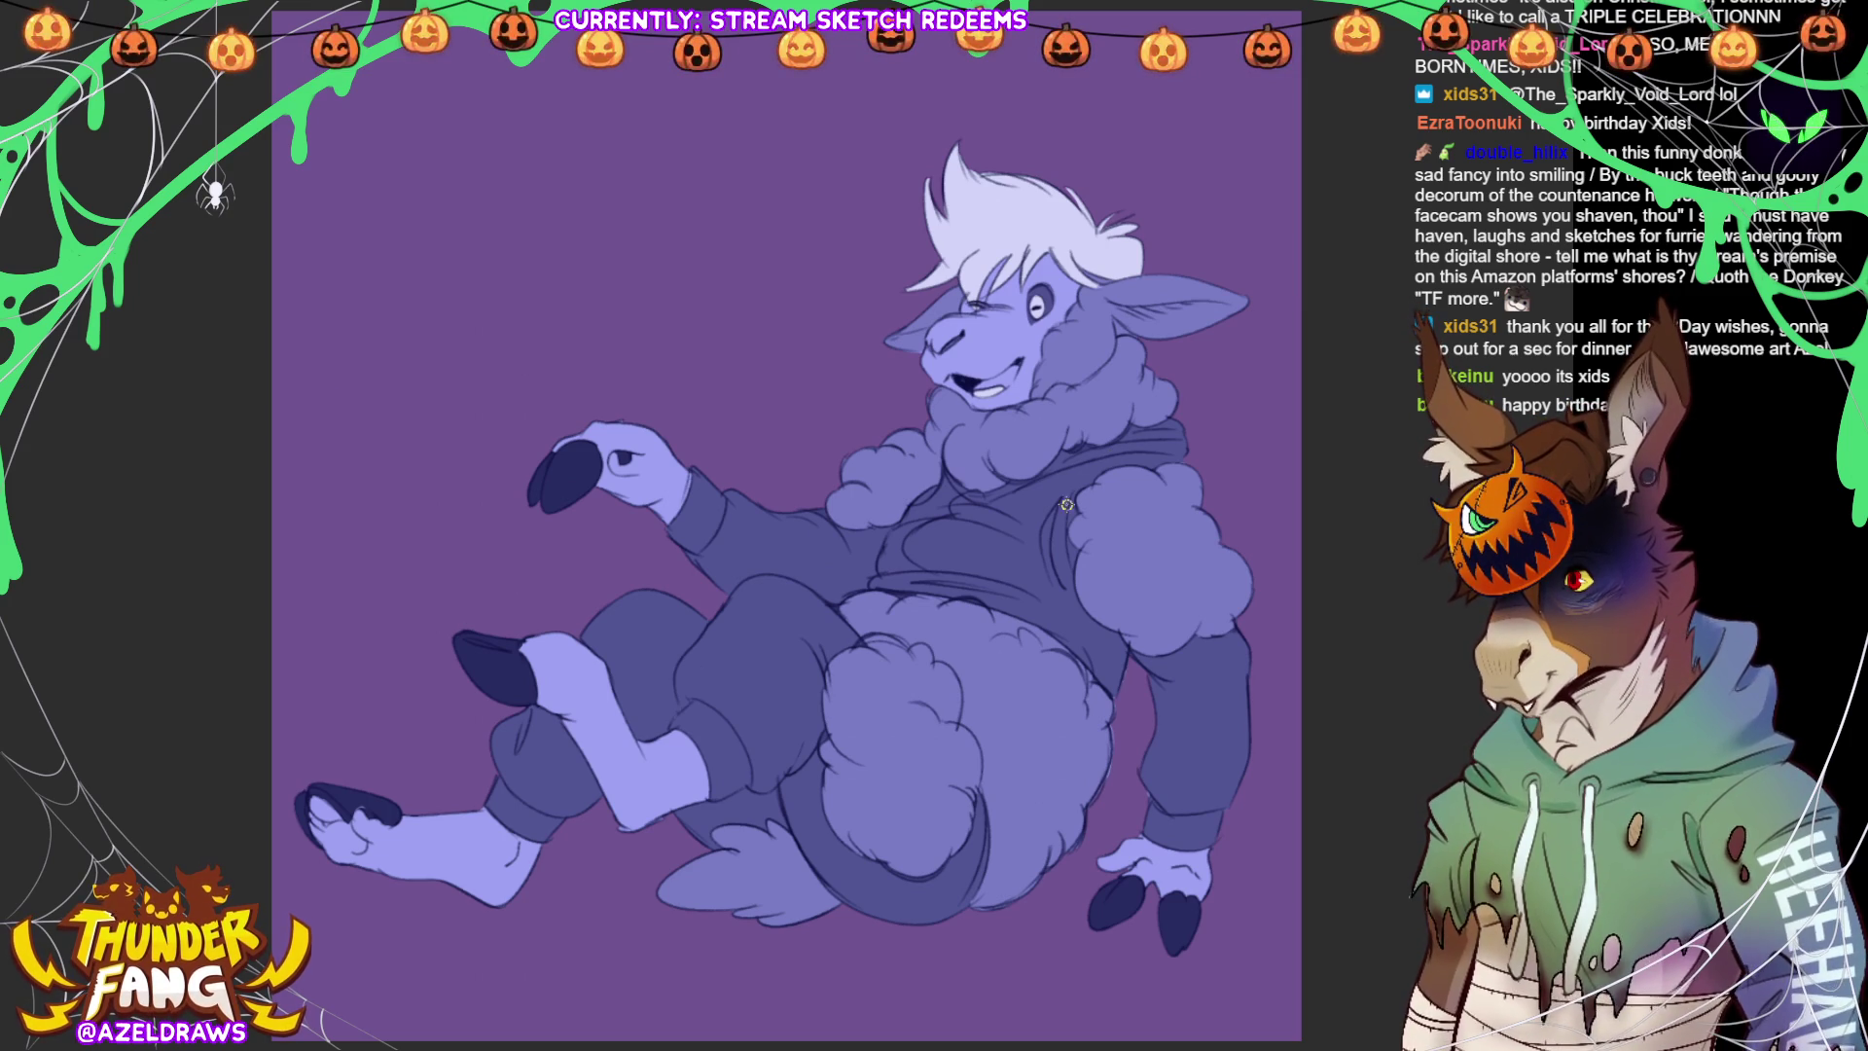
{"action": "mouse_move", "coordinate": [997, 554]}
{"action": "left_mouse_down"}
{"action": "mouse_move", "coordinate": [1015, 550]}
{"action": "mouse_move", "coordinate": [997, 553]}
{"action": "left_mouse_up"}
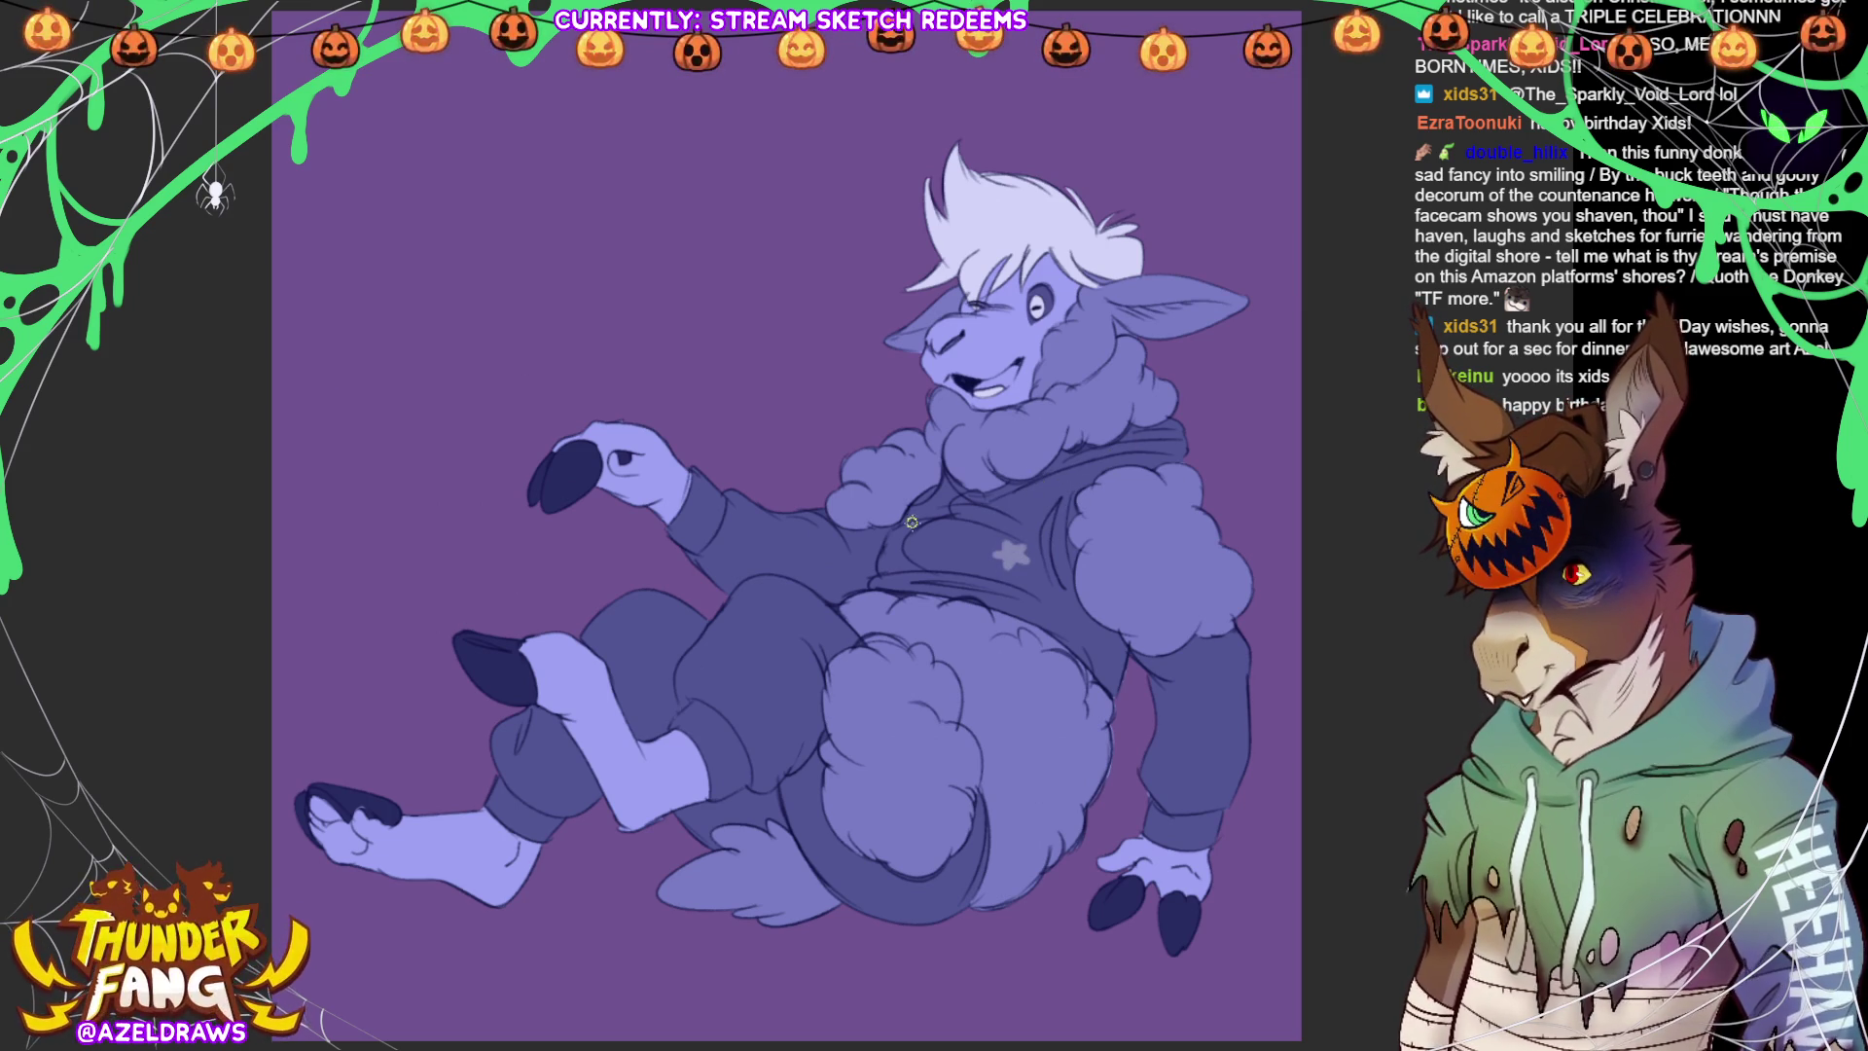
Paint small pale stars across the sweater front, both sleeves, pajama legs and lower pants
{"action": "mouse_move", "coordinate": [915, 510]}
{"action": "left_mouse_down"}
{"action": "mouse_move", "coordinate": [933, 503]}
{"action": "mouse_move", "coordinate": [912, 508]}
{"action": "left_mouse_up"}
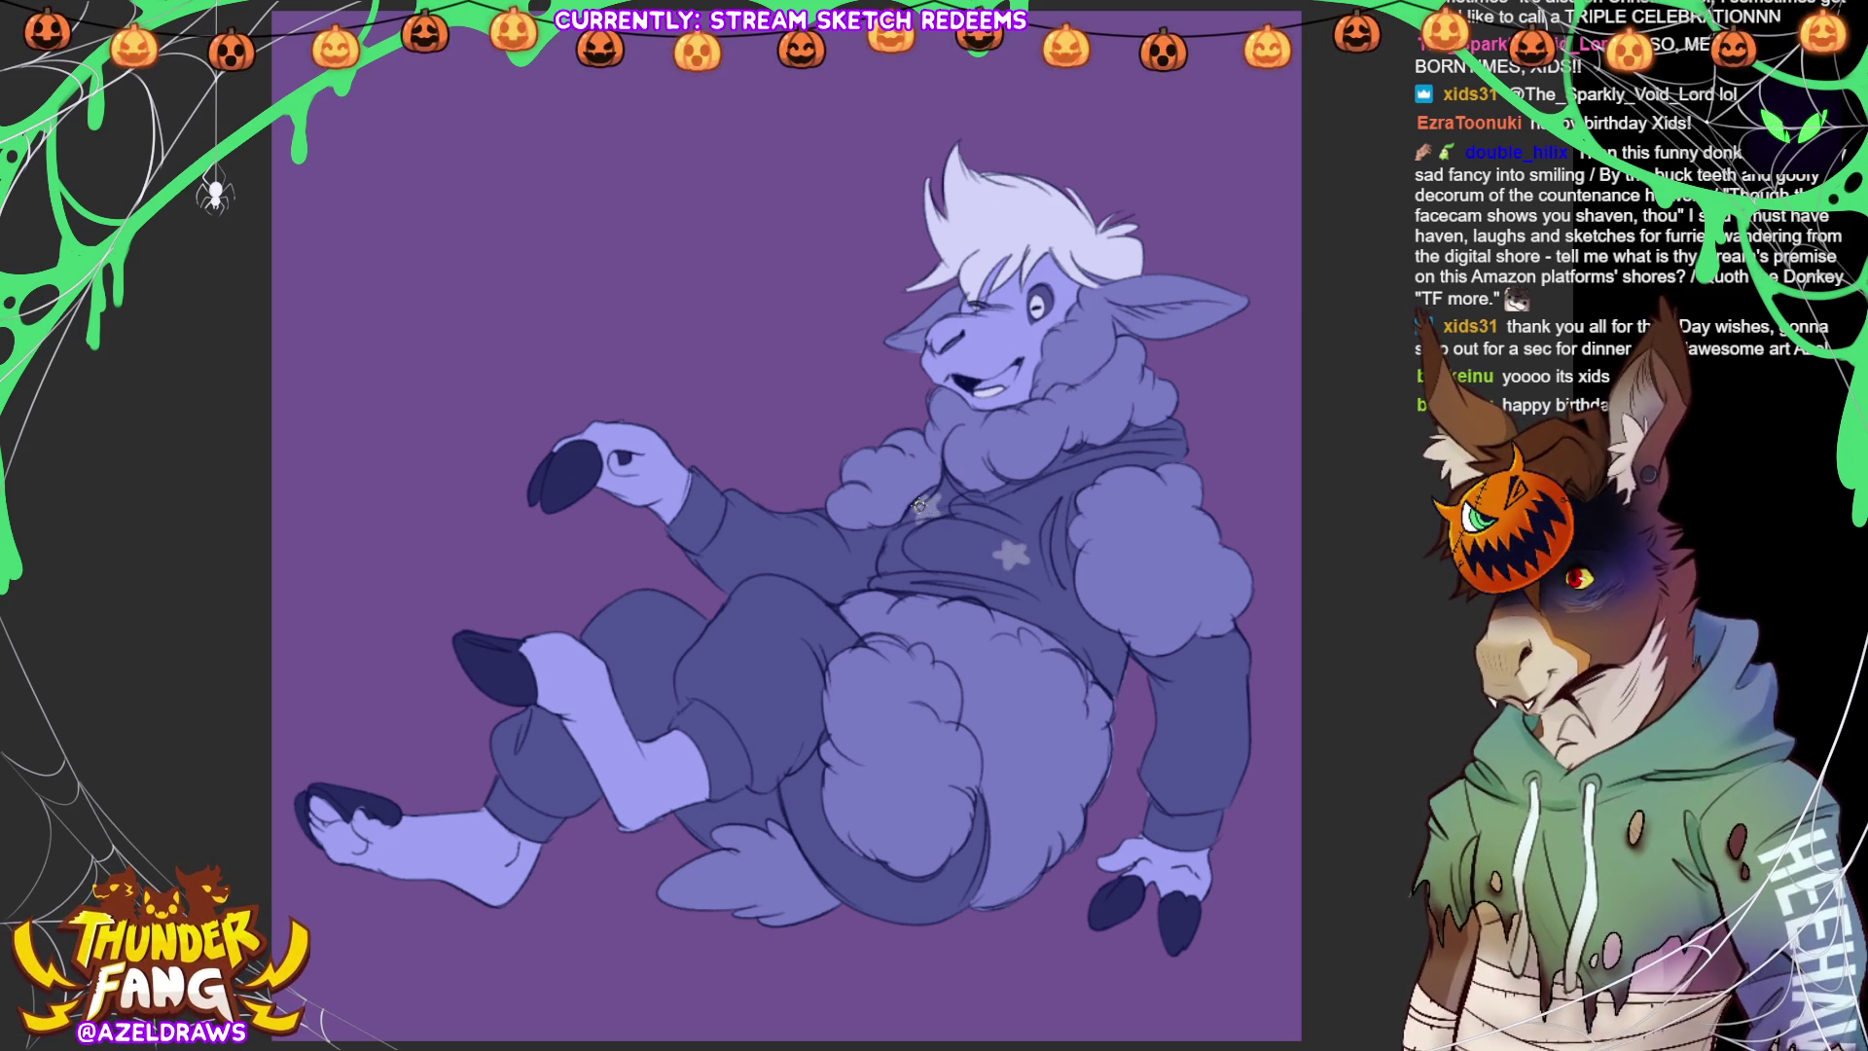
{"action": "mouse_move", "coordinate": [1074, 615]}
{"action": "left_mouse_down"}
{"action": "mouse_move", "coordinate": [1100, 630]}
{"action": "mouse_move", "coordinate": [1079, 652]}
{"action": "mouse_move", "coordinate": [1094, 644]}
{"action": "left_mouse_up"}
{"action": "left_click_drag", "start_coordinate": [1166, 698], "coordinate": [1177, 704]}
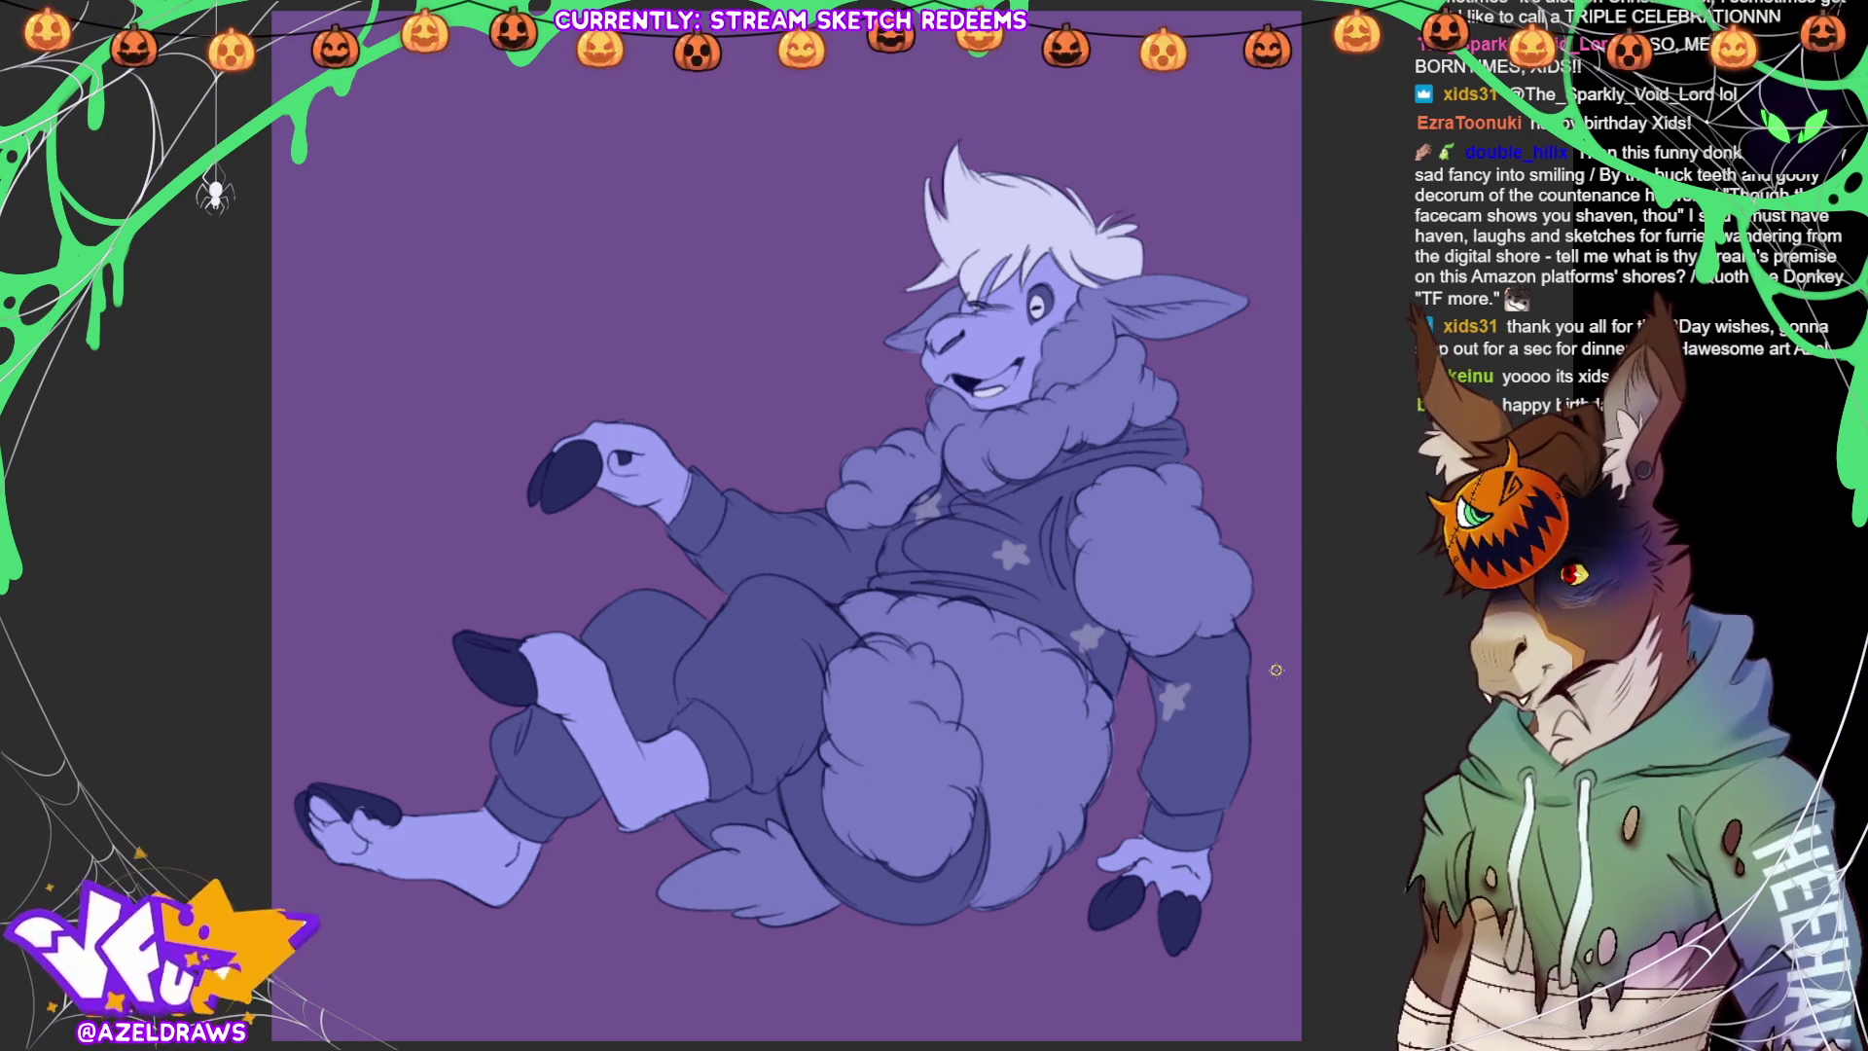
{"action": "mouse_move", "coordinate": [1259, 639]}
{"action": "left_mouse_down"}
{"action": "mouse_move", "coordinate": [1231, 670]}
{"action": "mouse_move", "coordinate": [1249, 664]}
{"action": "mouse_move", "coordinate": [1225, 646]}
{"action": "left_mouse_up"}
{"action": "left_click_drag", "start_coordinate": [1216, 755], "coordinate": [1230, 768]}
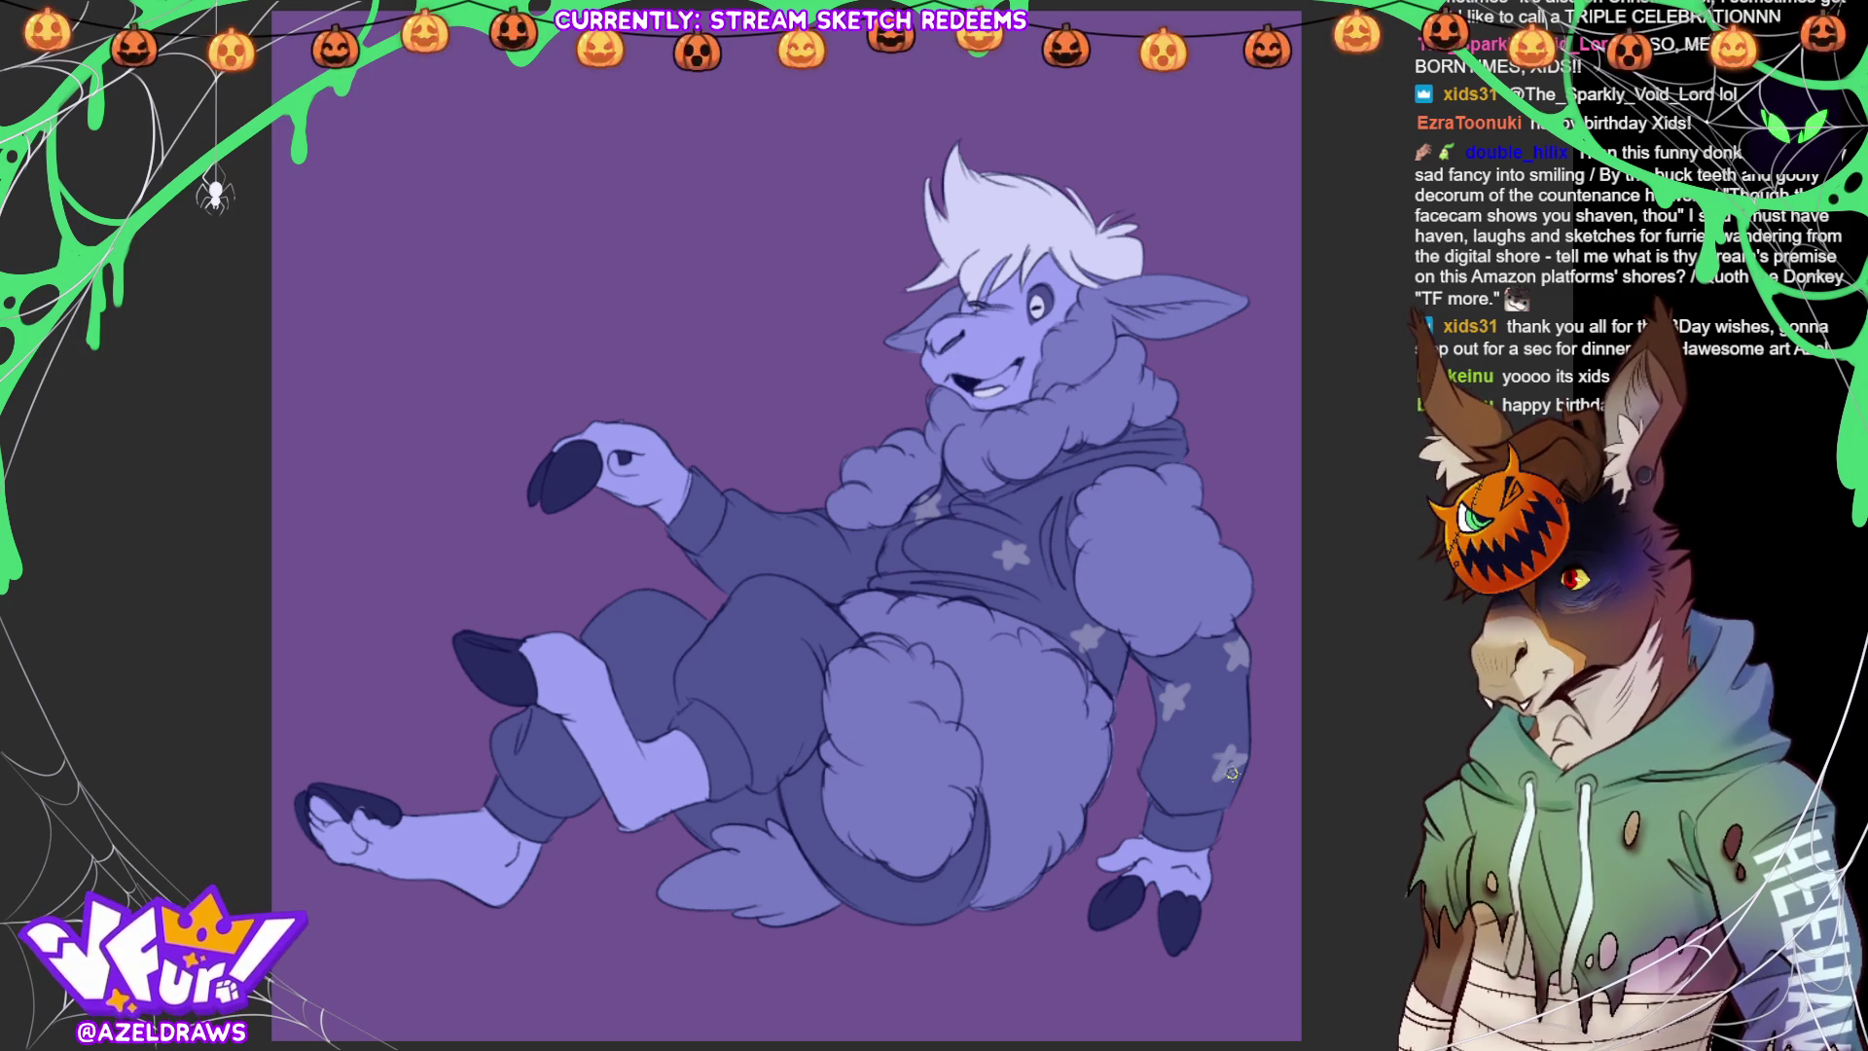
{"action": "mouse_move", "coordinate": [899, 574]}
{"action": "left_mouse_down"}
{"action": "mouse_move", "coordinate": [887, 584]}
{"action": "mouse_move", "coordinate": [905, 577]}
{"action": "left_mouse_up"}
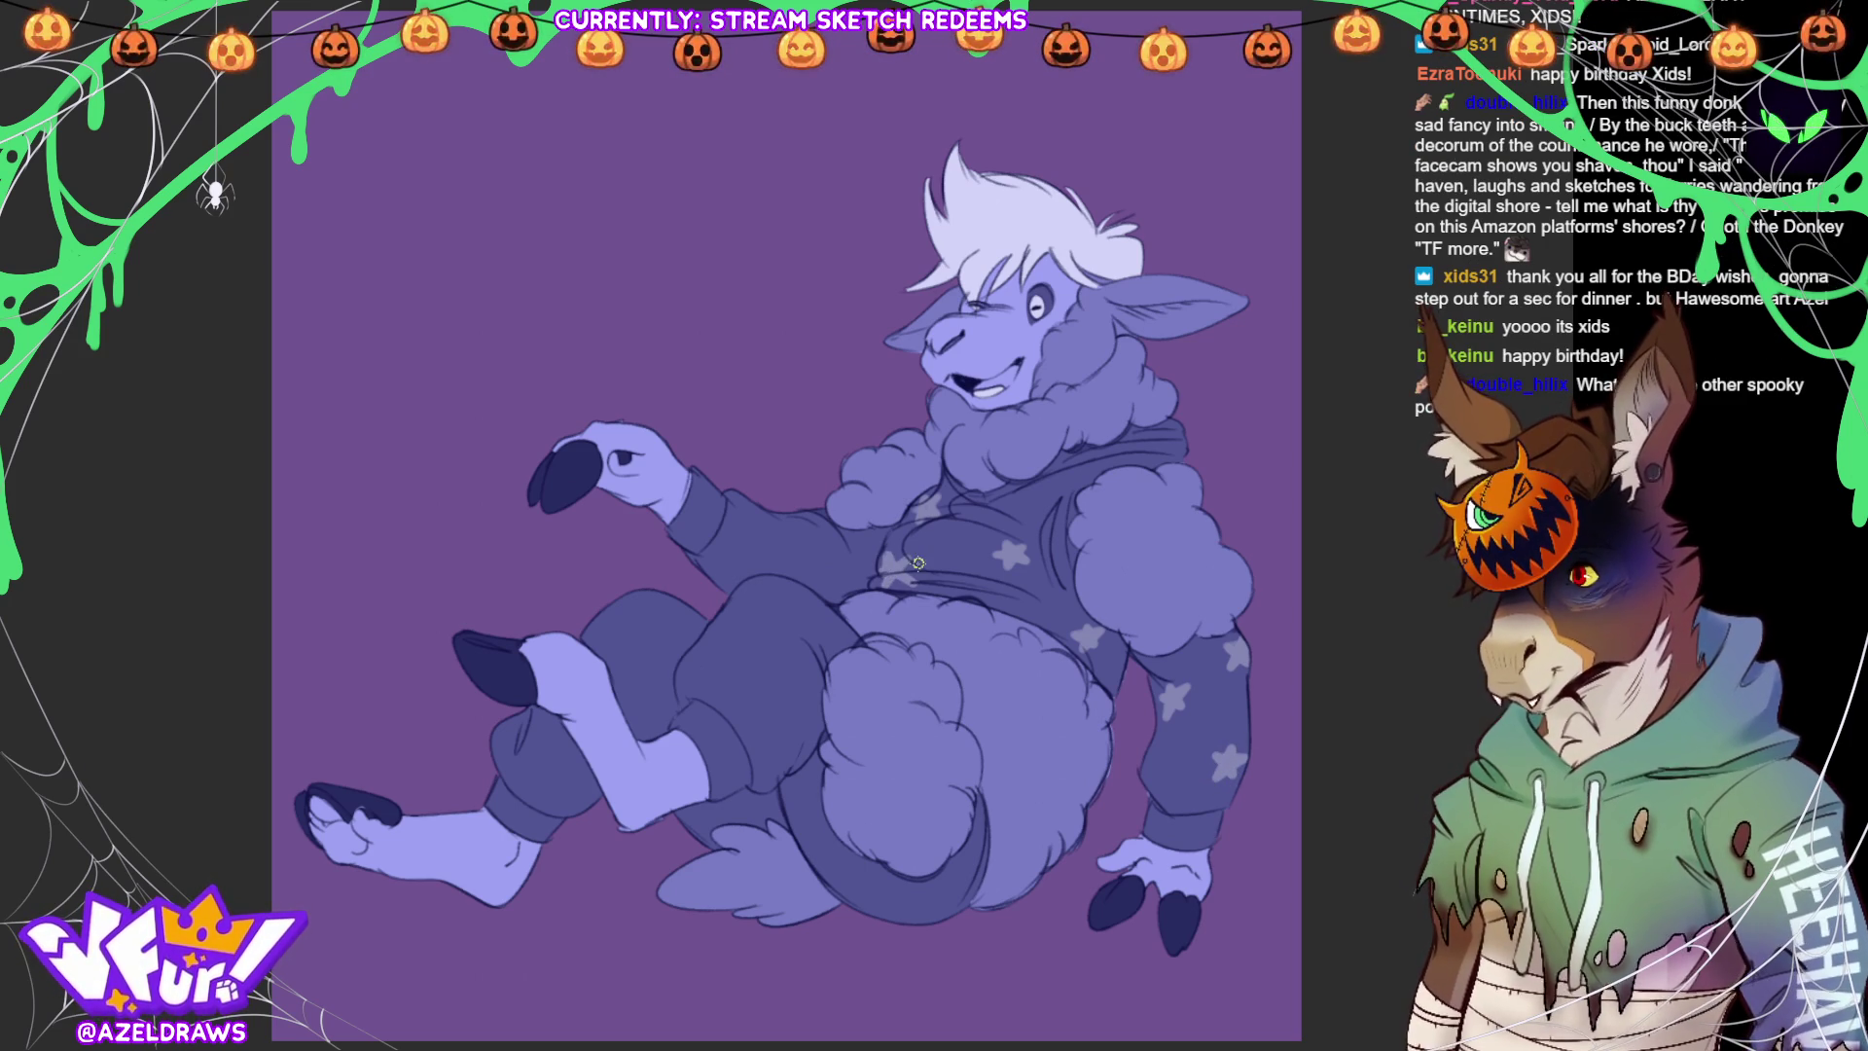
{"action": "mouse_move", "coordinate": [743, 516]}
{"action": "left_mouse_down"}
{"action": "mouse_move", "coordinate": [747, 543]}
{"action": "mouse_move", "coordinate": [813, 580]}
{"action": "mouse_move", "coordinate": [829, 560]}
{"action": "mouse_move", "coordinate": [814, 588]}
{"action": "mouse_move", "coordinate": [831, 566]}
{"action": "left_mouse_up"}
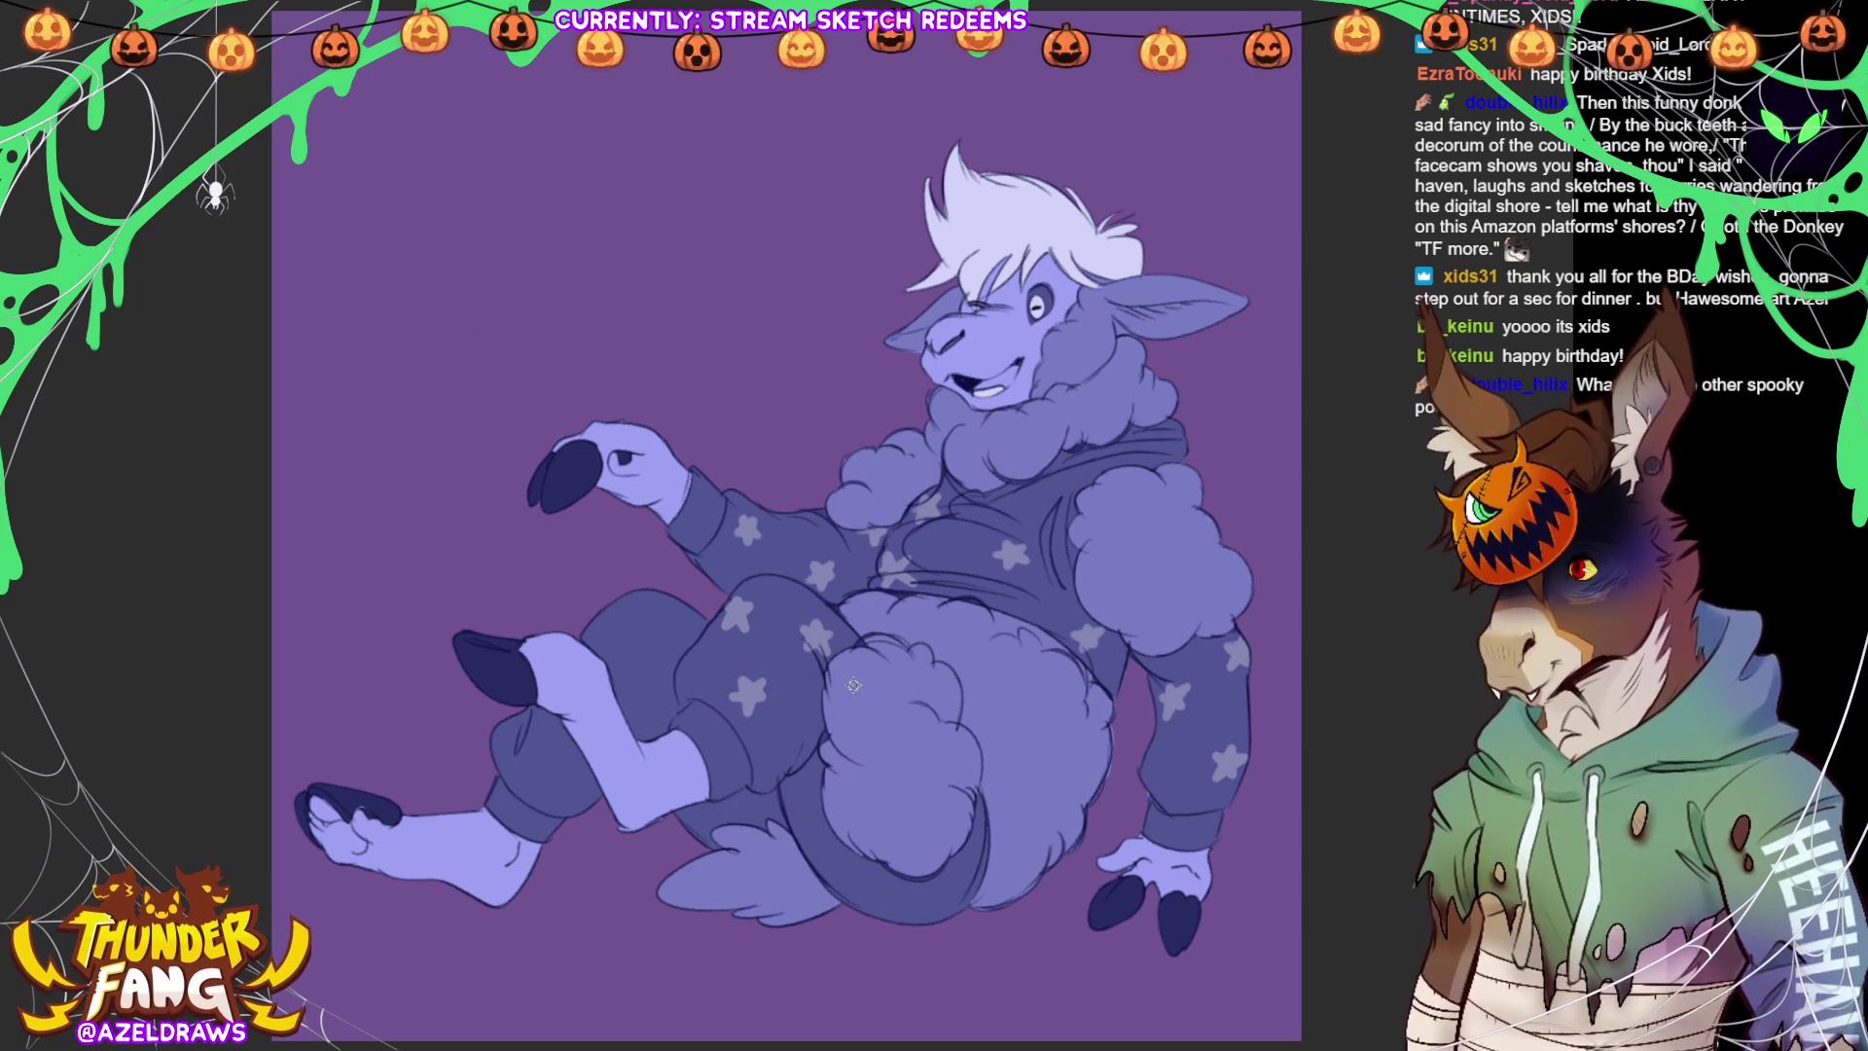
{"action": "mouse_move", "coordinate": [607, 618]}
{"action": "left_mouse_down"}
{"action": "mouse_move", "coordinate": [671, 687]}
{"action": "mouse_move", "coordinate": [654, 693]}
{"action": "left_mouse_up"}
{"action": "left_click_drag", "start_coordinate": [531, 747], "coordinate": [532, 749]}
{"action": "mouse_move", "coordinate": [897, 905]}
{"action": "left_mouse_down"}
{"action": "mouse_move", "coordinate": [913, 909]}
{"action": "mouse_move", "coordinate": [889, 898]}
{"action": "left_mouse_up"}
{"action": "left_click_drag", "start_coordinate": [808, 818], "coordinate": [806, 828]}
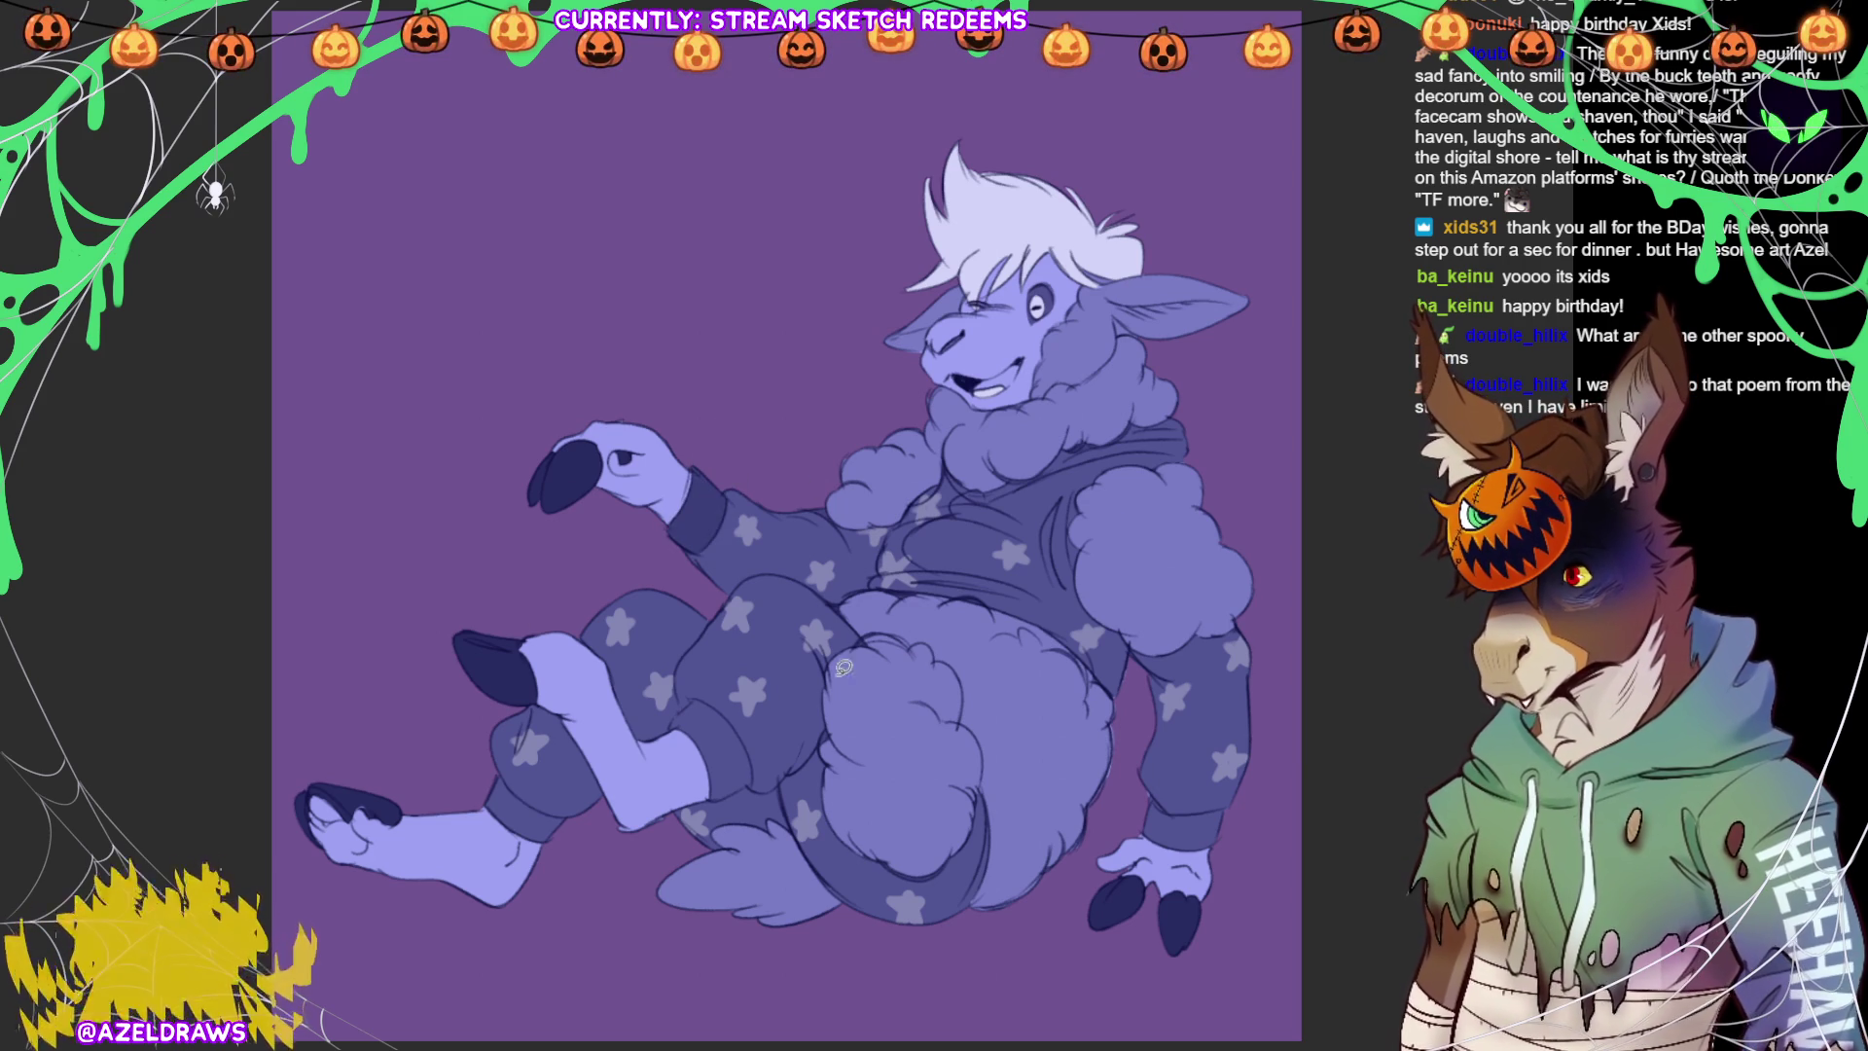
Lasso Fill the ankle cuff a darker shade
{"action": "mouse_move", "coordinate": [534, 798]}
{"action": "left_mouse_down"}
{"action": "mouse_move", "coordinate": [569, 839]}
{"action": "mouse_move", "coordinate": [498, 803]}
{"action": "left_mouse_up"}
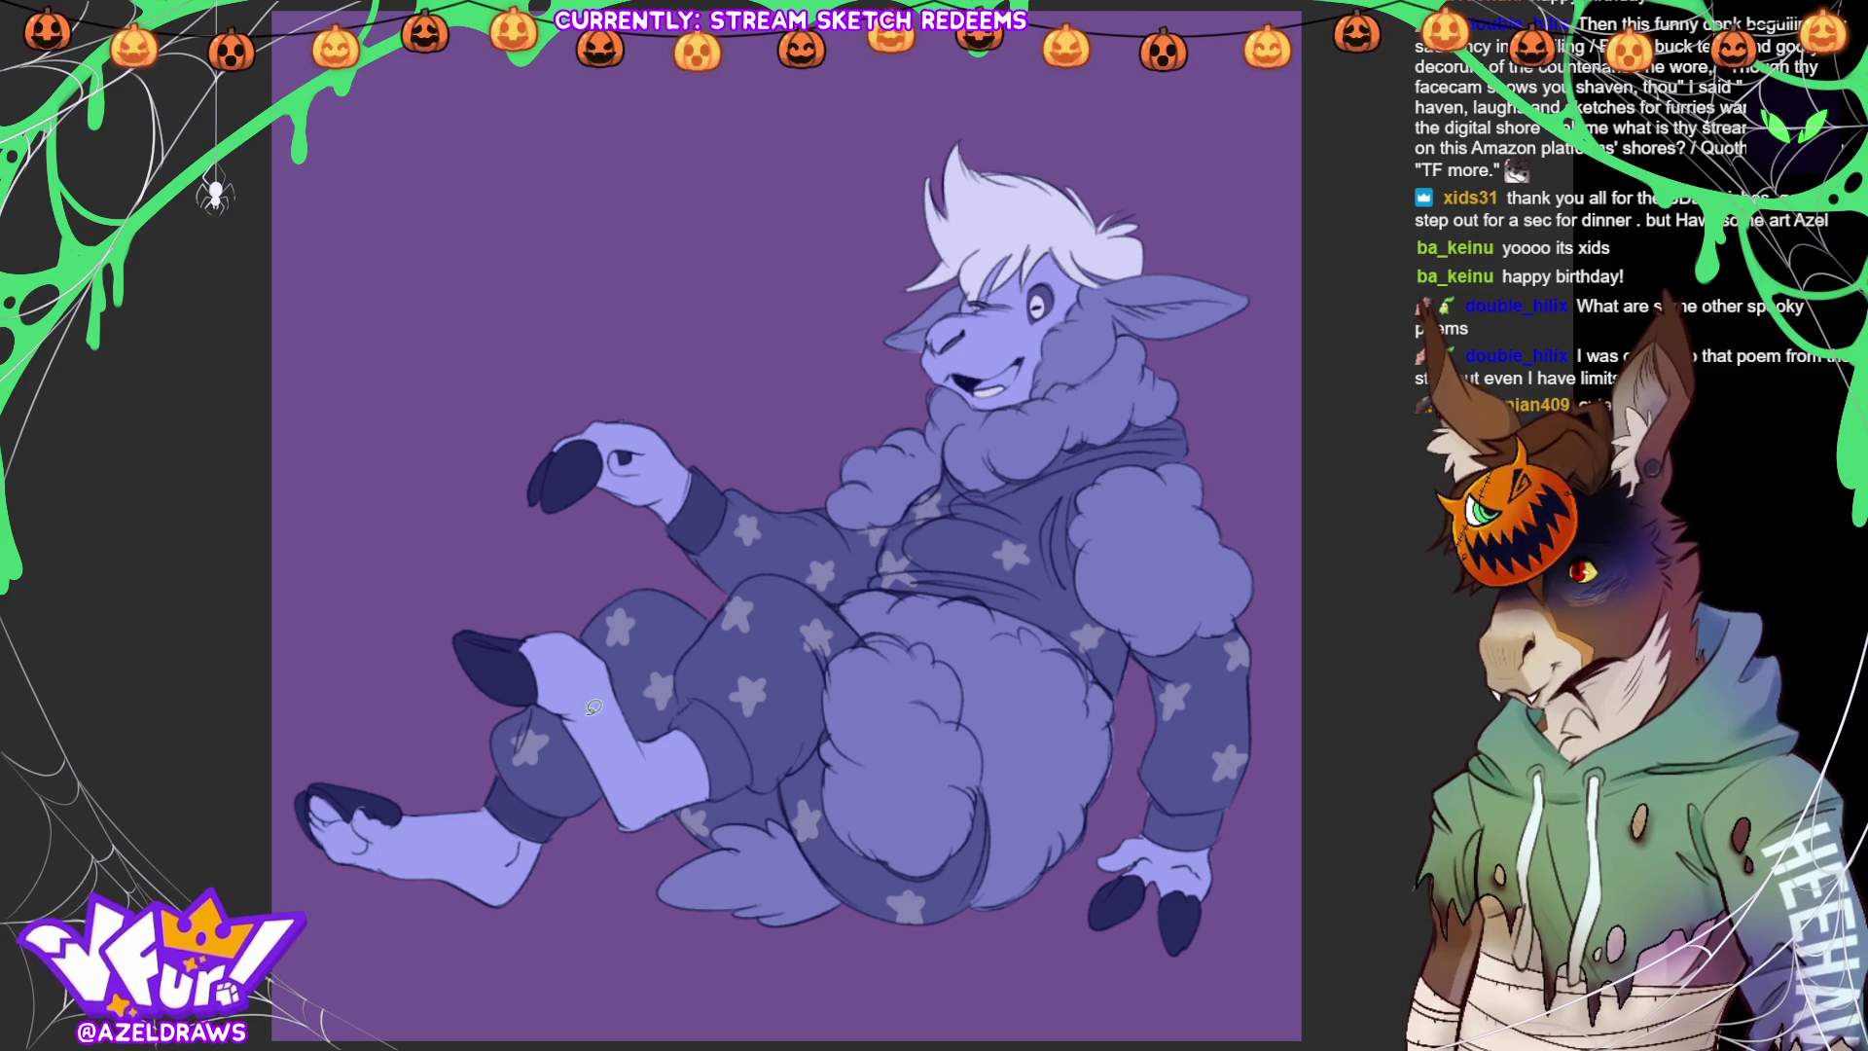
{"action": "mouse_move", "coordinate": [671, 726]}
{"action": "left_mouse_down"}
{"action": "mouse_move", "coordinate": [699, 695]}
{"action": "mouse_move", "coordinate": [725, 702]}
{"action": "mouse_move", "coordinate": [760, 764]}
{"action": "mouse_move", "coordinate": [720, 796]}
{"action": "mouse_move", "coordinate": [689, 722]}
{"action": "mouse_move", "coordinate": [671, 725]}
{"action": "left_mouse_up"}
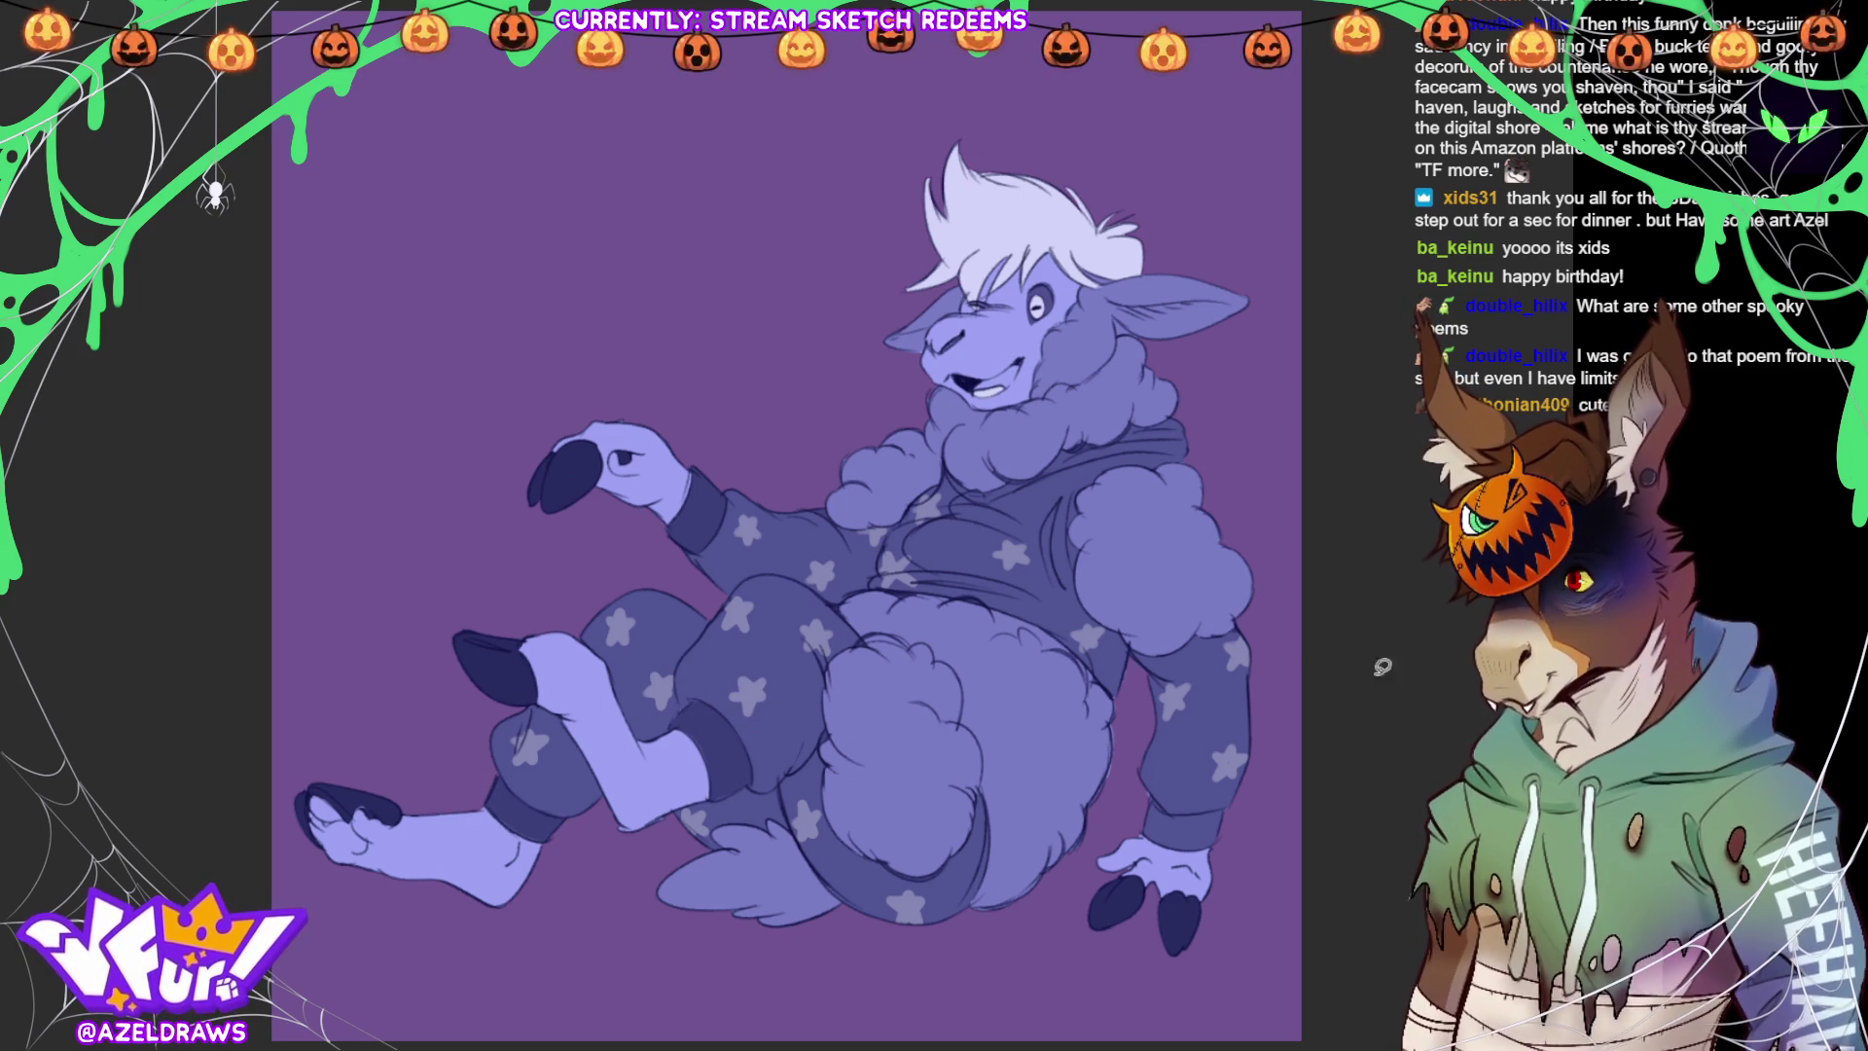
{"action": "mouse_move", "coordinate": [1179, 808]}
{"action": "left_mouse_down"}
{"action": "mouse_move", "coordinate": [1021, 720]}
{"action": "mouse_move", "coordinate": [1075, 715]}
{"action": "mouse_move", "coordinate": [1050, 757]}
{"action": "mouse_move", "coordinate": [1016, 754]}
{"action": "mouse_move", "coordinate": [983, 711]}
{"action": "left_mouse_up"}
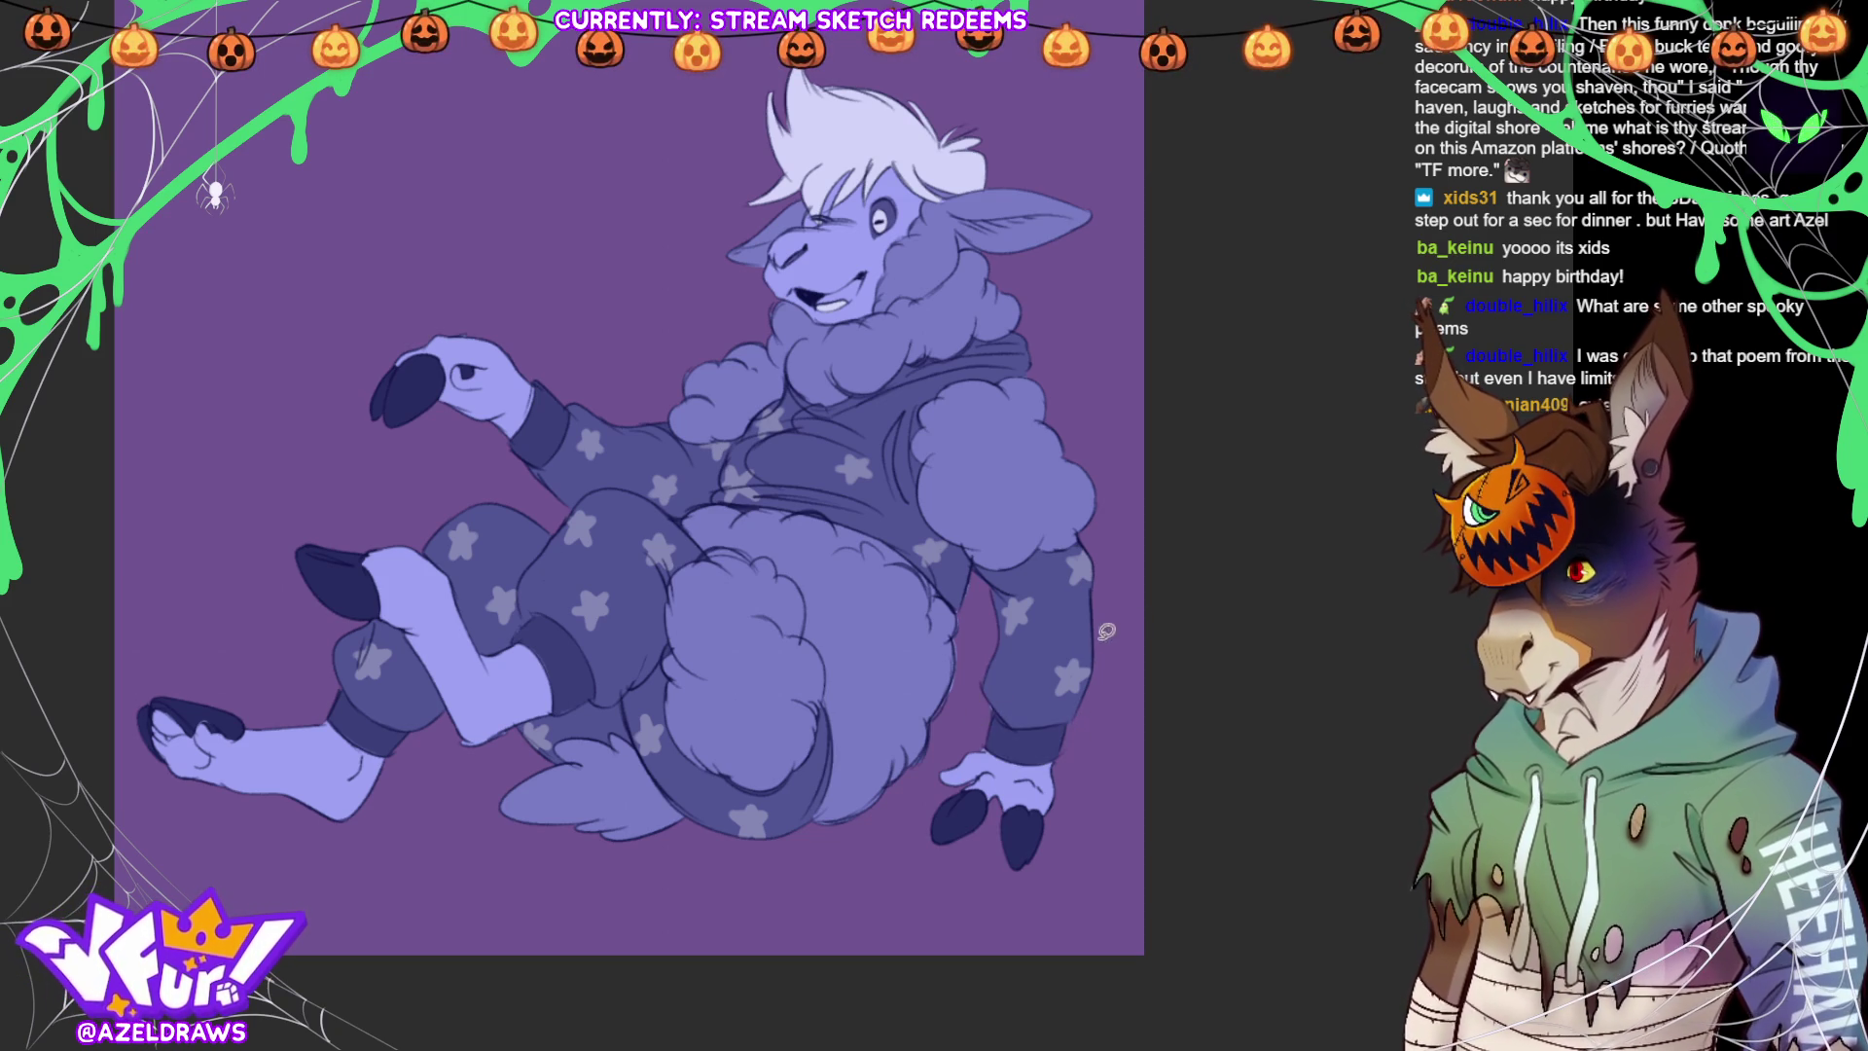
Lasso Fill a dark band along the hoodie's lower hem, then brush a light curve below the woolly ruff
{"action": "mouse_move", "coordinate": [715, 499]}
{"action": "left_mouse_down"}
{"action": "mouse_move", "coordinate": [765, 477]}
{"action": "mouse_move", "coordinate": [854, 488]}
{"action": "mouse_move", "coordinate": [914, 523]}
{"action": "mouse_move", "coordinate": [968, 599]}
{"action": "mouse_move", "coordinate": [874, 524]}
{"action": "mouse_move", "coordinate": [722, 486]}
{"action": "left_mouse_up"}
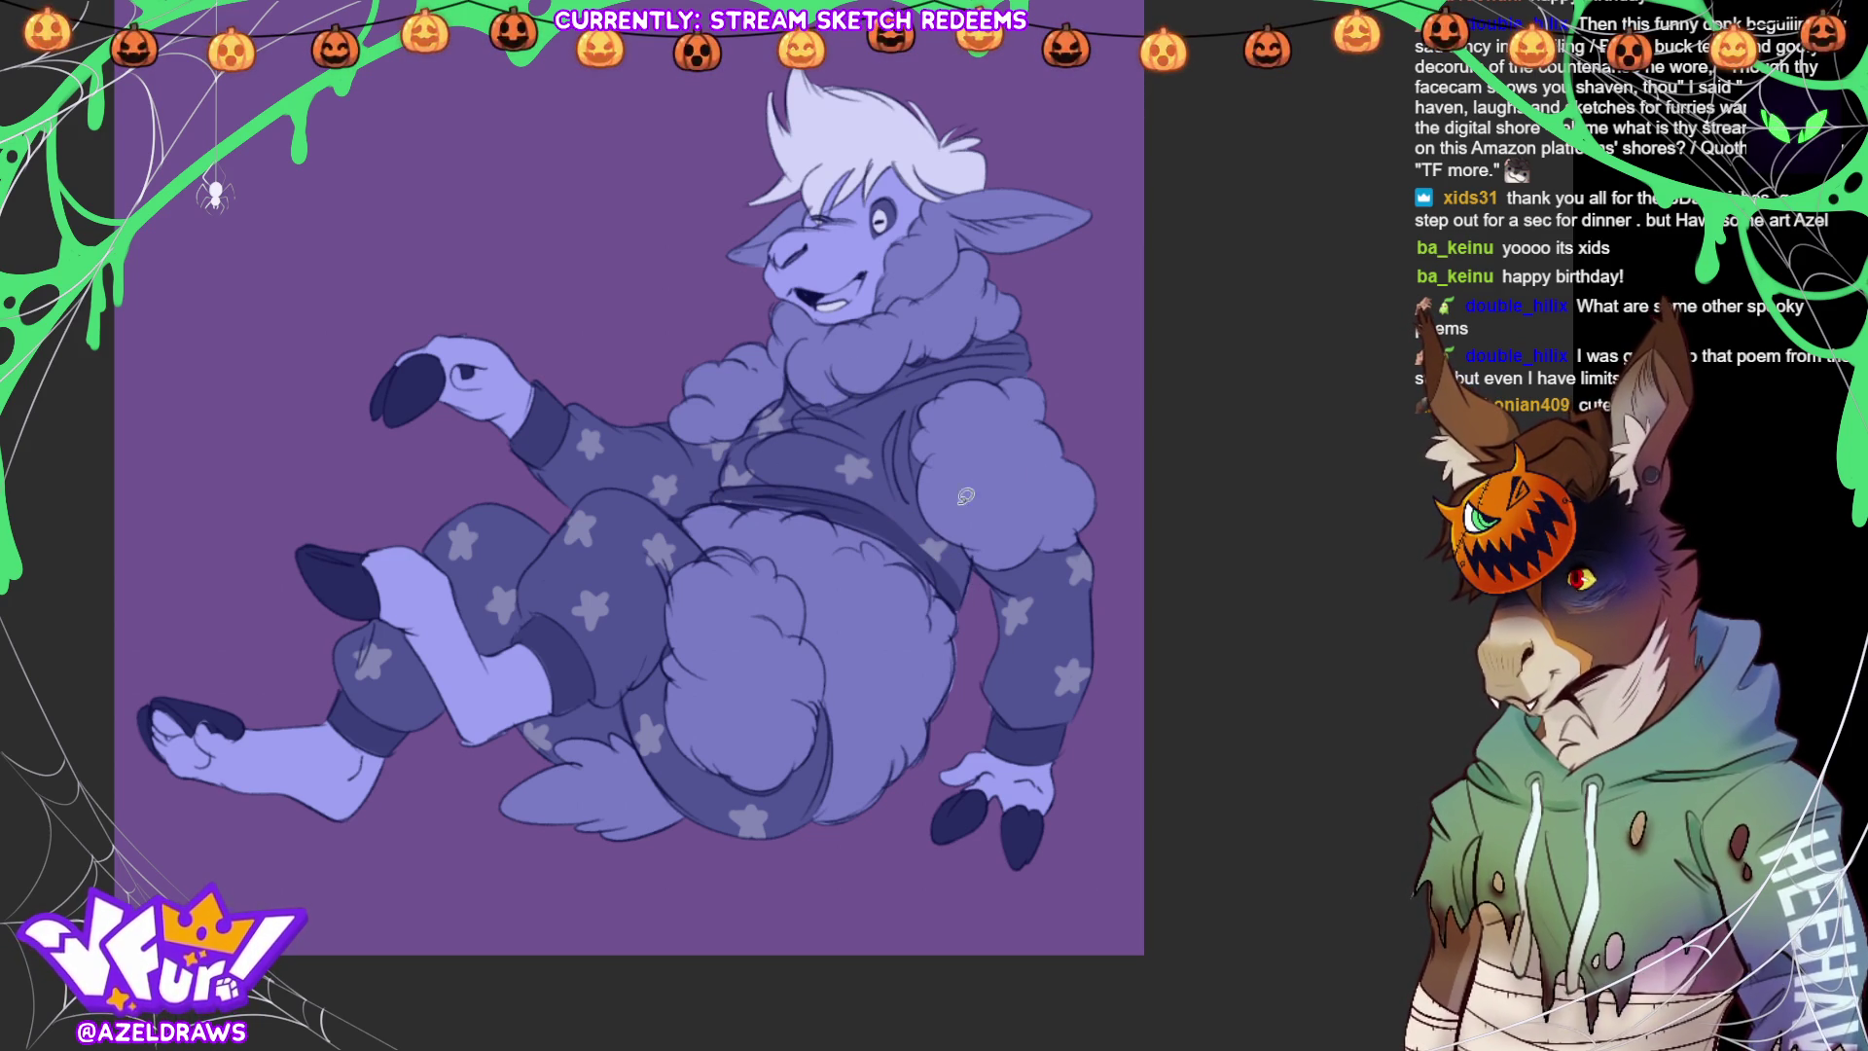
{"action": "mouse_move", "coordinate": [786, 384]}
{"action": "left_mouse_down"}
{"action": "mouse_move", "coordinate": [839, 412]}
{"action": "mouse_move", "coordinate": [972, 359]}
{"action": "mouse_move", "coordinate": [1039, 358]}
{"action": "mouse_move", "coordinate": [1017, 329]}
{"action": "mouse_move", "coordinate": [822, 399]}
{"action": "left_mouse_up"}
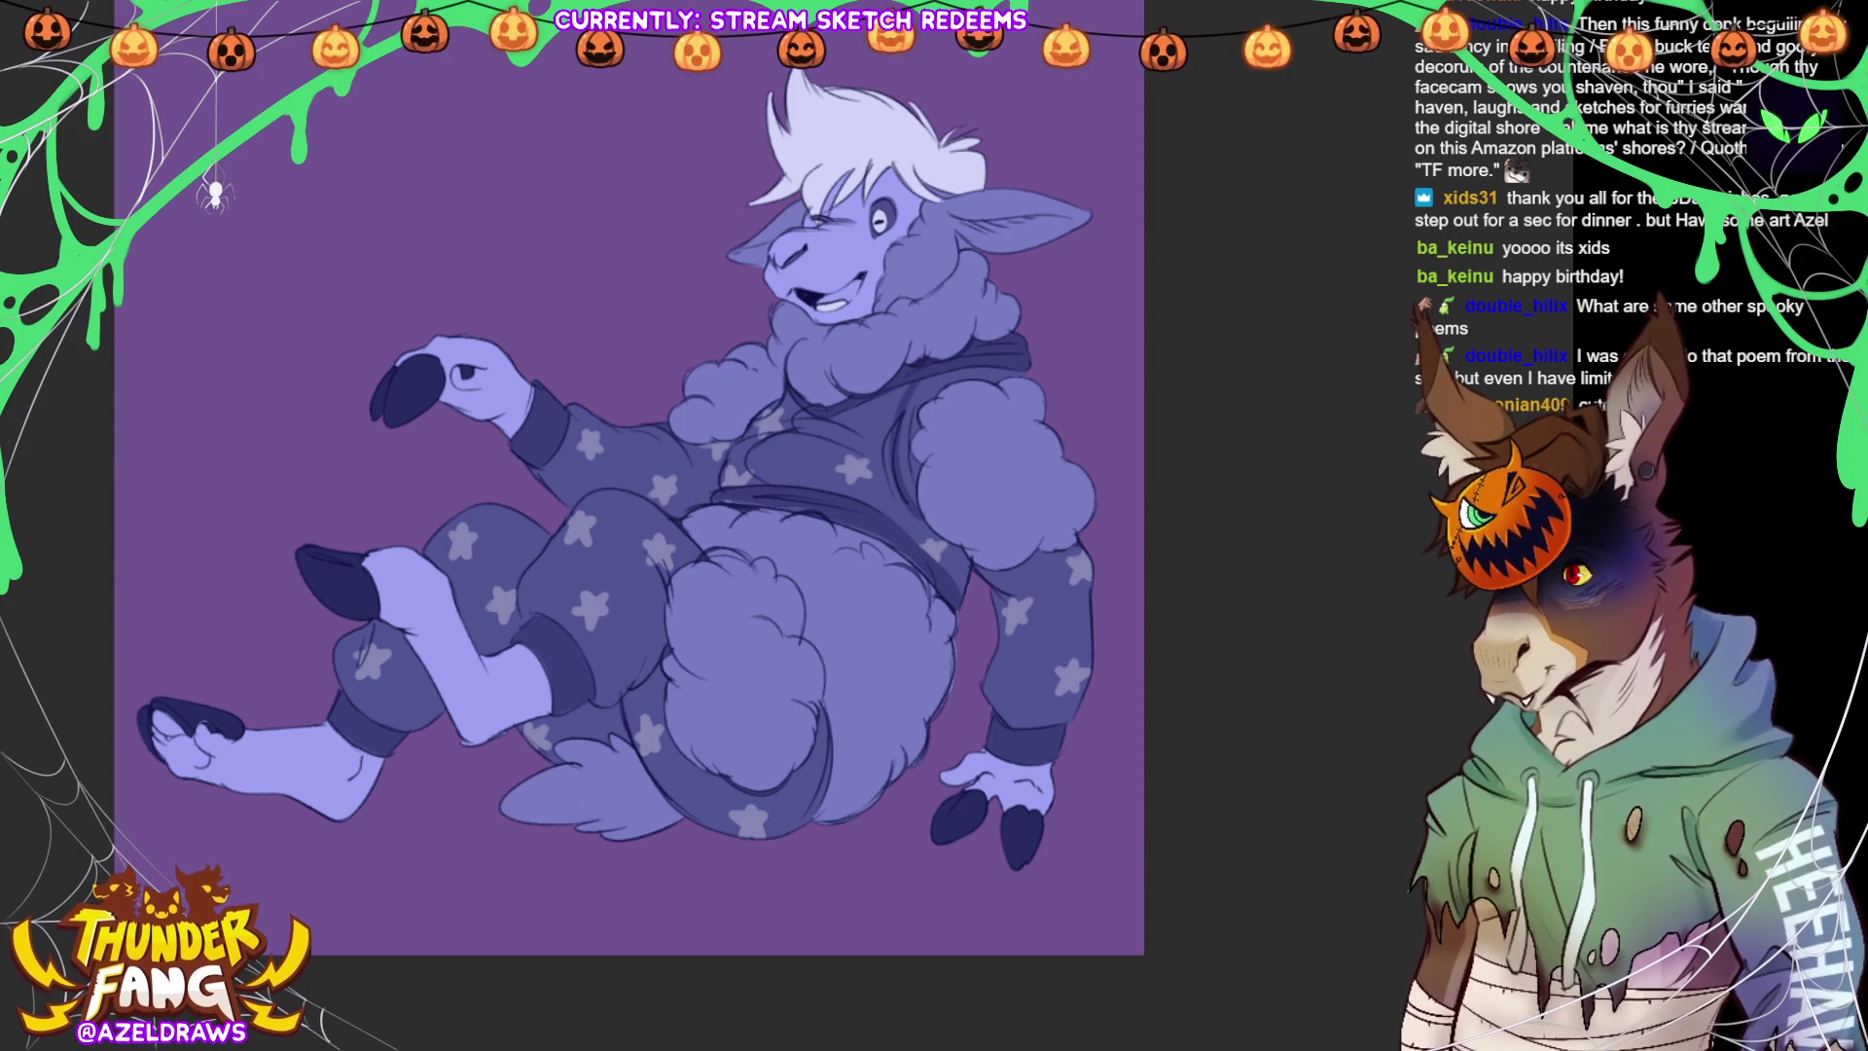
{"action": "mouse_move", "coordinate": [768, 480]}
{"action": "left_mouse_down"}
{"action": "mouse_move", "coordinate": [762, 442]}
{"action": "mouse_move", "coordinate": [826, 401]}
{"action": "left_mouse_up"}
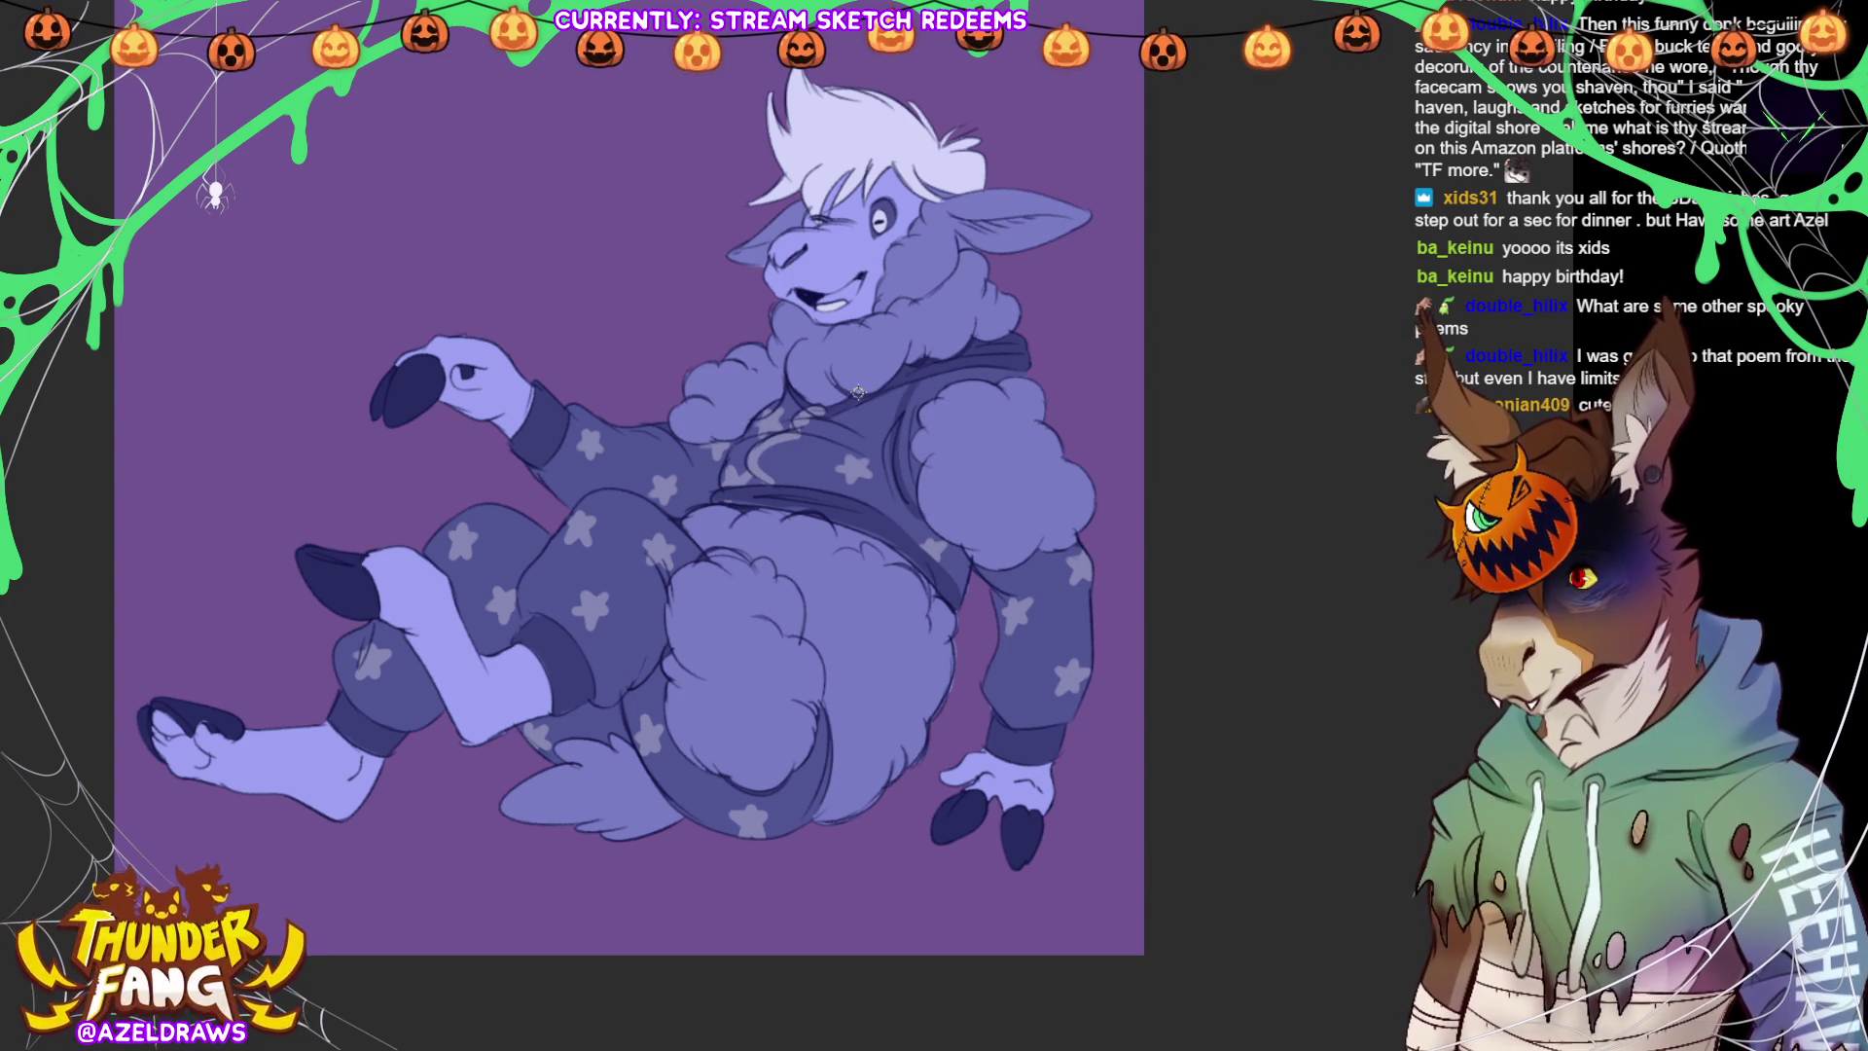